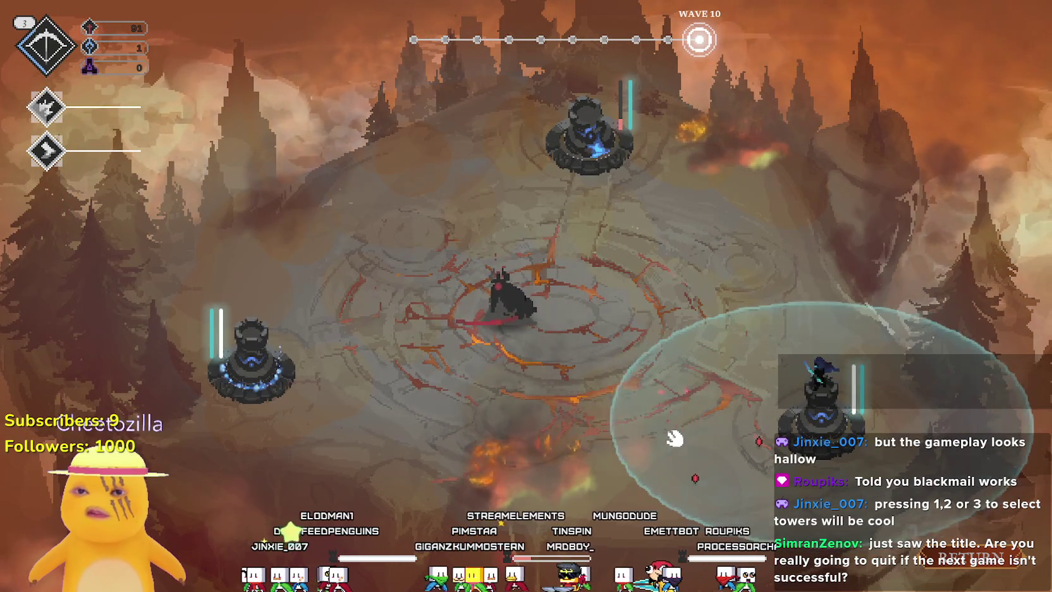
Move the hero to the left tower and cast the first ability on enemies beside it until the tower falls.
key(space)
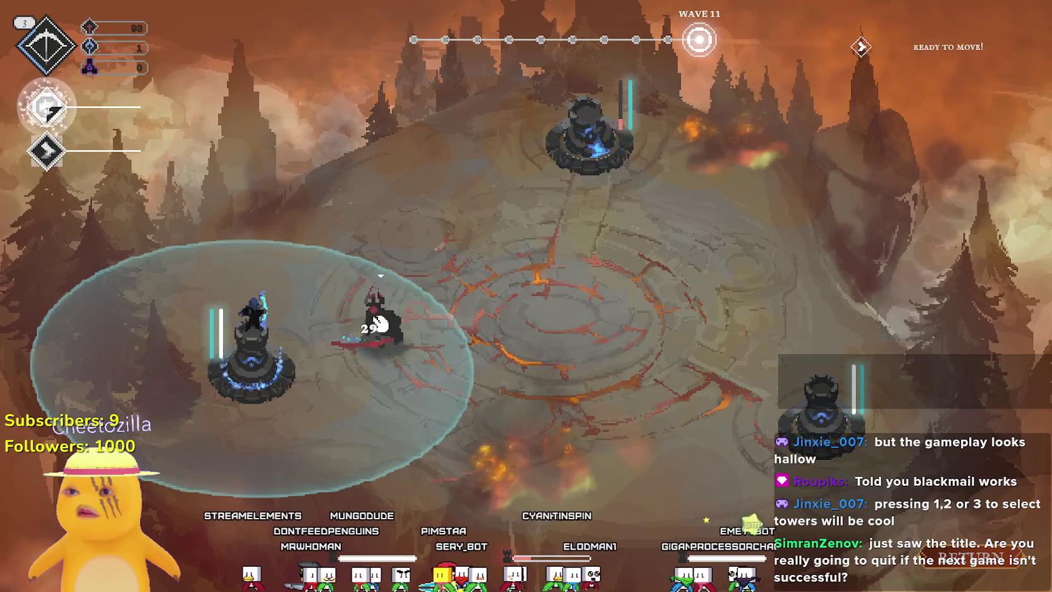
click(370, 326)
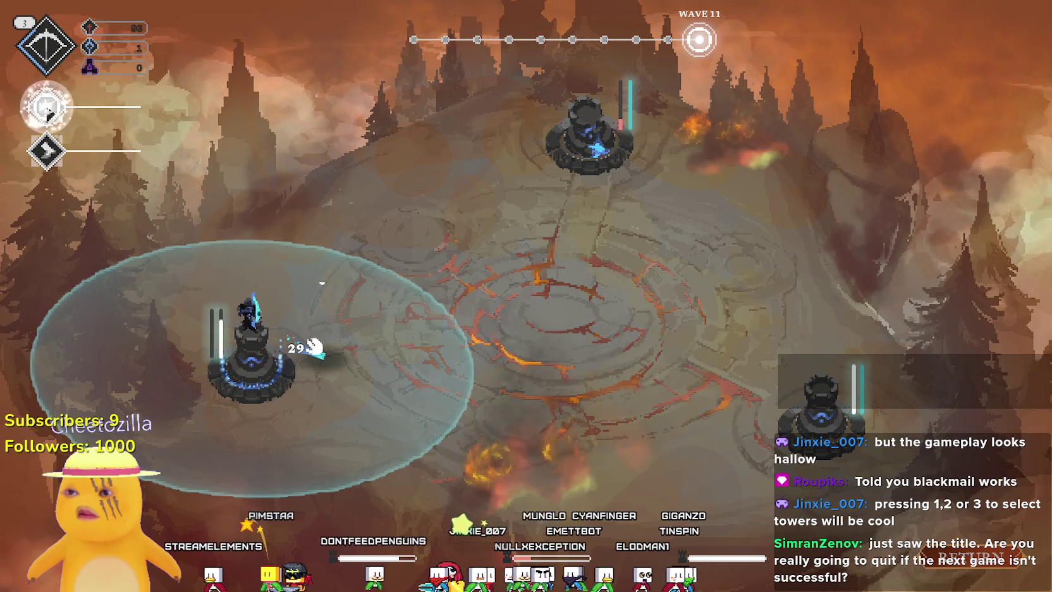
click(316, 344)
click(322, 341)
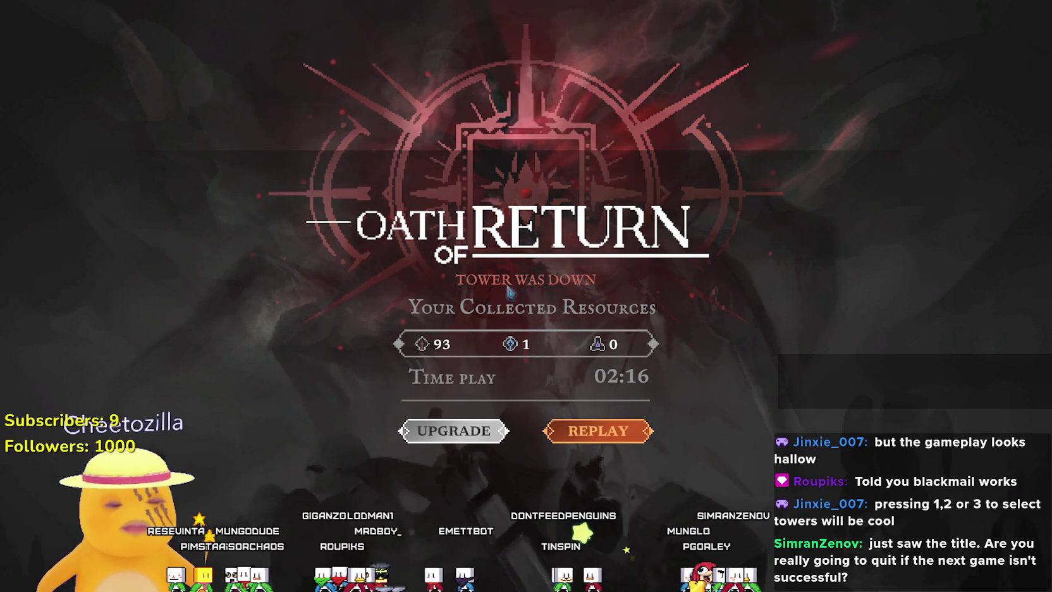
Go from the game-over results screen to the upgrade skill tree.
click(477, 433)
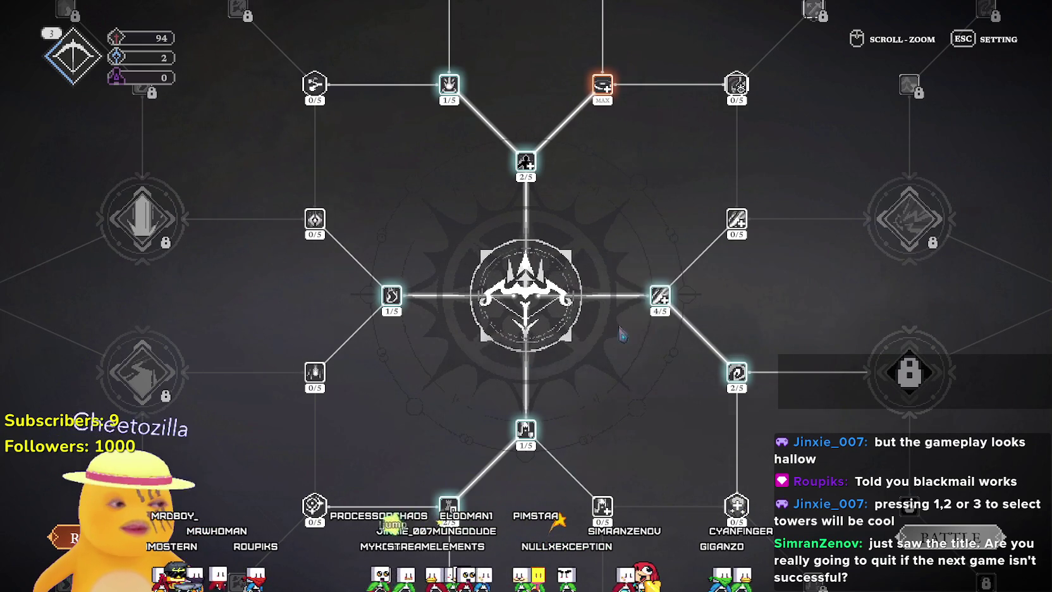
Upgrade Warrior's Rhythm from level 4 to max.
key(w)
key(w)
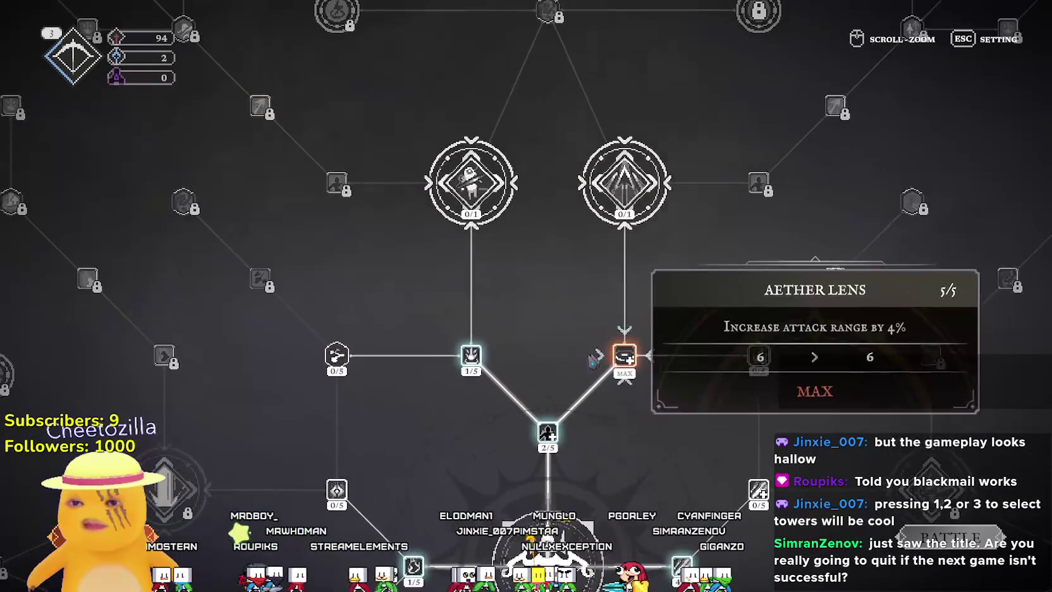
key(a)
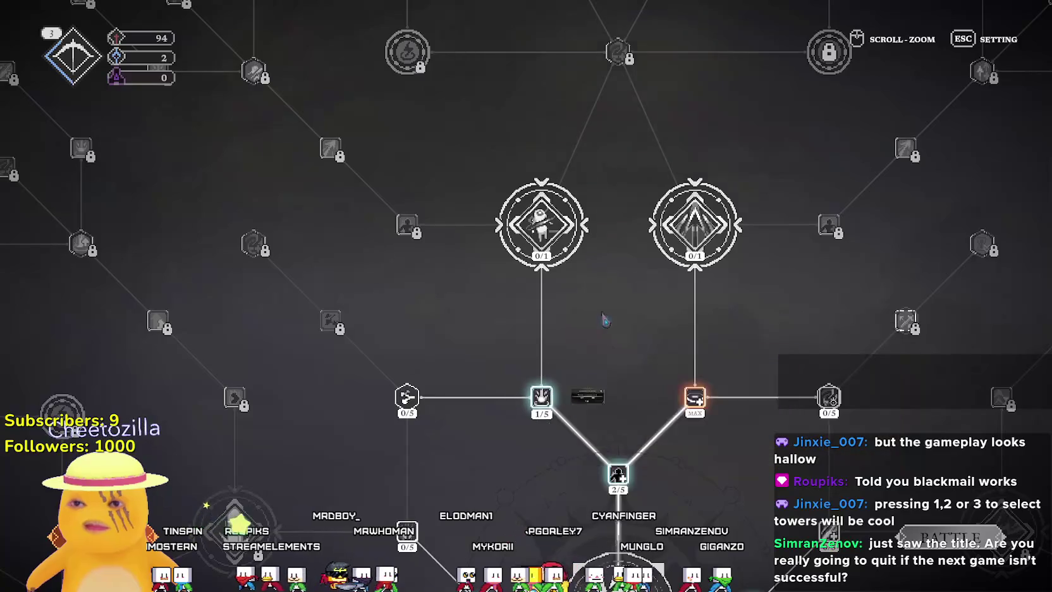
key(s)
mouse_move(541, 340)
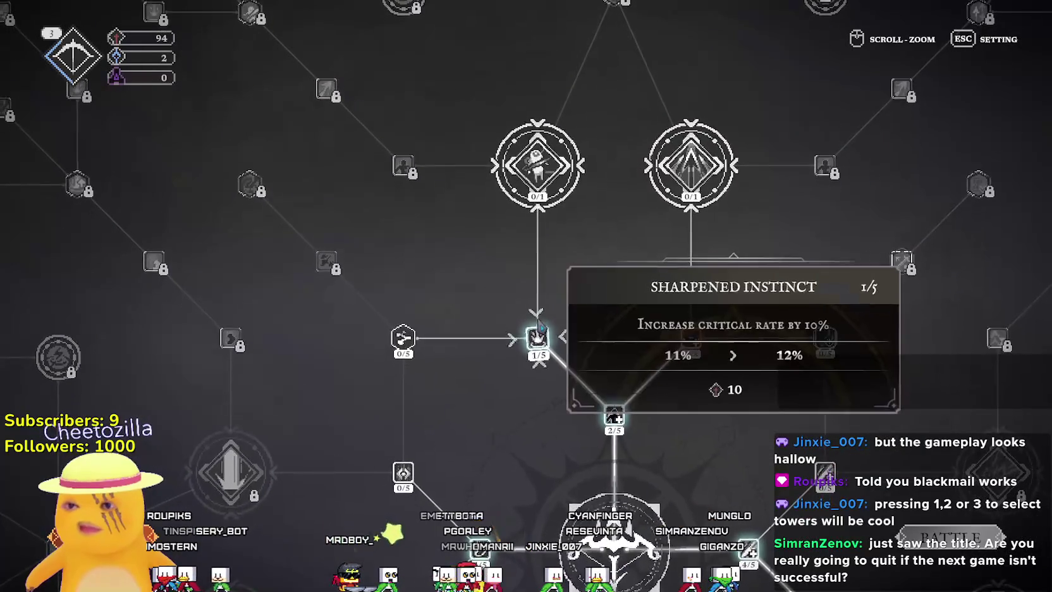
mouse_move(615, 425)
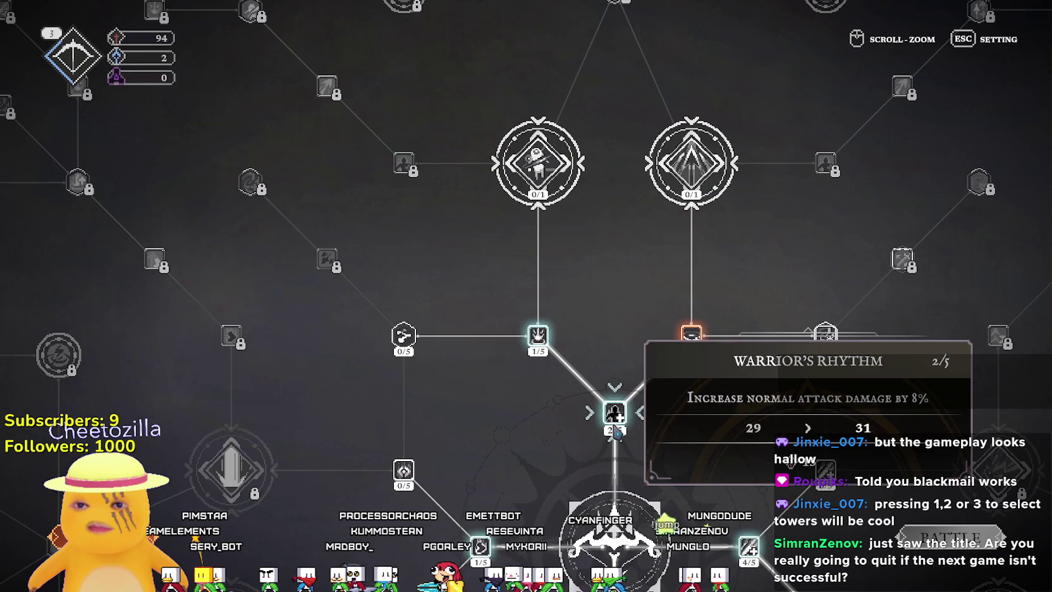
click(615, 414)
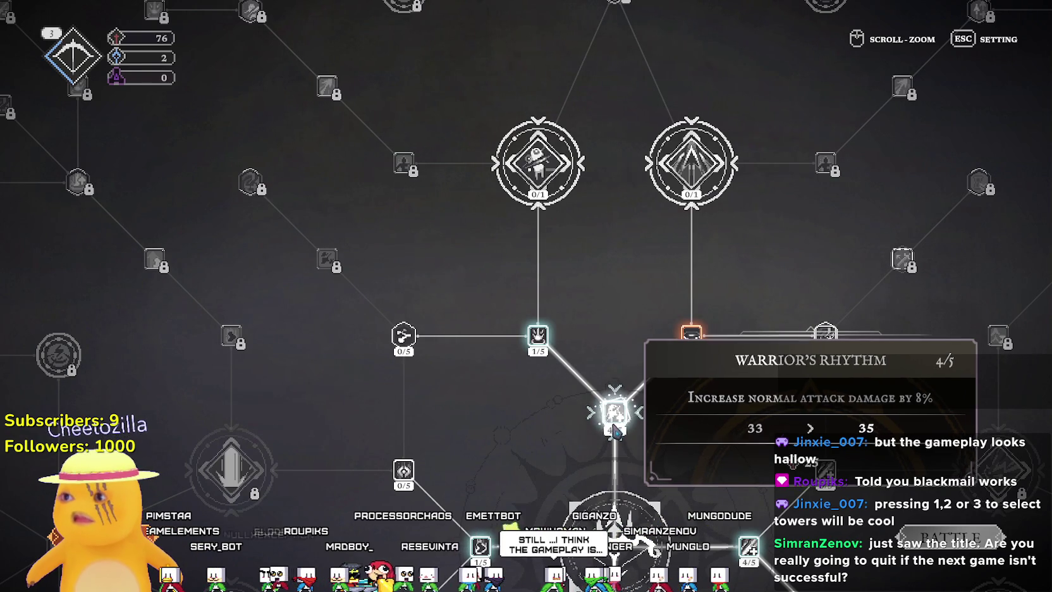
click(616, 429)
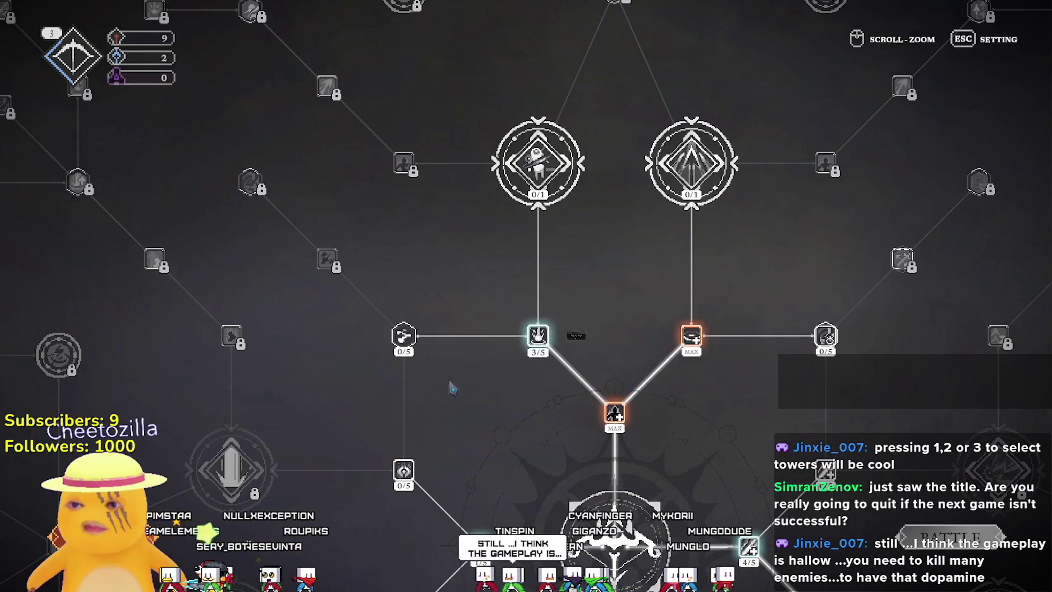
Buy the first level of Vestige Duplication and start a new battle.
mouse_move(414, 368)
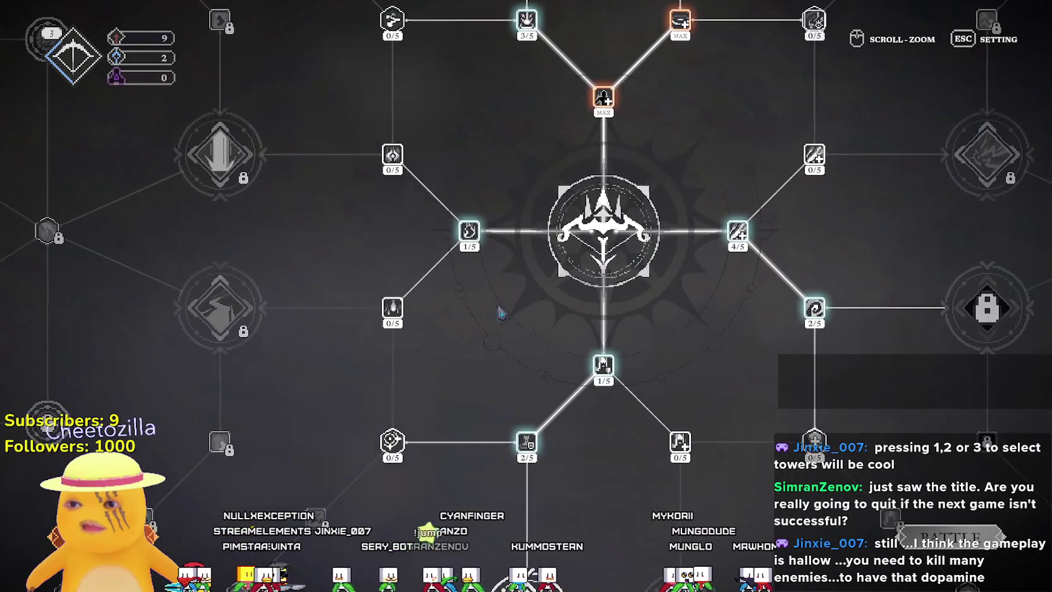
mouse_move(391, 297)
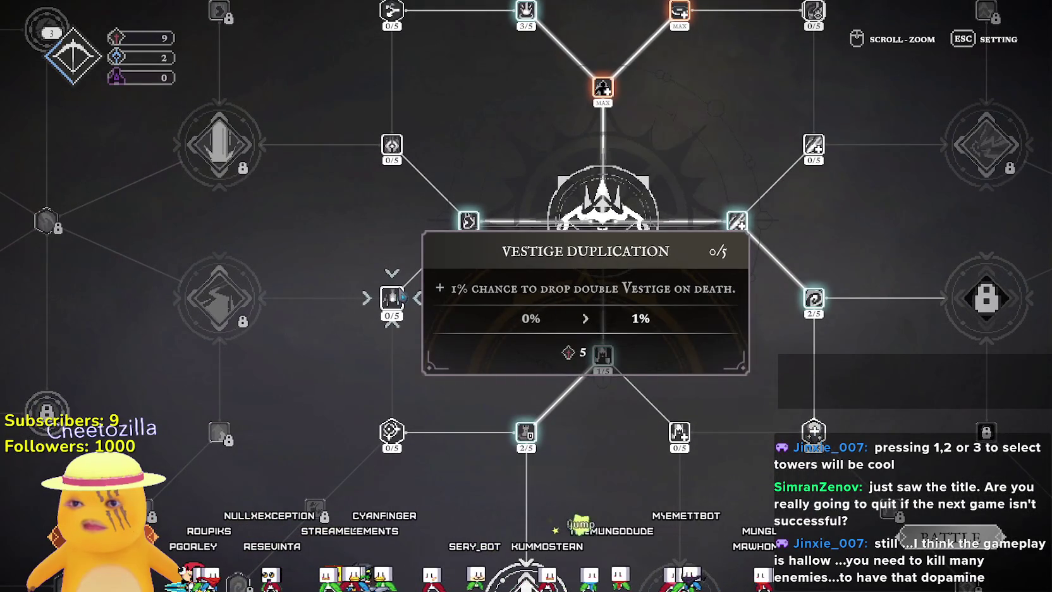
click(392, 297)
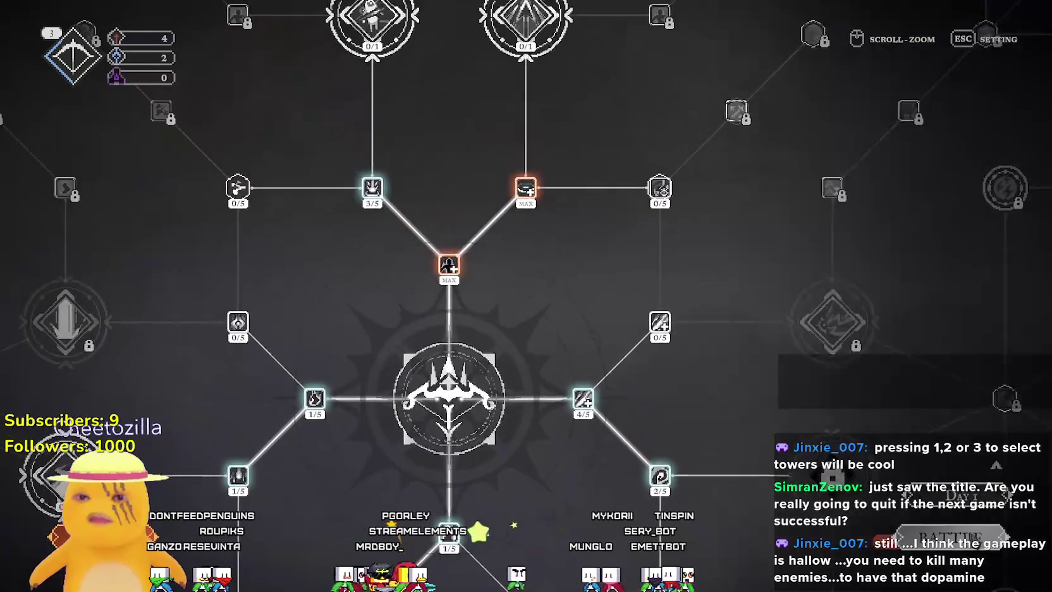
key(space)
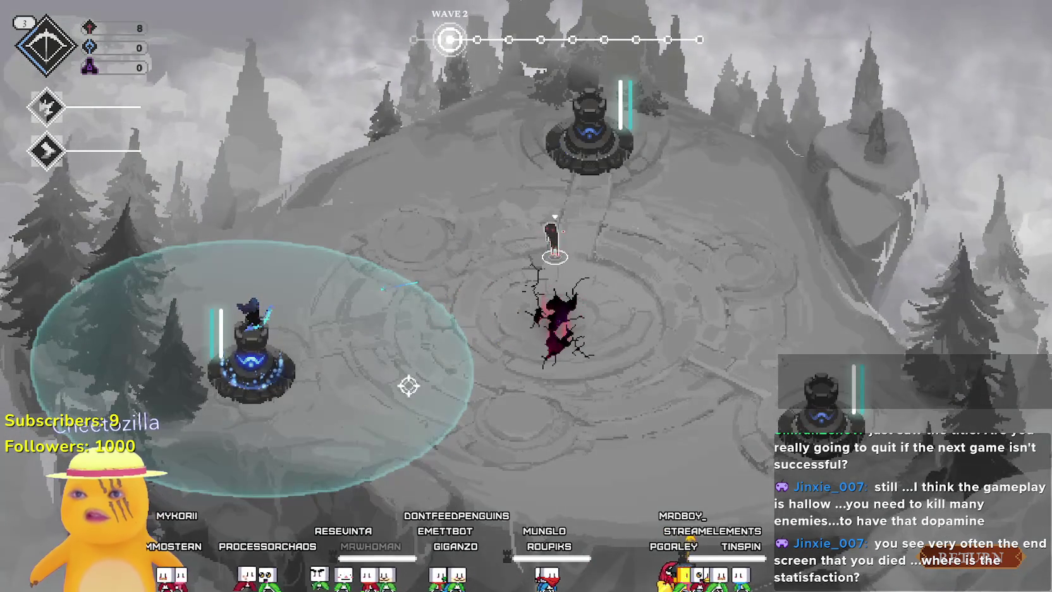
Move the hero to the top tower, decline returning early, and use the first ability.
key(space)
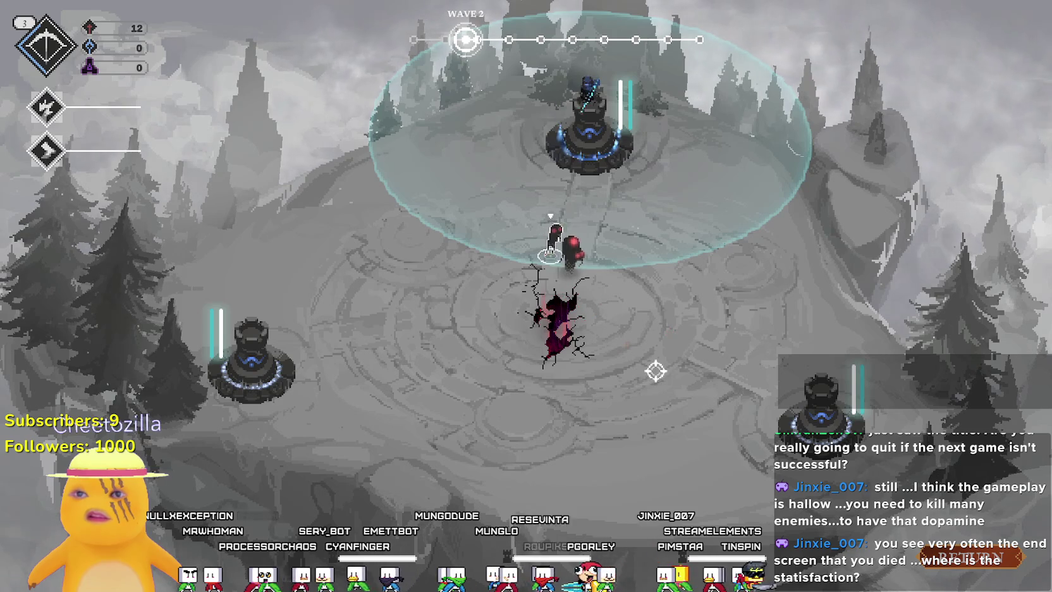
key(r)
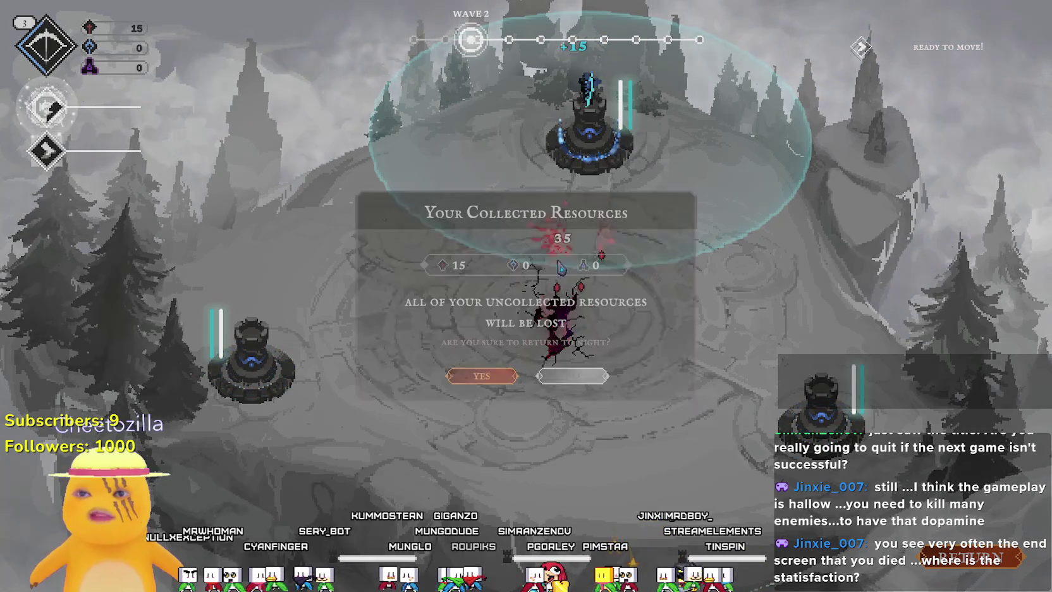
click(556, 379)
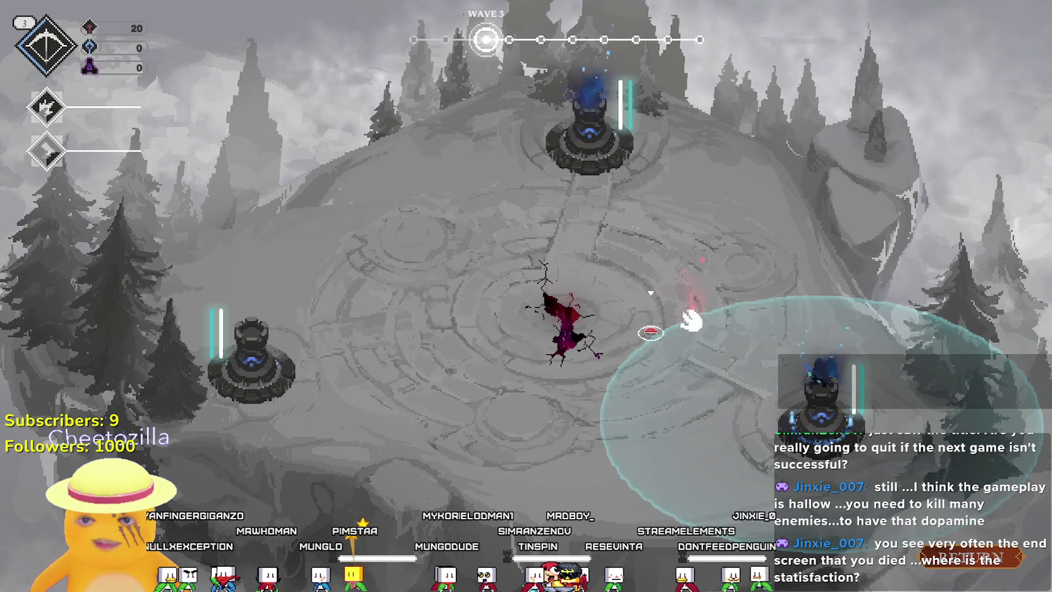
key(q)
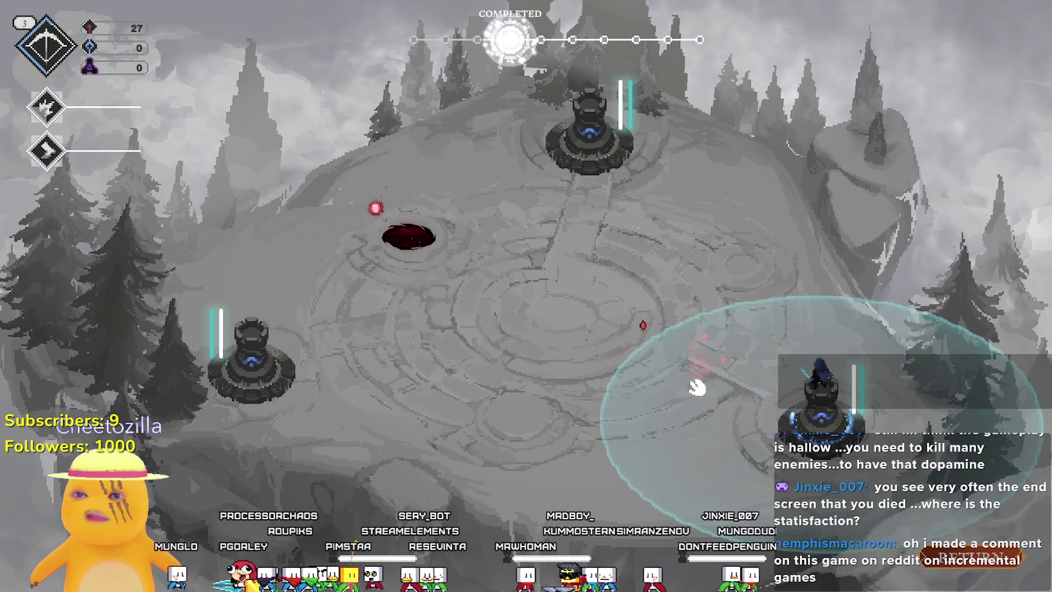
Relocate the hero between the left, top and bottom-right towers through wave 10.
click(430, 305)
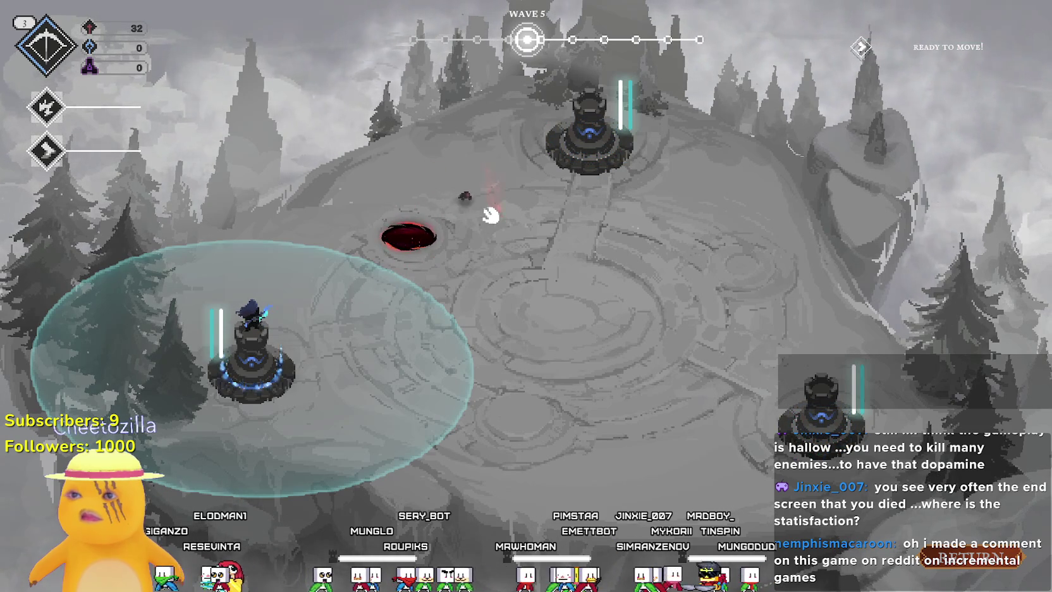
click(402, 260)
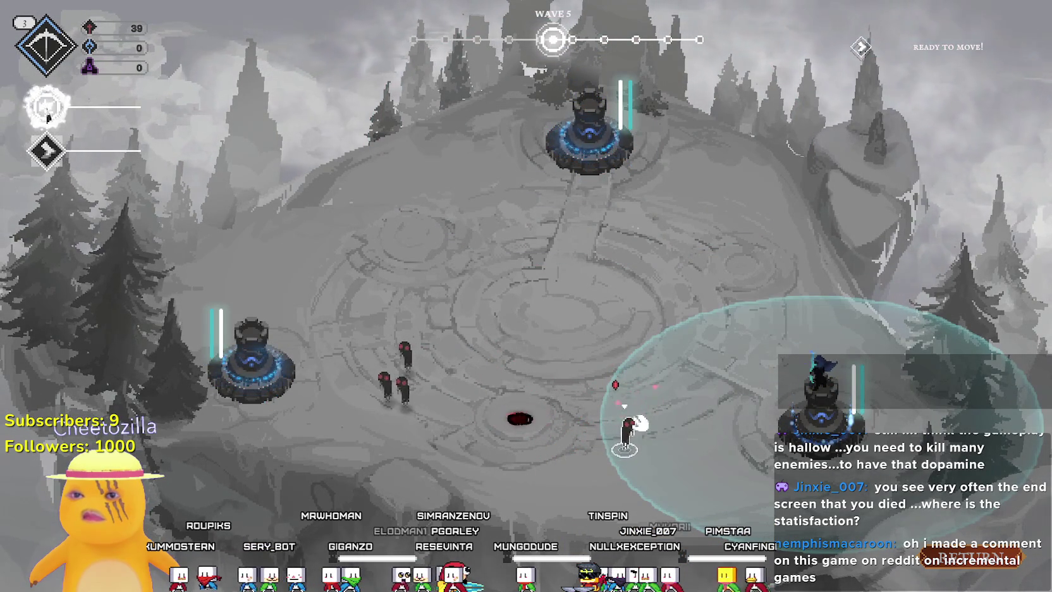
click(376, 364)
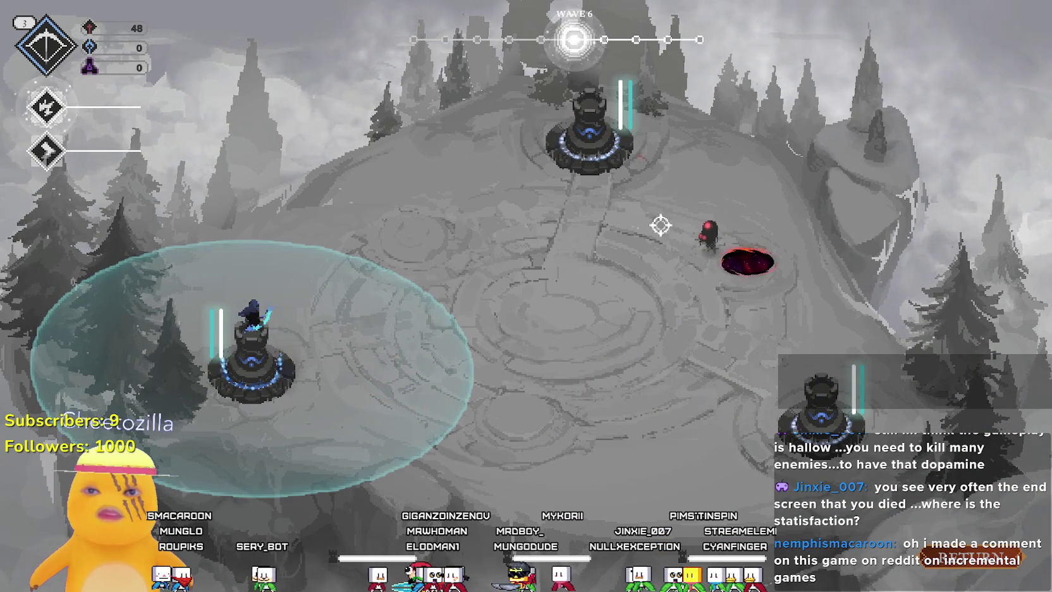
click(588, 145)
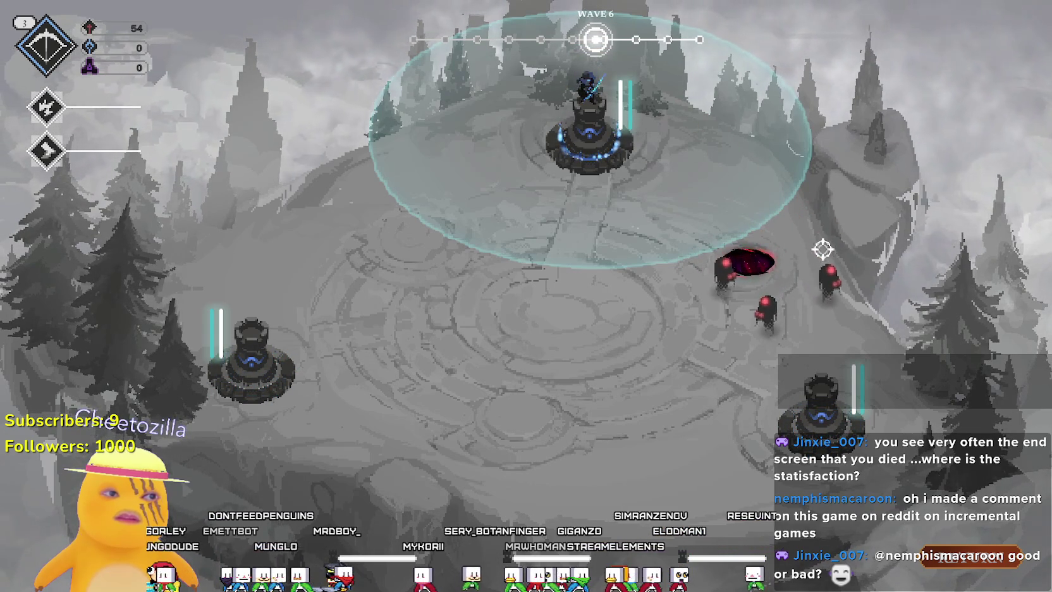
key(space)
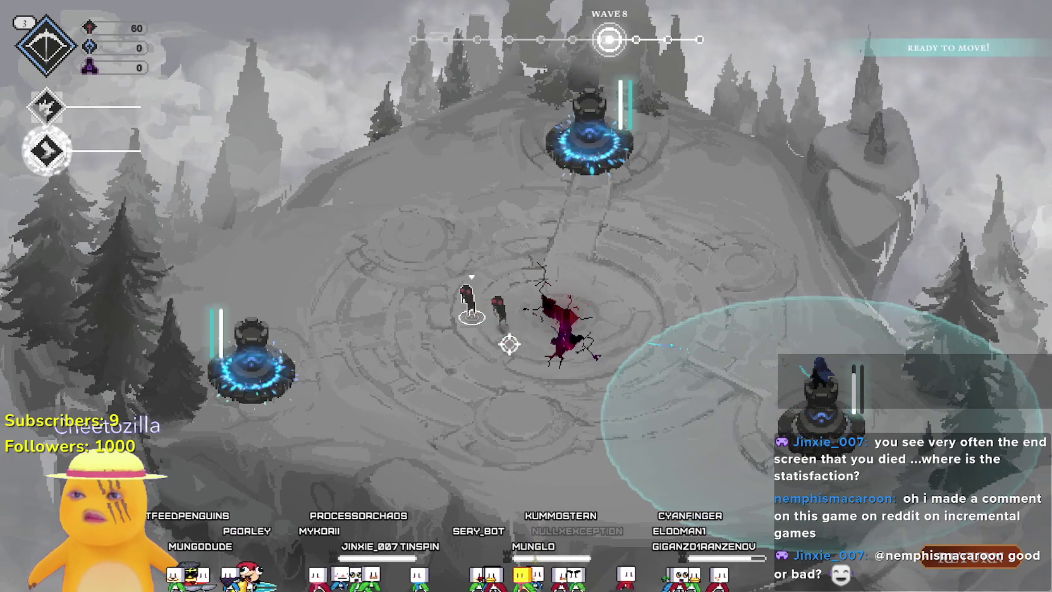
key(space)
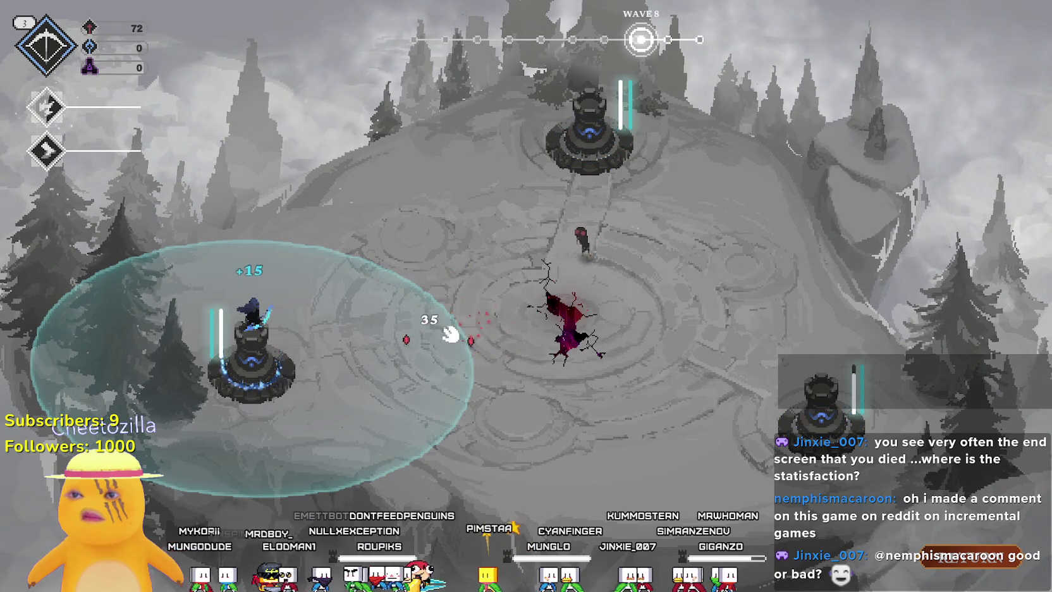
key(space)
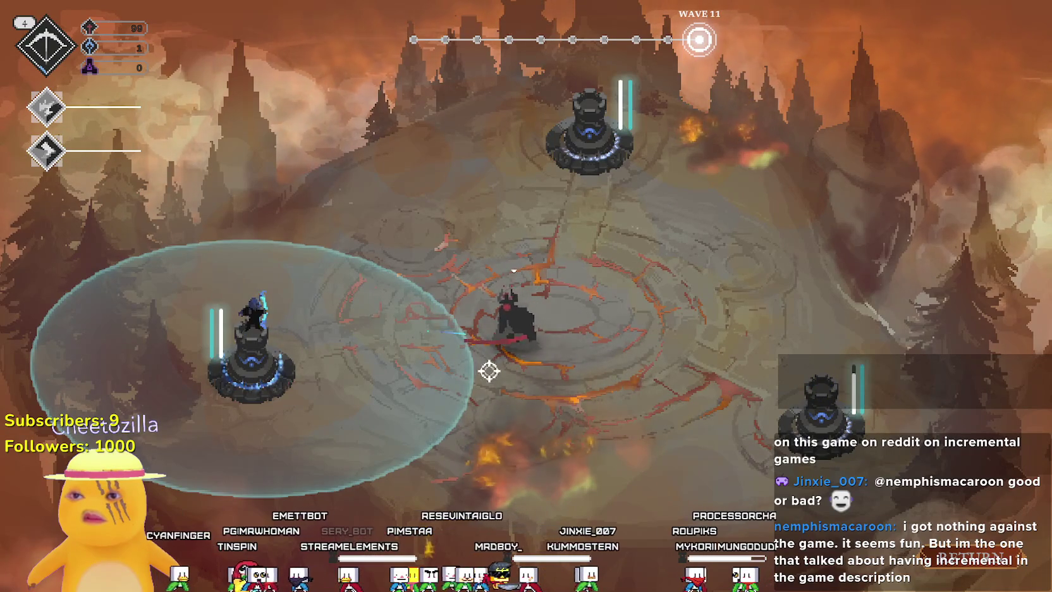
Shift the hero to the left tower, blast an enemy, then move to the right tower.
key(a)
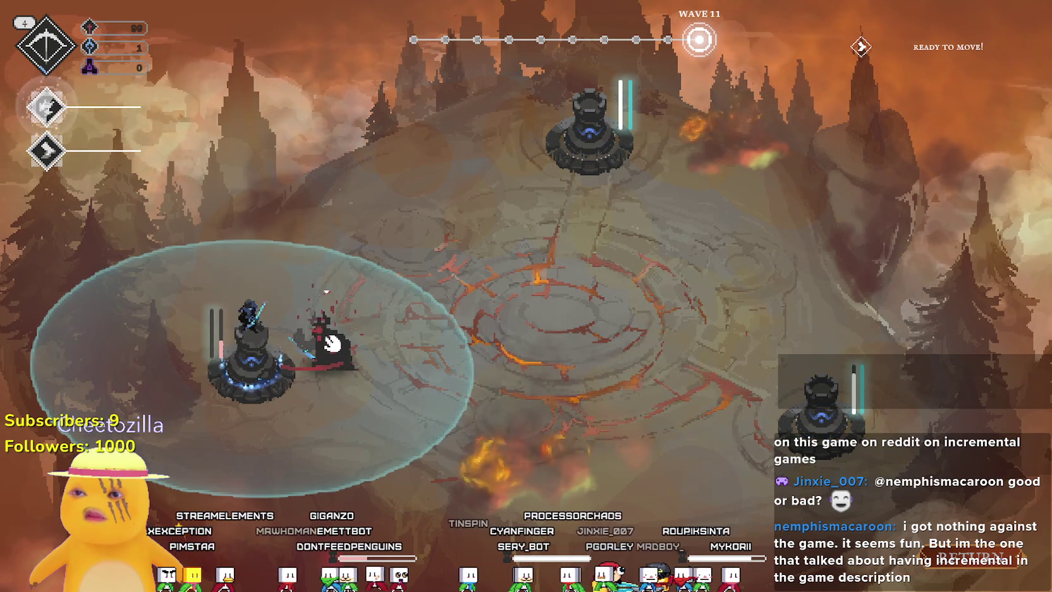
click(332, 333)
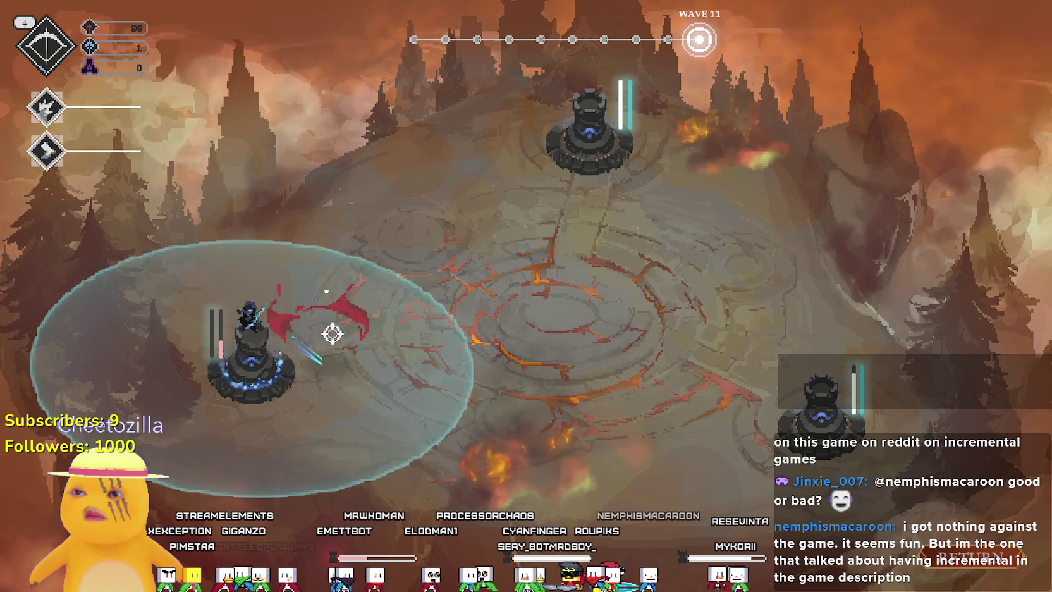
click(751, 421)
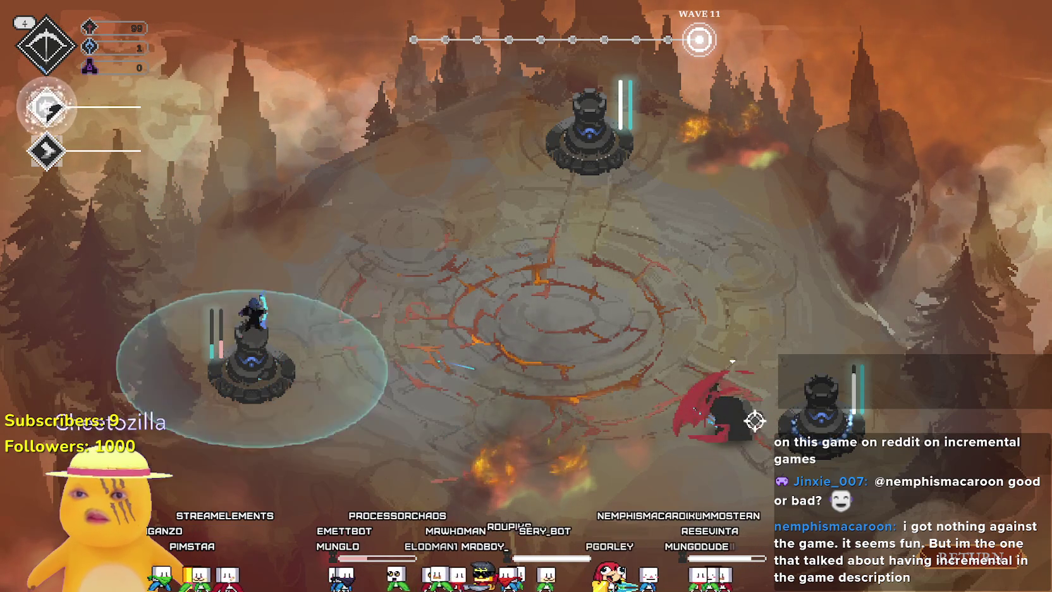
Fire skills 1 and 2 at the enemy by the right tower.
key(1)
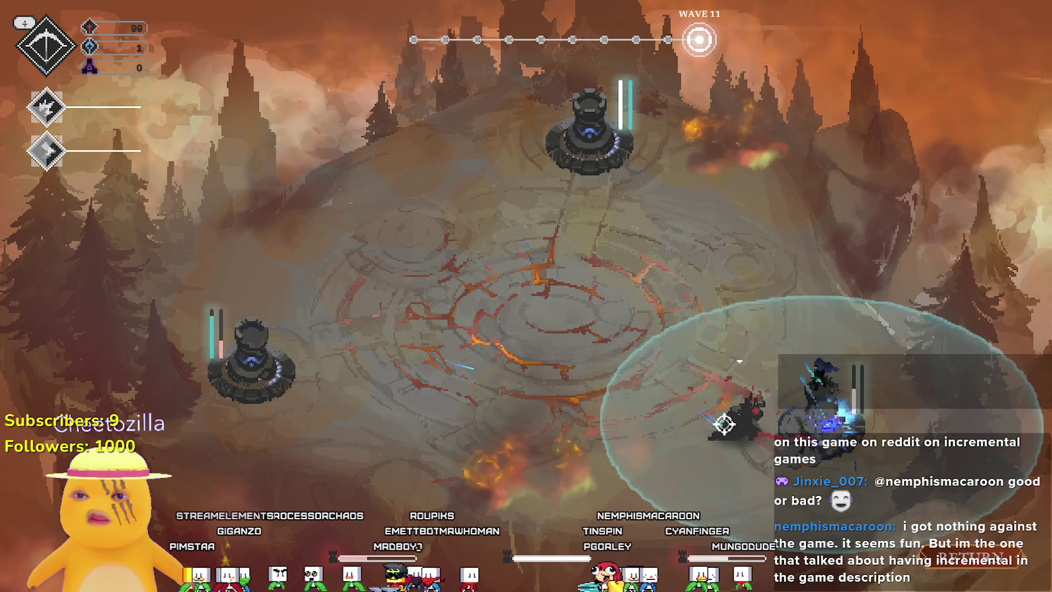
click(722, 414)
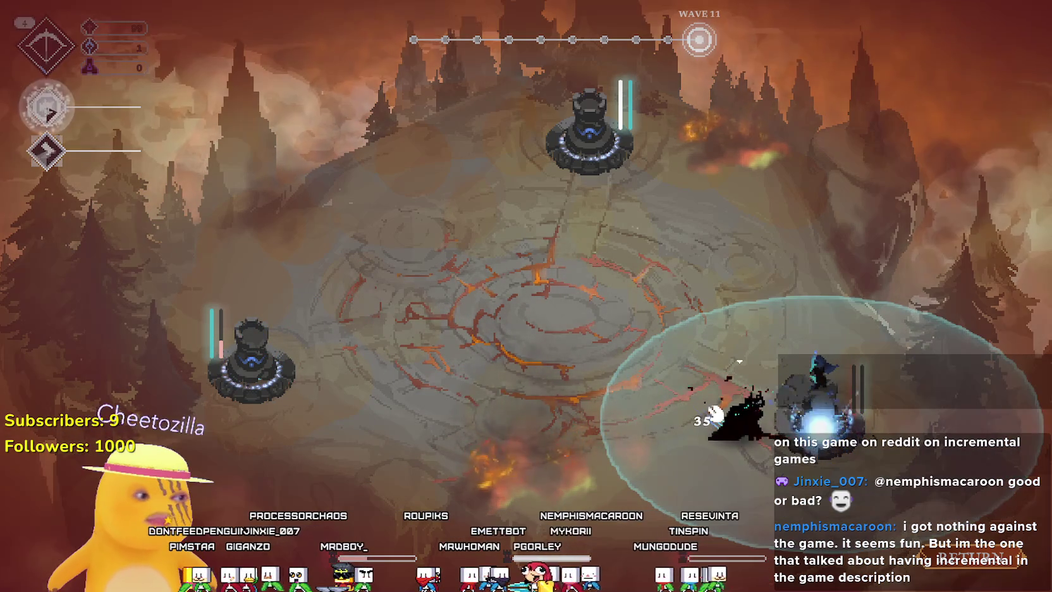
key(2)
click(718, 415)
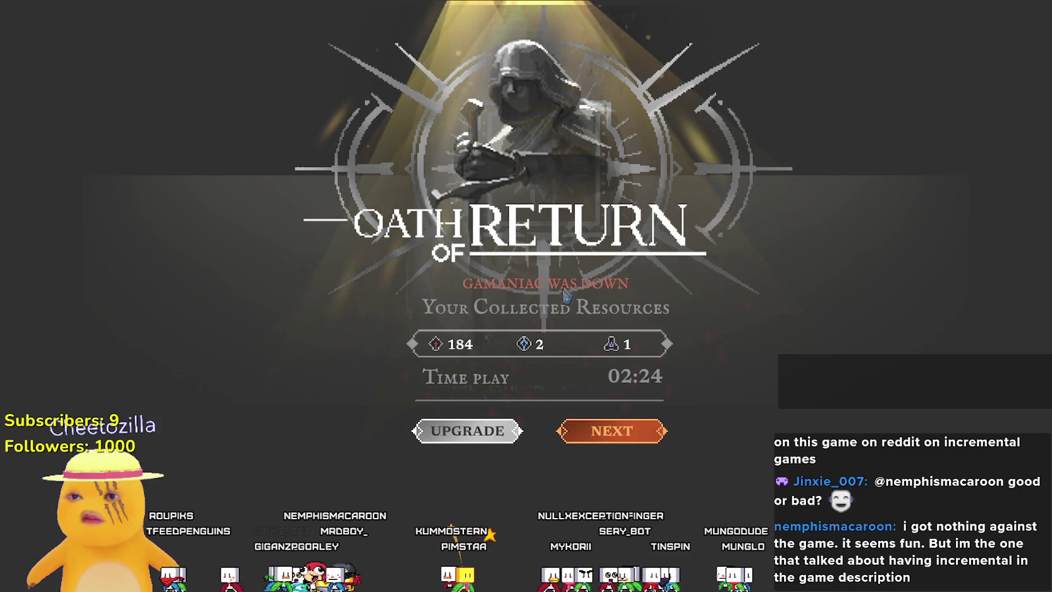
Go from the end-of-run summary to the upgrade skill tree.
click(488, 435)
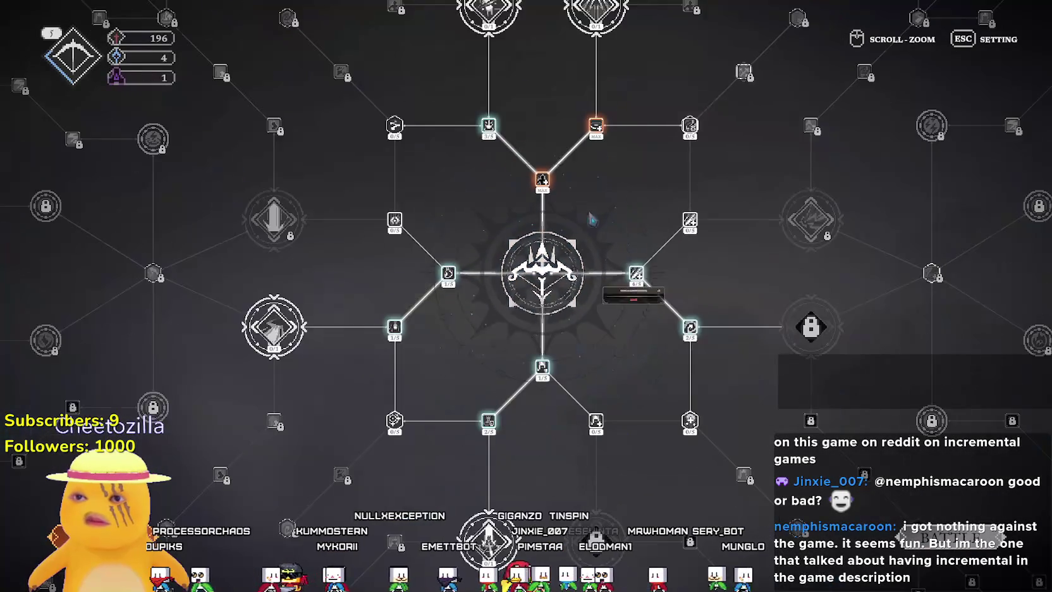
Buy Fracture Volley and raise Sightsunder Force Infusion to 1/5.
scroll(561, 332, down, 2)
scroll(561, 332, up, 2)
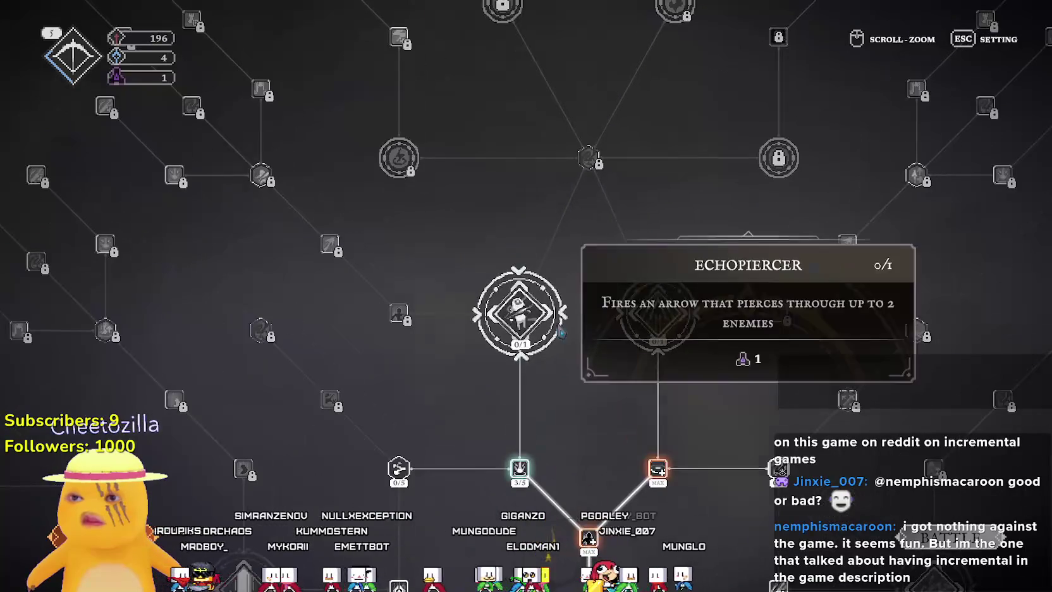
mouse_move(550, 322)
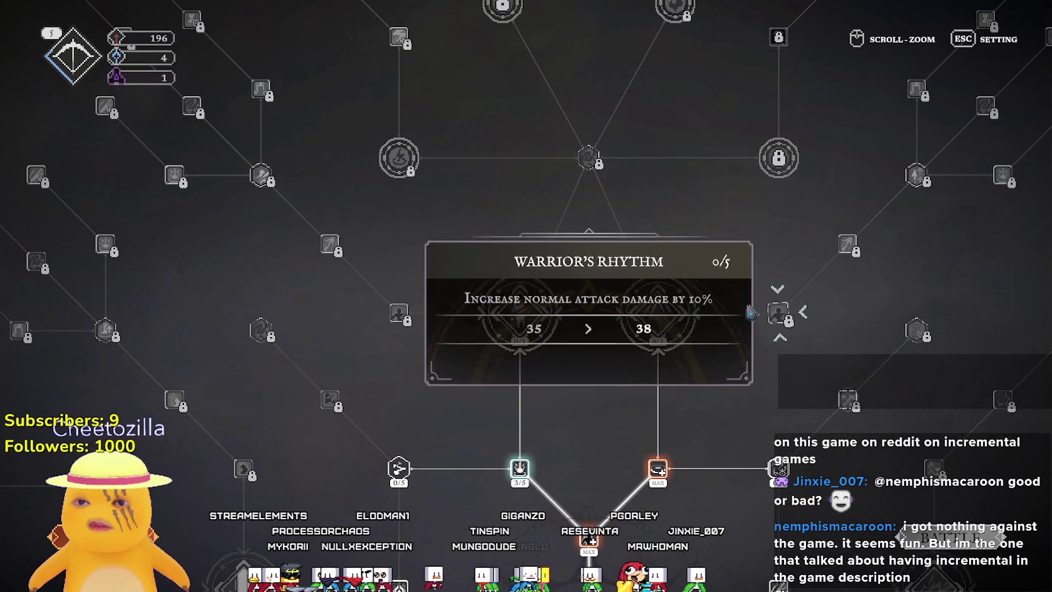
mouse_move(671, 306)
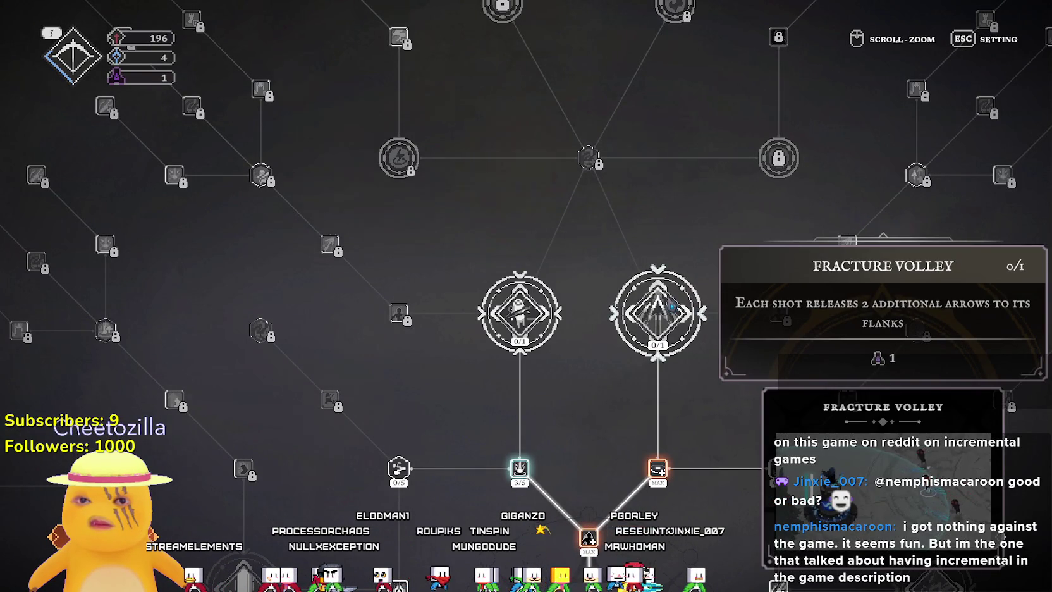
click(672, 306)
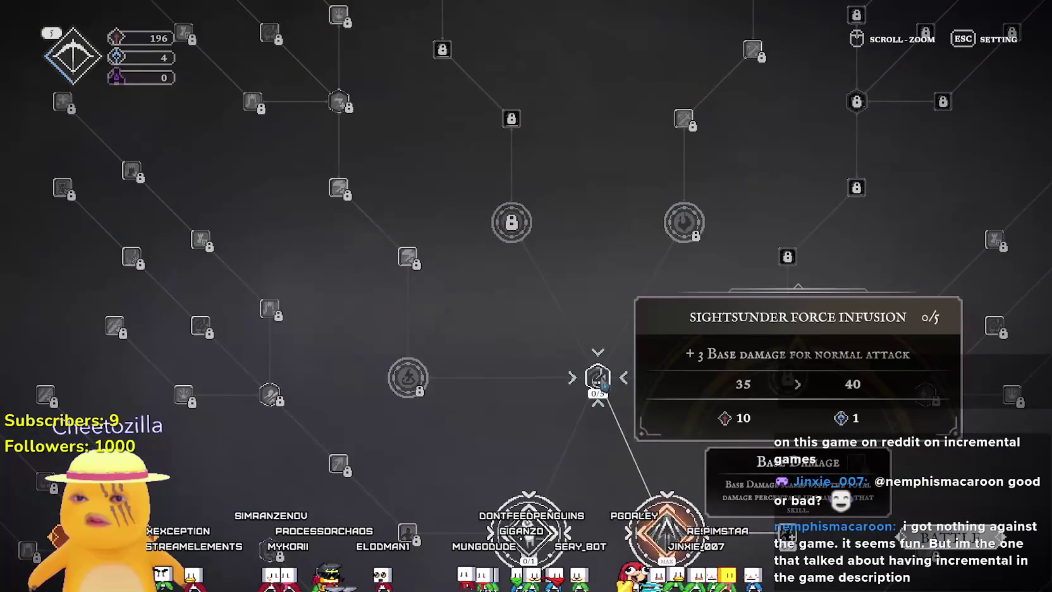
click(601, 380)
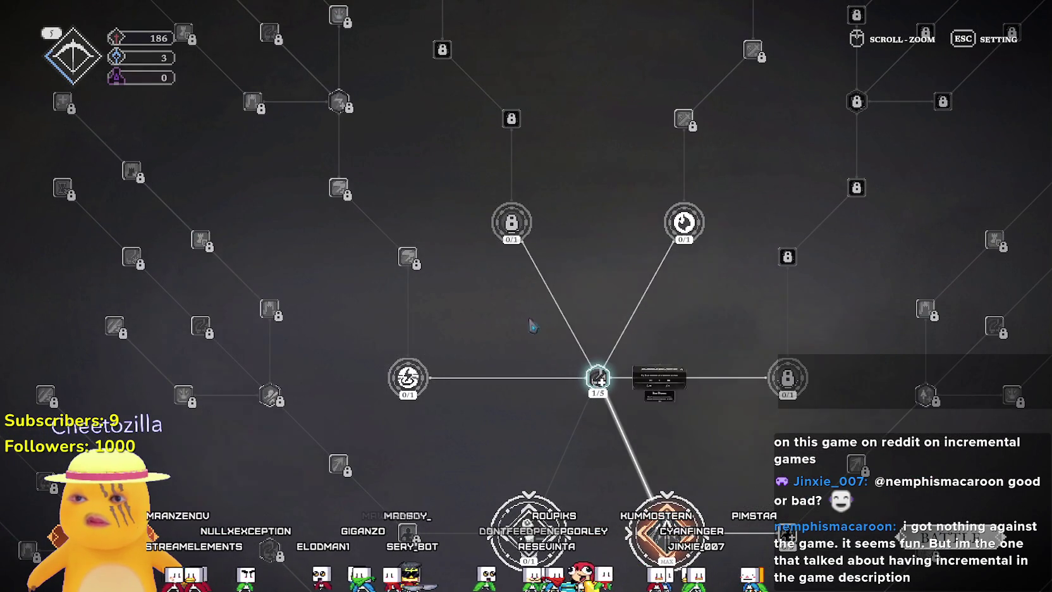
Raise Sharpened Instinct to its maximum level.
mouse_move(431, 393)
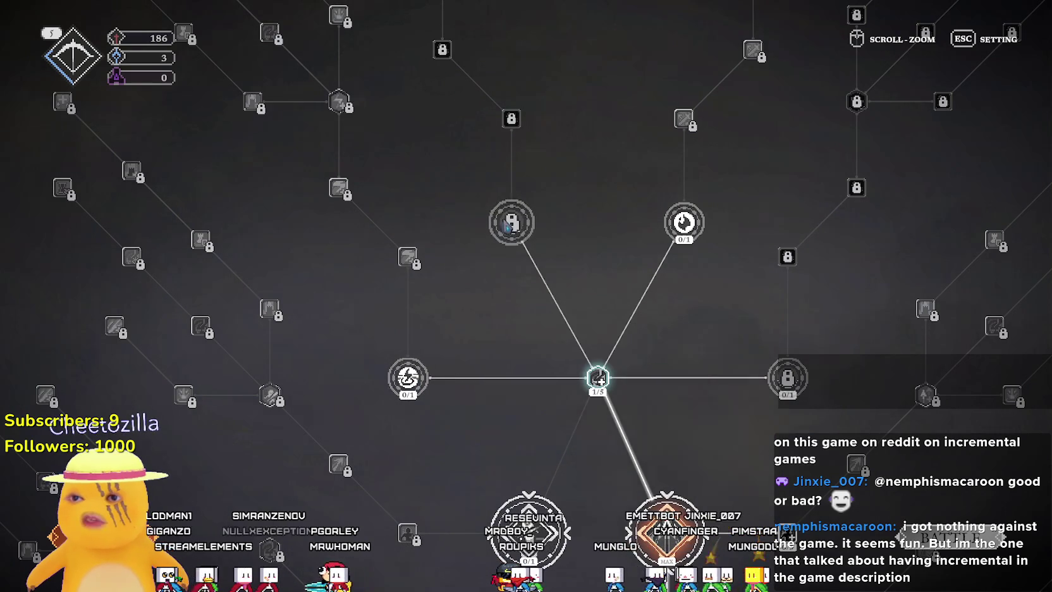
mouse_move(718, 223)
key(s)
key(d)
mouse_move(648, 373)
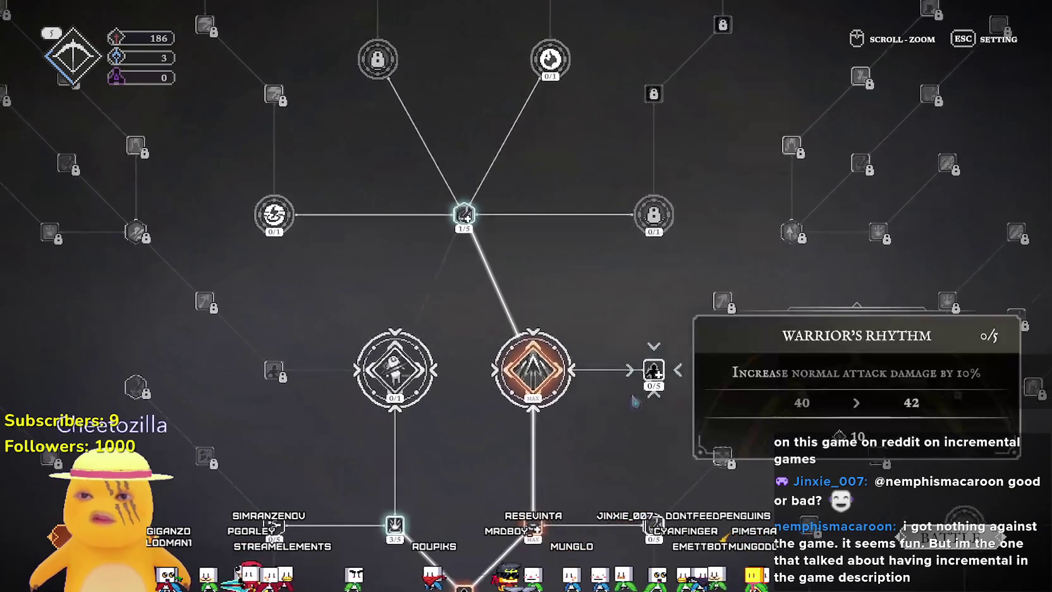
key(s)
key(d)
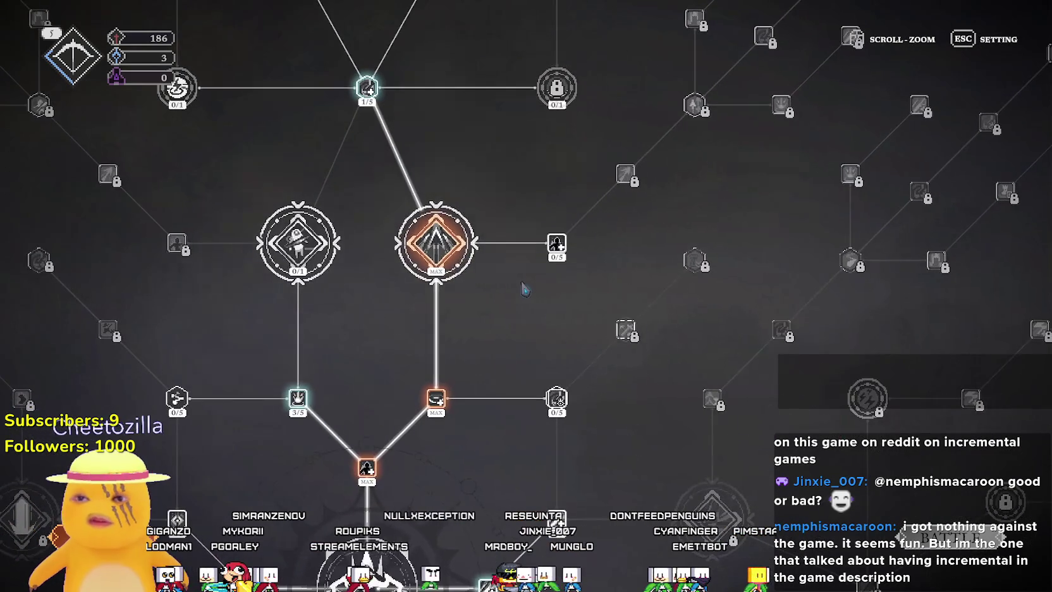
mouse_move(333, 245)
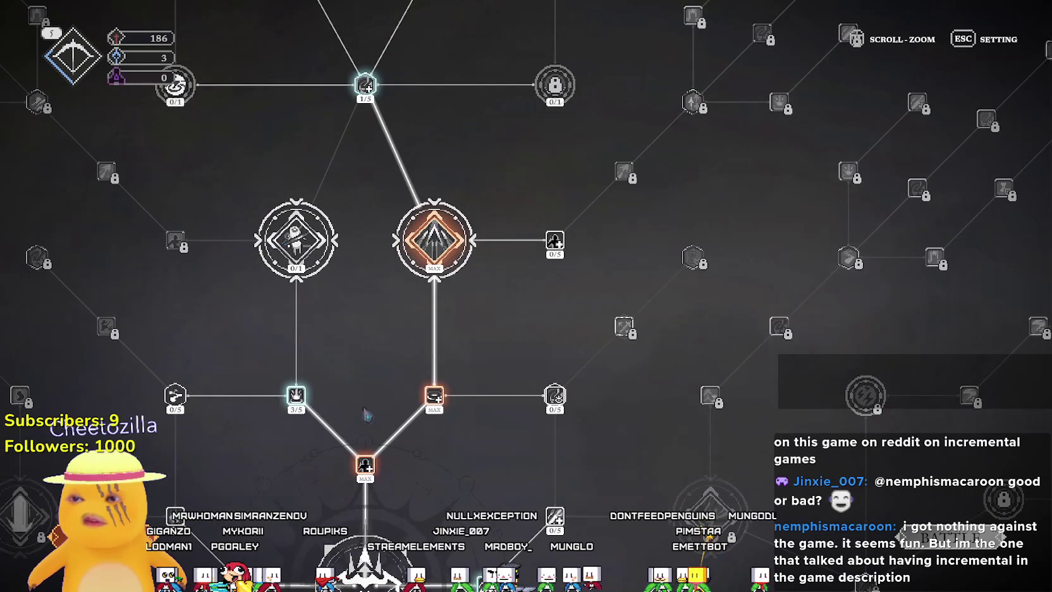
mouse_move(296, 400)
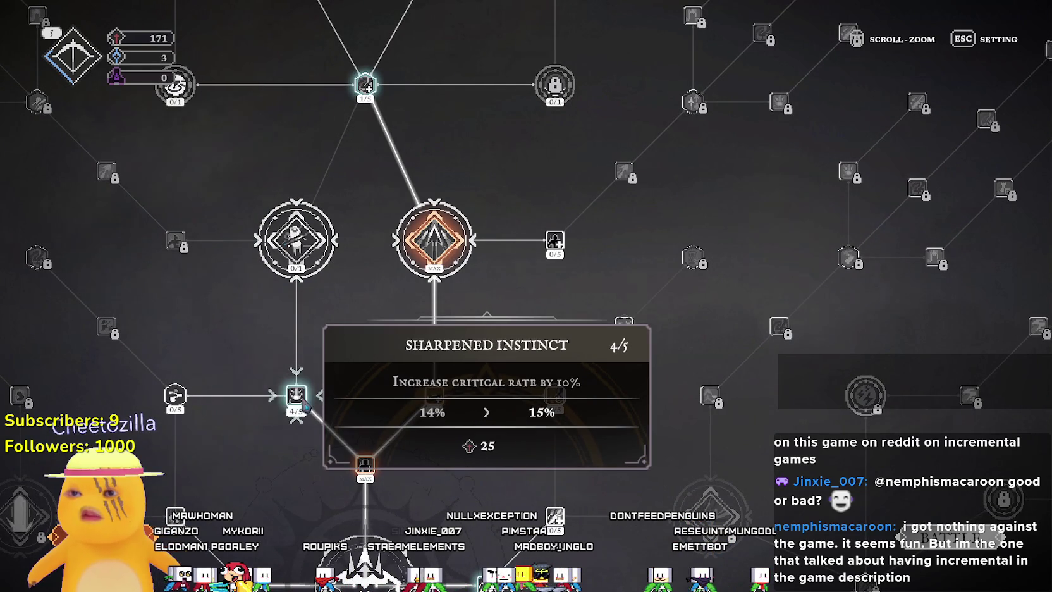
click(306, 406)
Buy two more levels of Warrior's Rhythm.
key(w)
key(d)
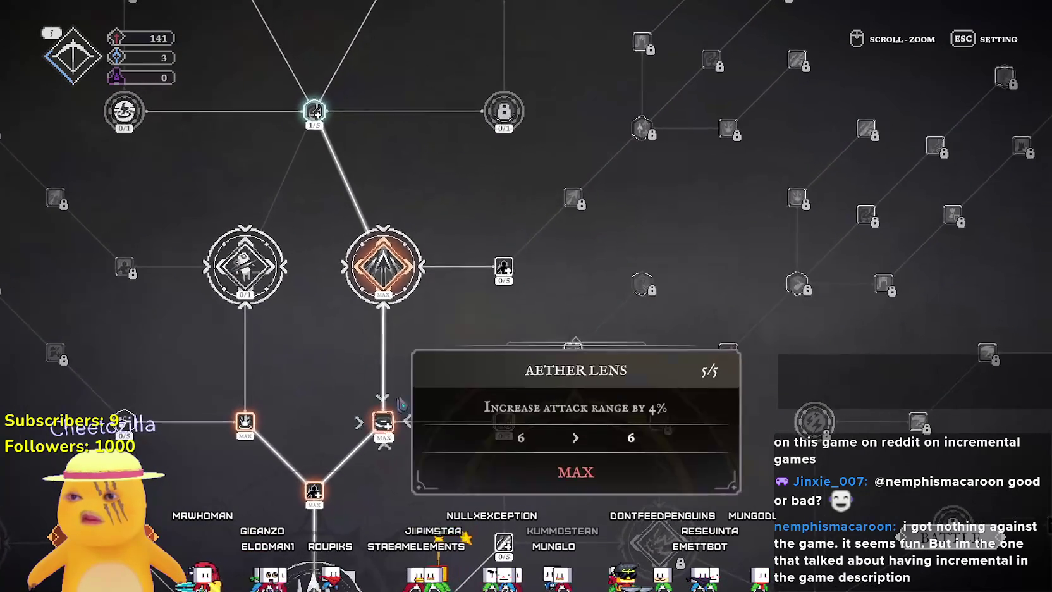
click(506, 281)
click(506, 281)
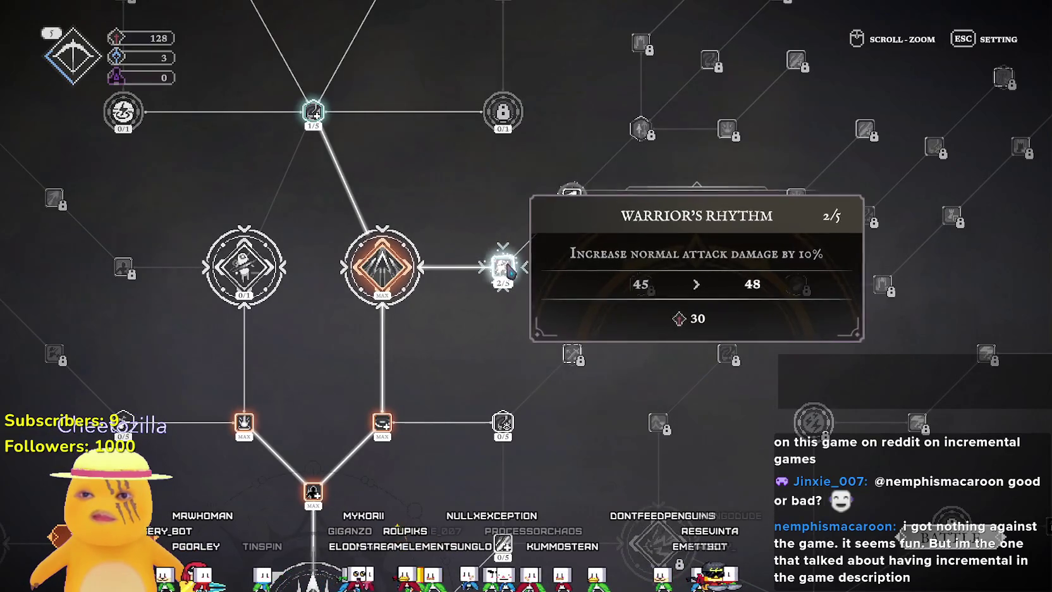
Upgrade Fractured Arrows to 4/5.
key(w)
key(d)
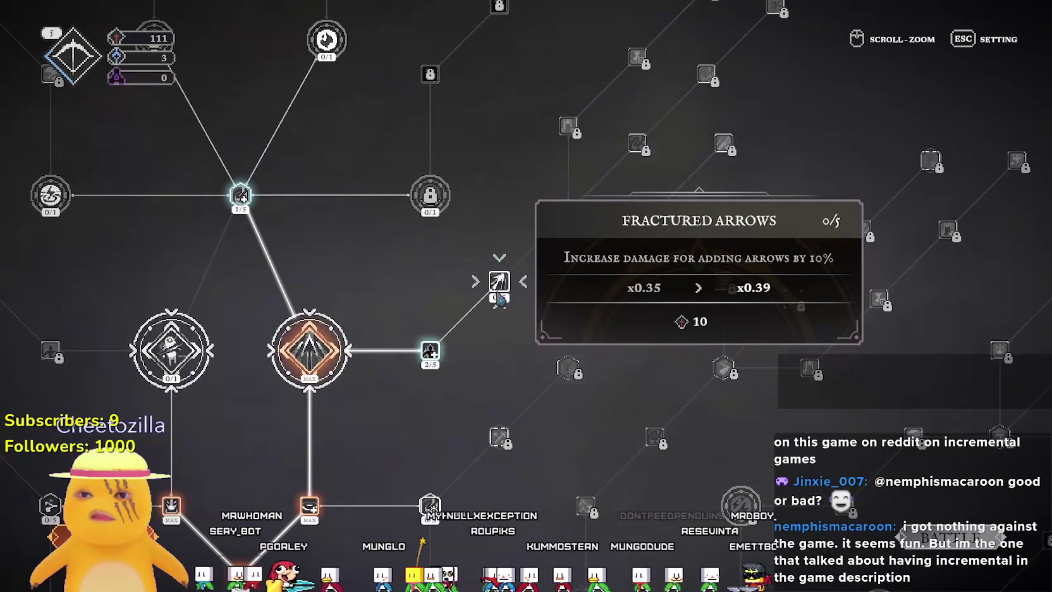
click(499, 298)
key(w)
key(d)
mouse_move(515, 253)
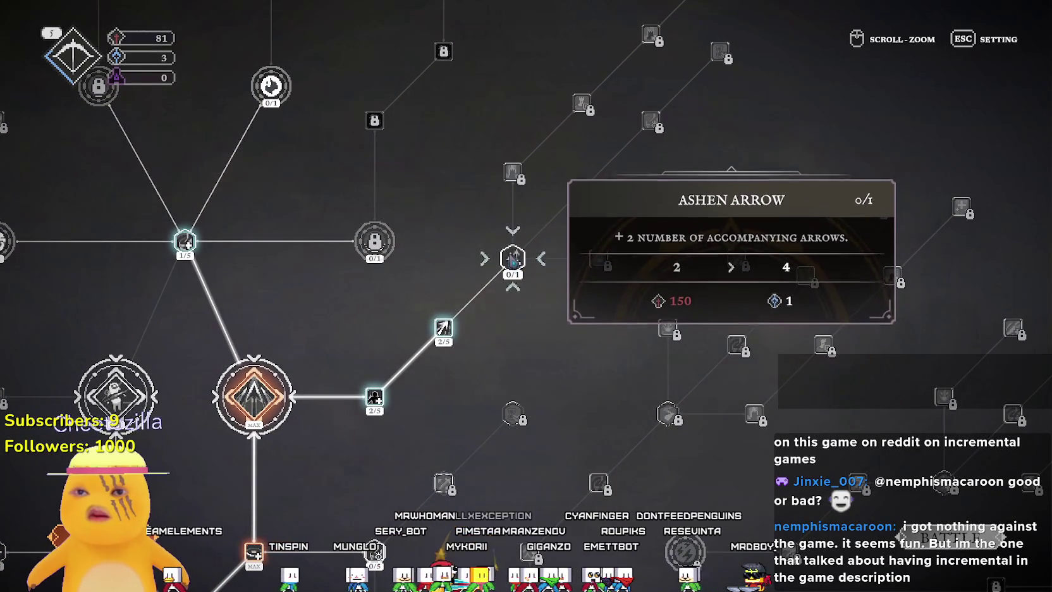
key(s)
key(a)
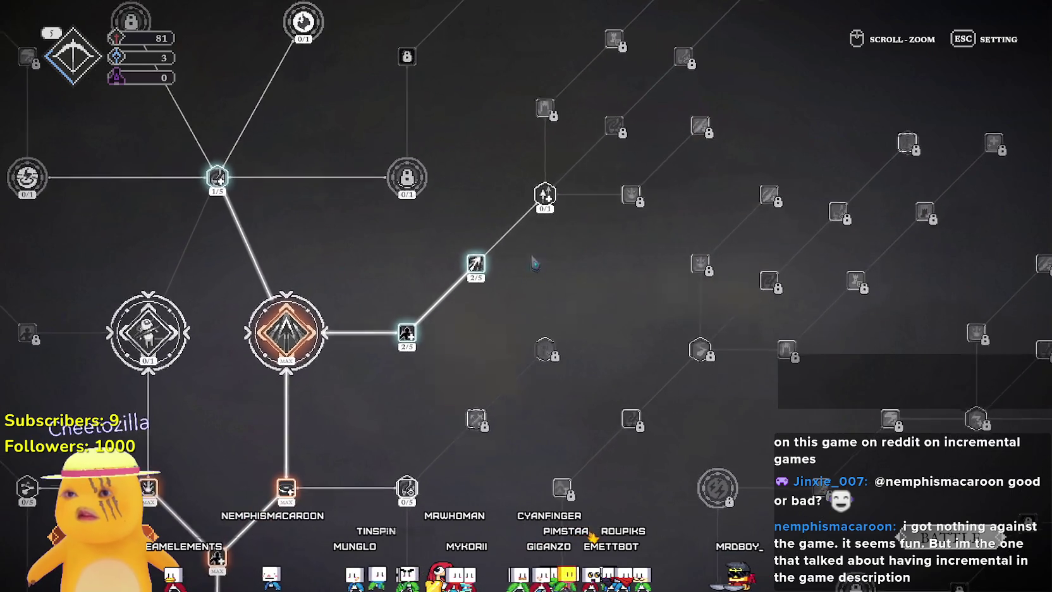
click(482, 266)
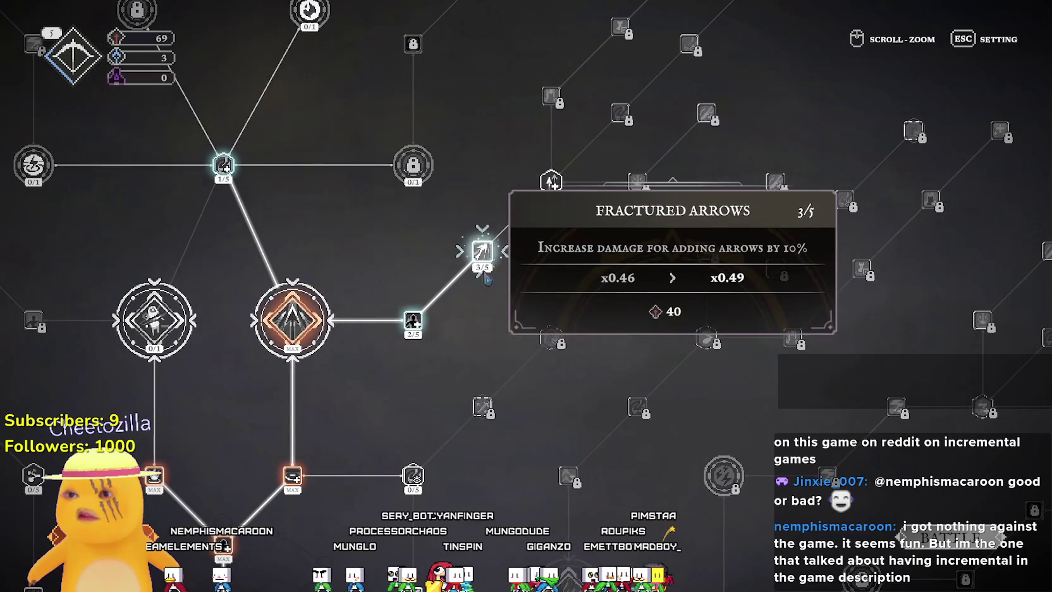
click(483, 258)
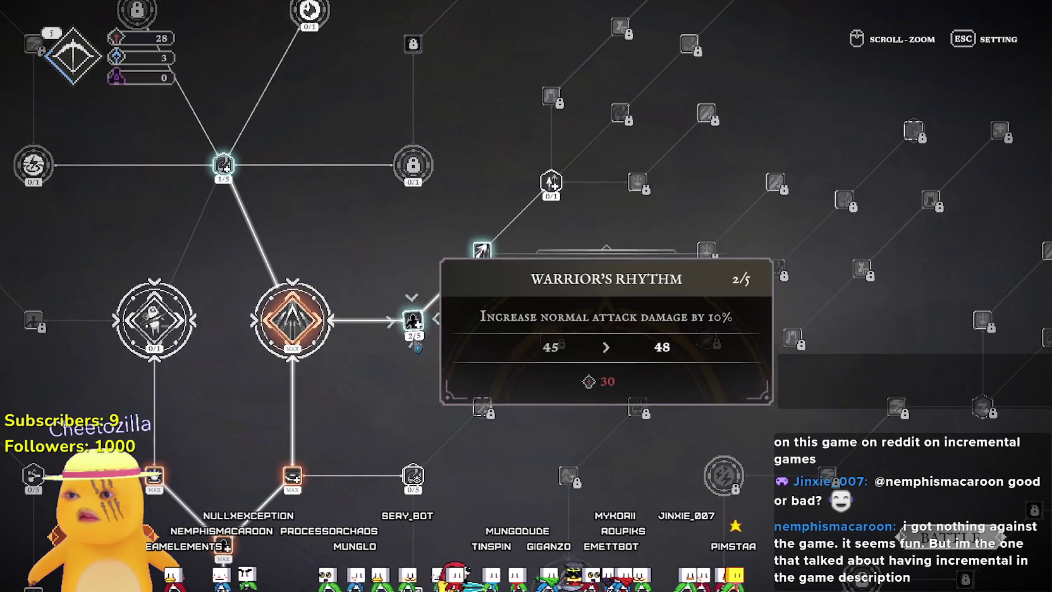
Buy the first level of Brutal Edge.
key(s)
key(a)
key(s)
key(a)
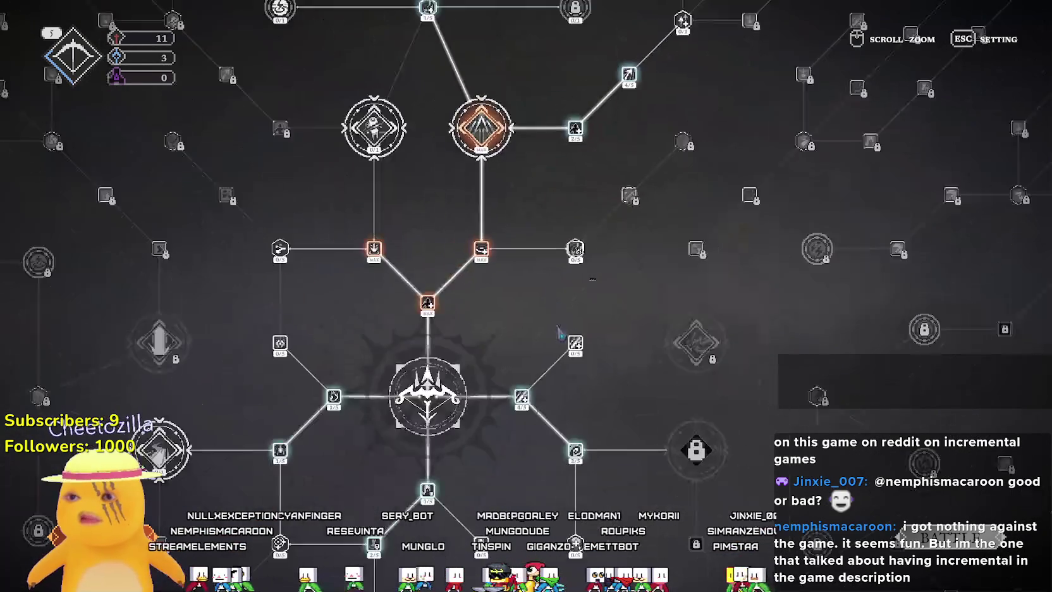
mouse_move(589, 324)
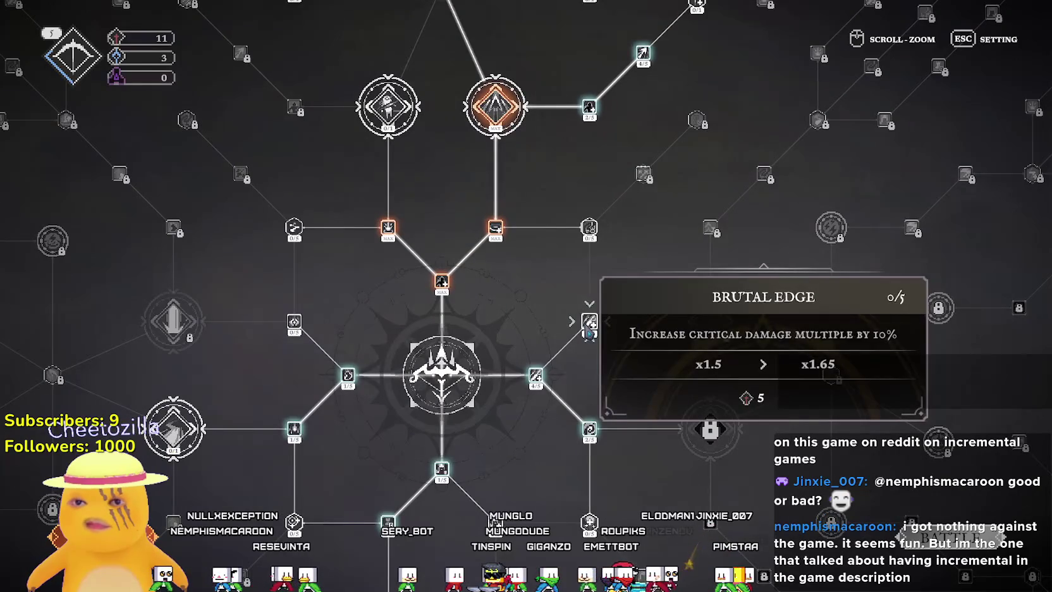
click(589, 328)
Start the Day 2 battle.
mouse_move(720, 324)
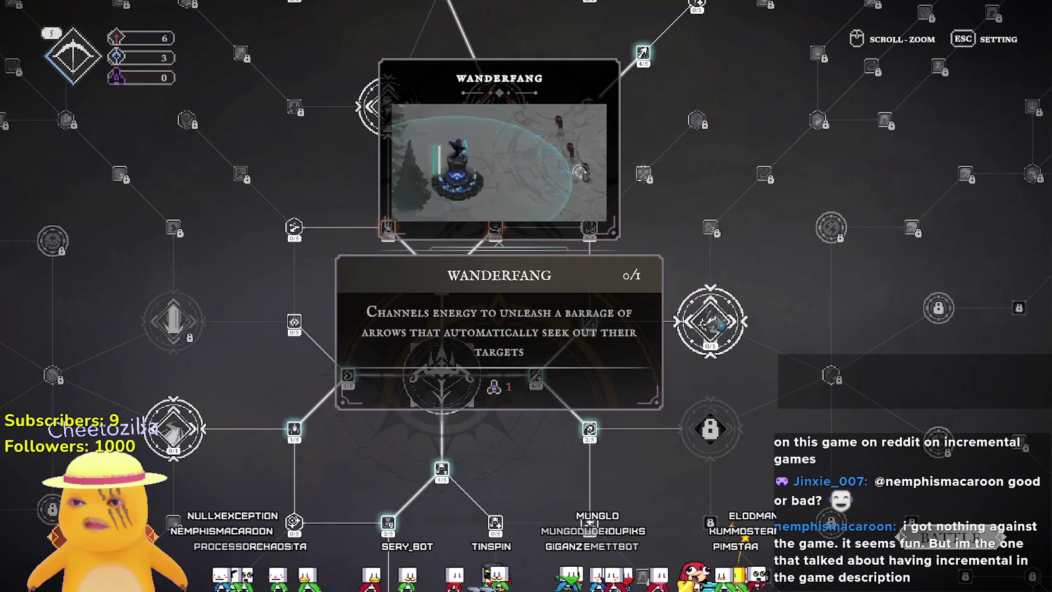
mouse_move(986, 428)
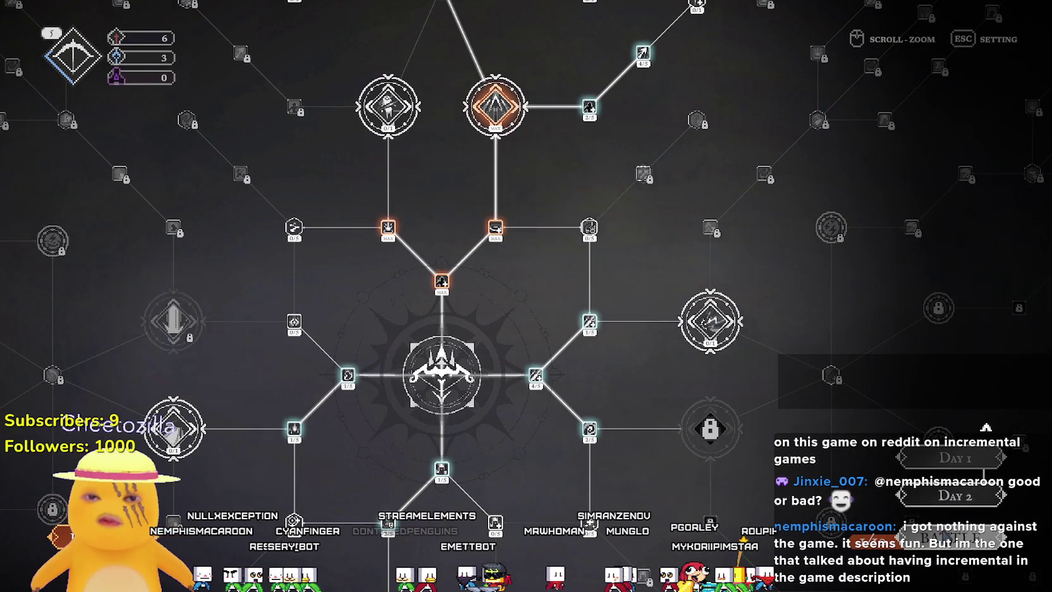
click(975, 538)
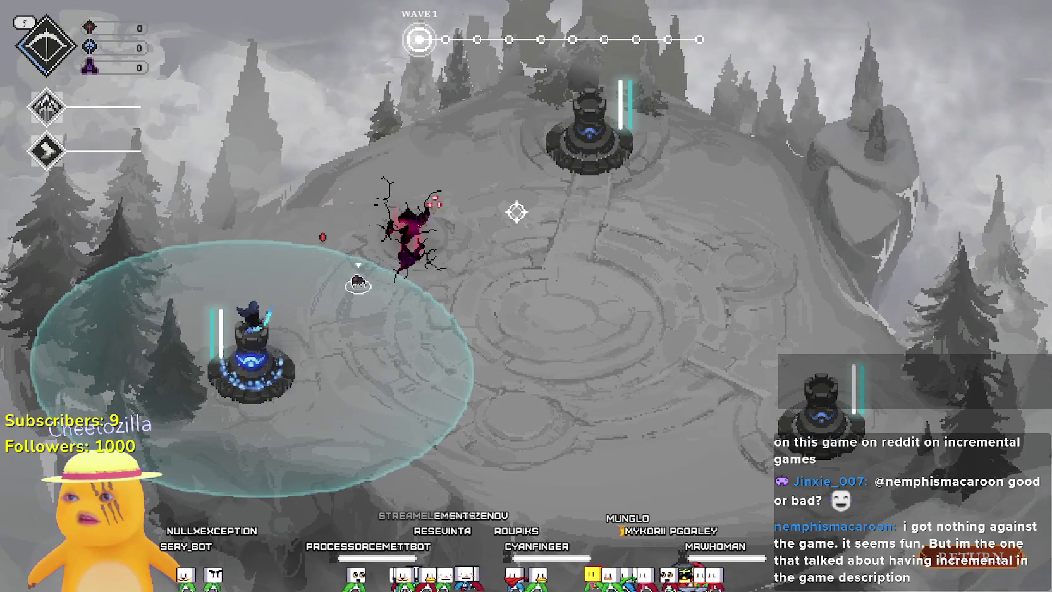
Collect the red gem and shuttle the hero between the top and lower-right towers.
click(322, 239)
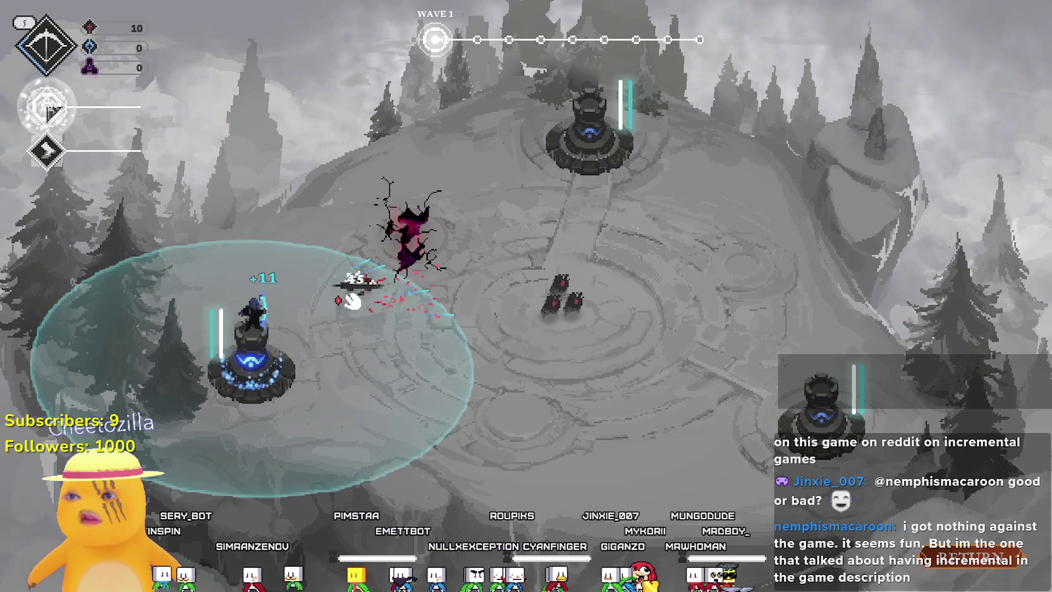
key(q)
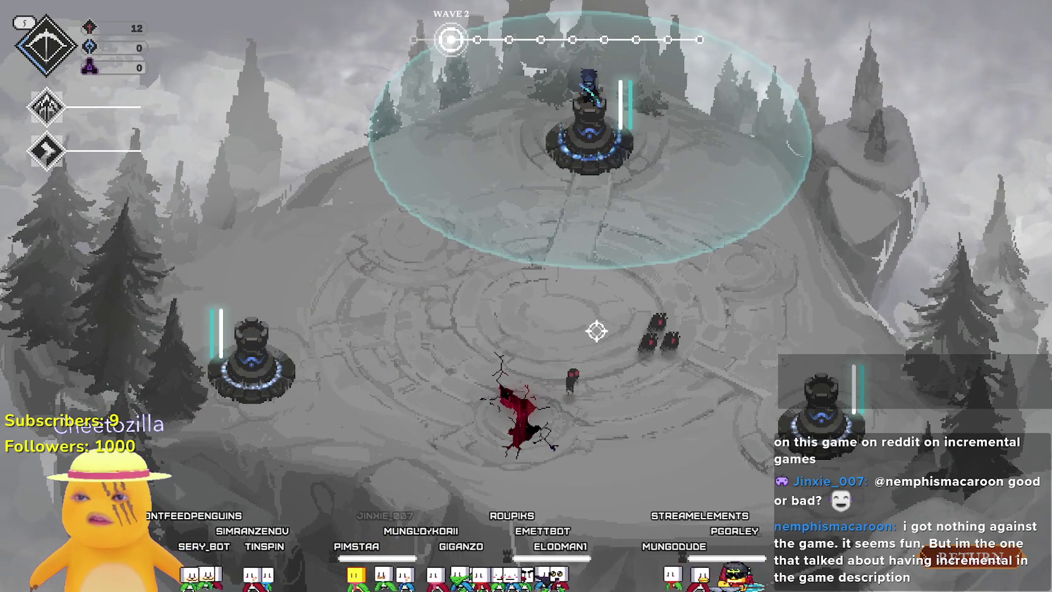
key(q)
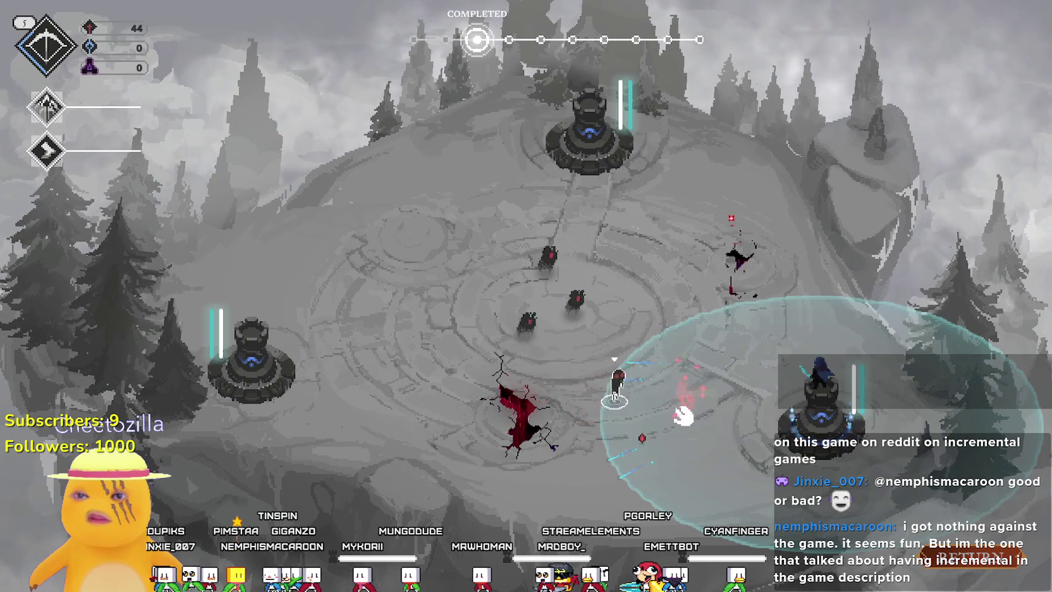
click(612, 219)
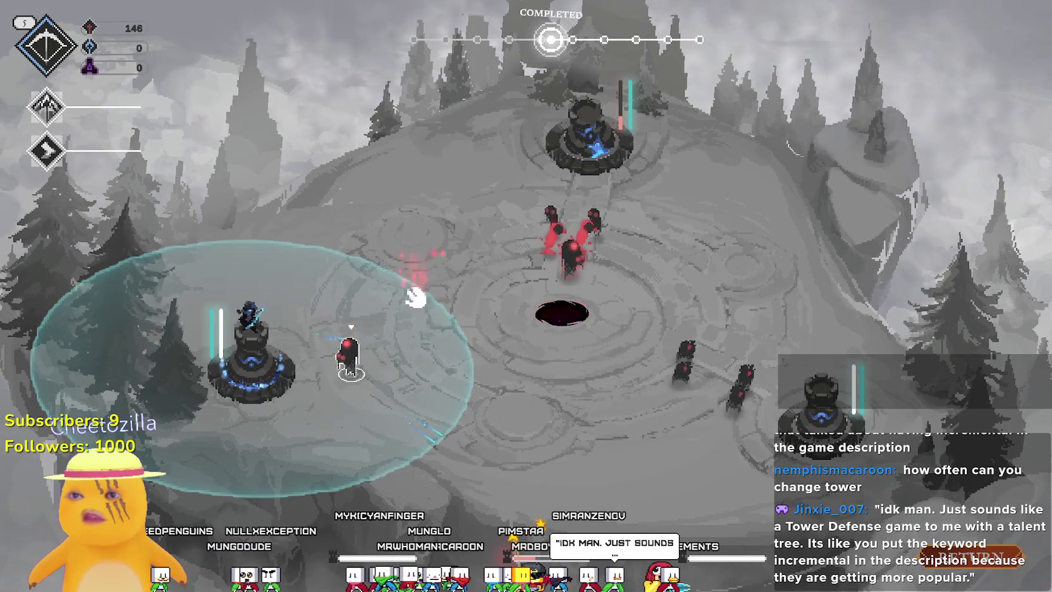
Strike nearby enemies, then move to the right tower and attack its attackers.
click(354, 362)
click(750, 419)
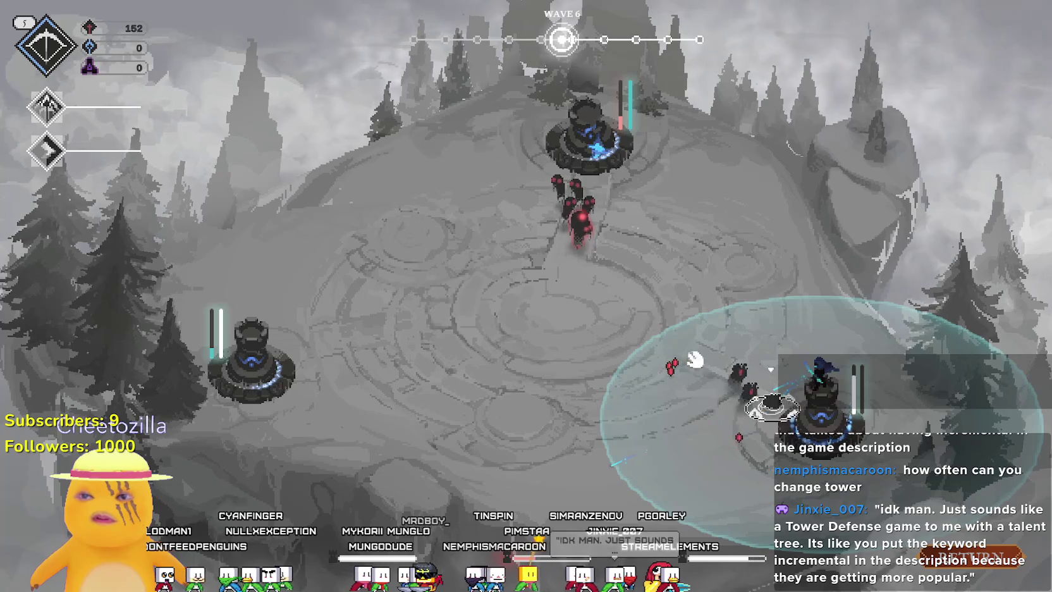
click(763, 397)
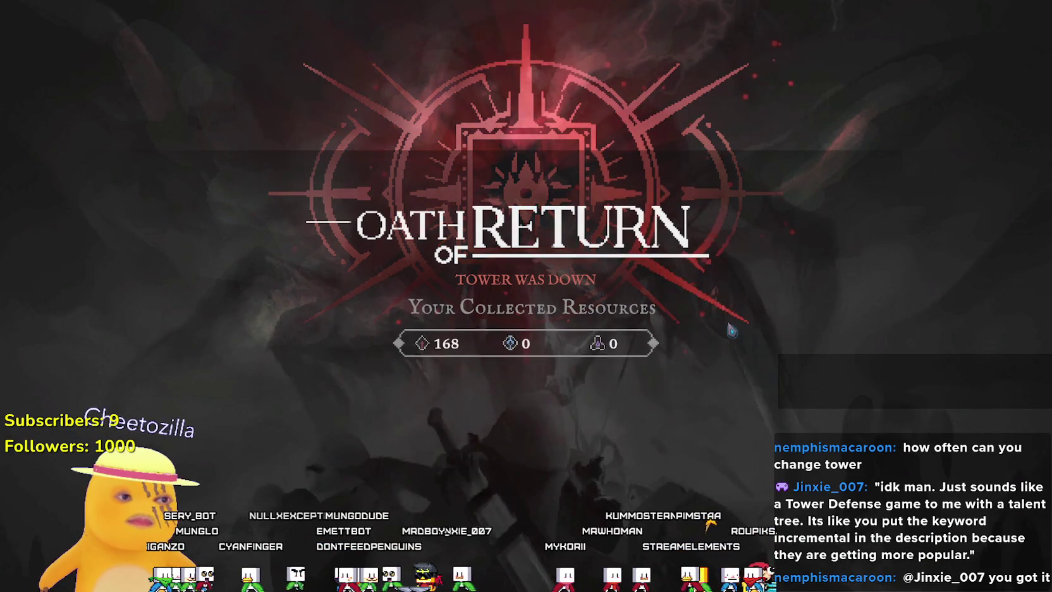
Go from the tower-down summary to the upgrade skill tree.
click(439, 441)
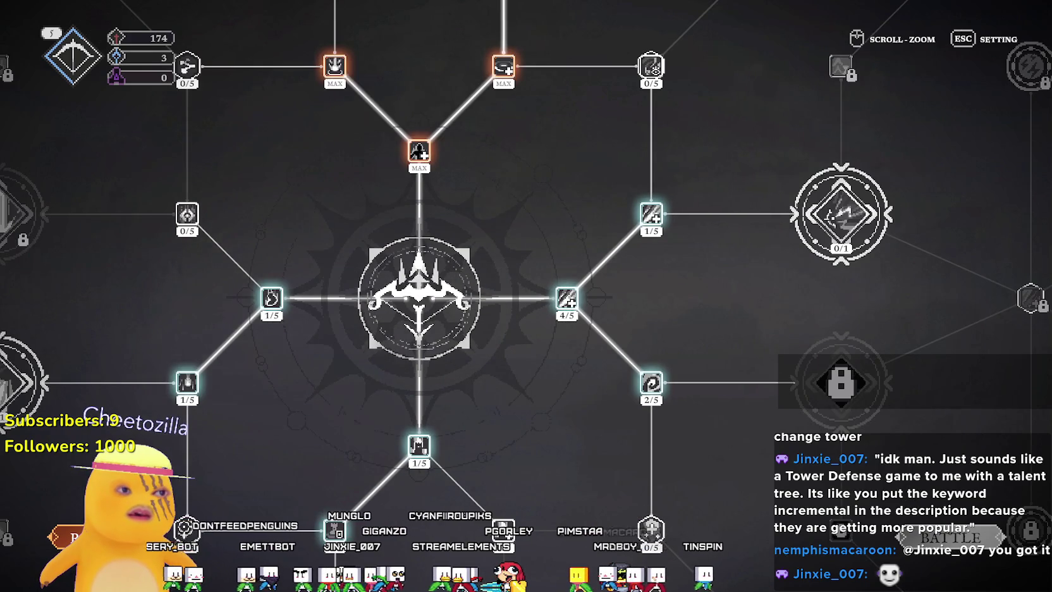
scroll(526, 295, down, 5)
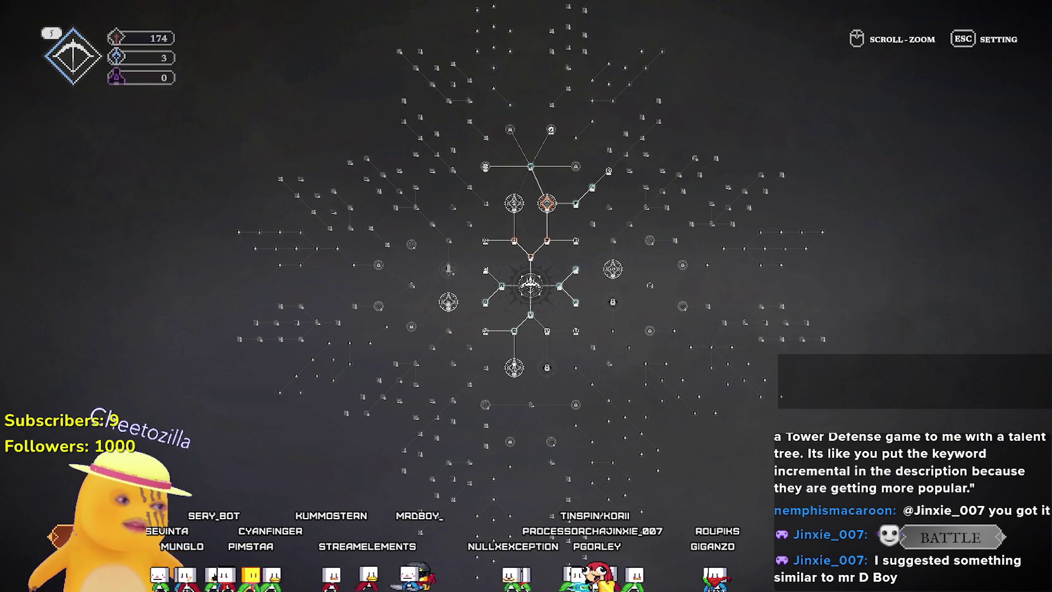
scroll(766, 173, up, 3)
scroll(632, 348, down, 2)
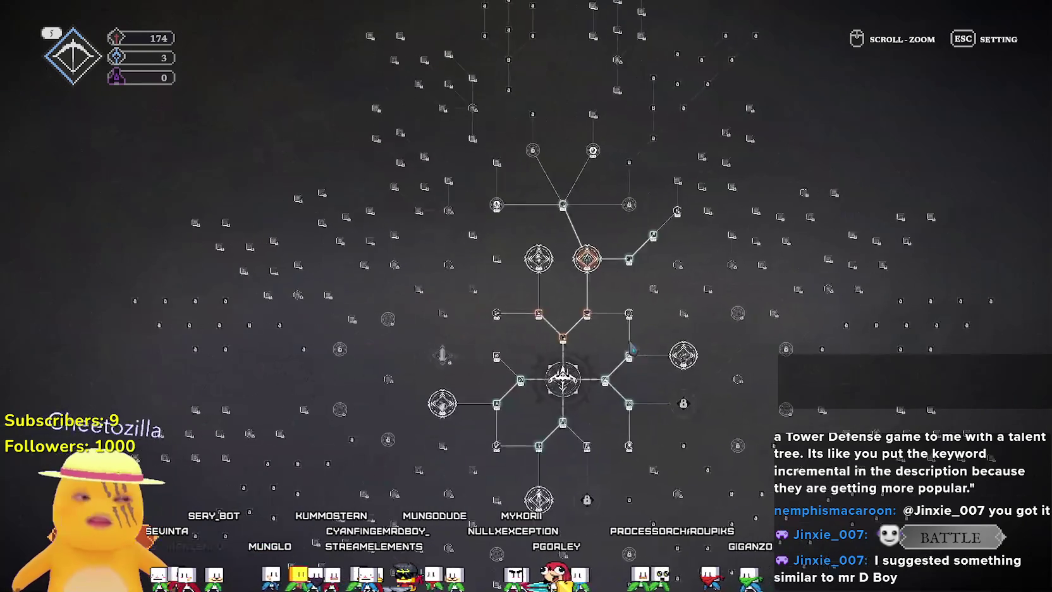
scroll(645, 341, up, 1)
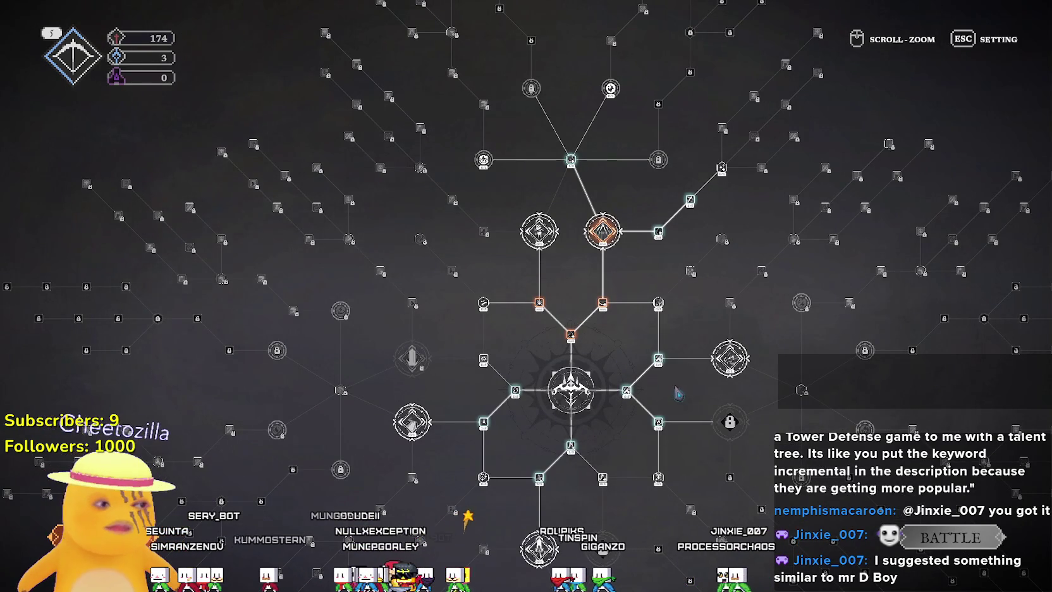
scroll(677, 393, up, 2)
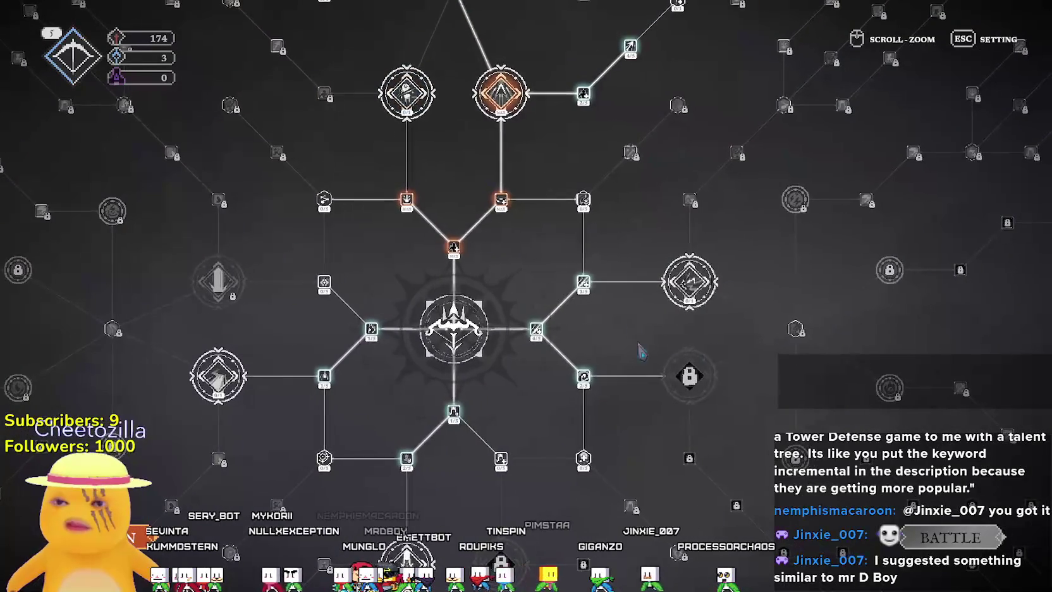
scroll(641, 351, down, 3)
scroll(491, 321, up, 3)
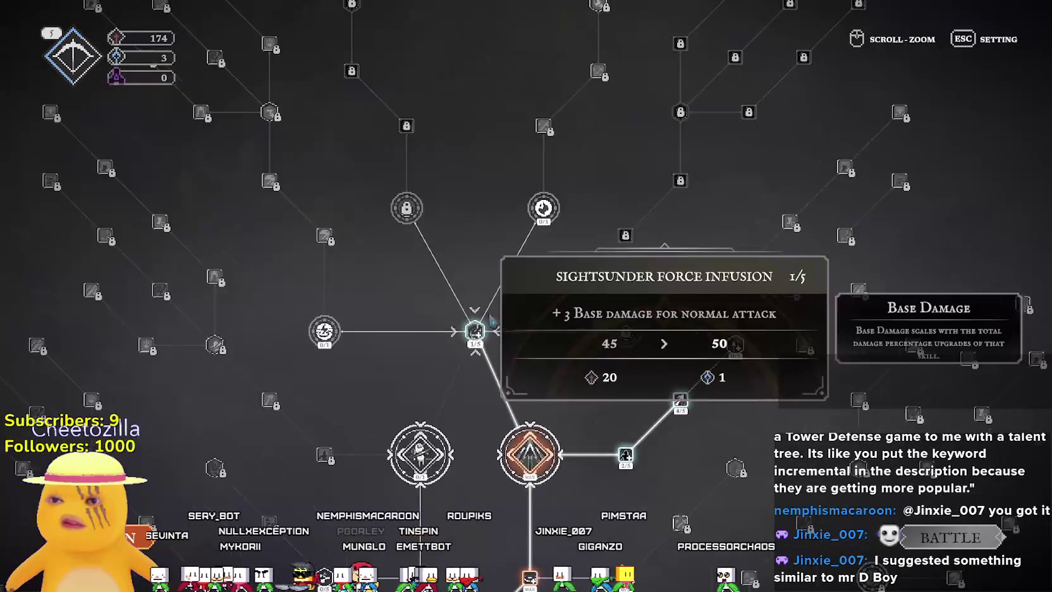
scroll(492, 320, up, 2)
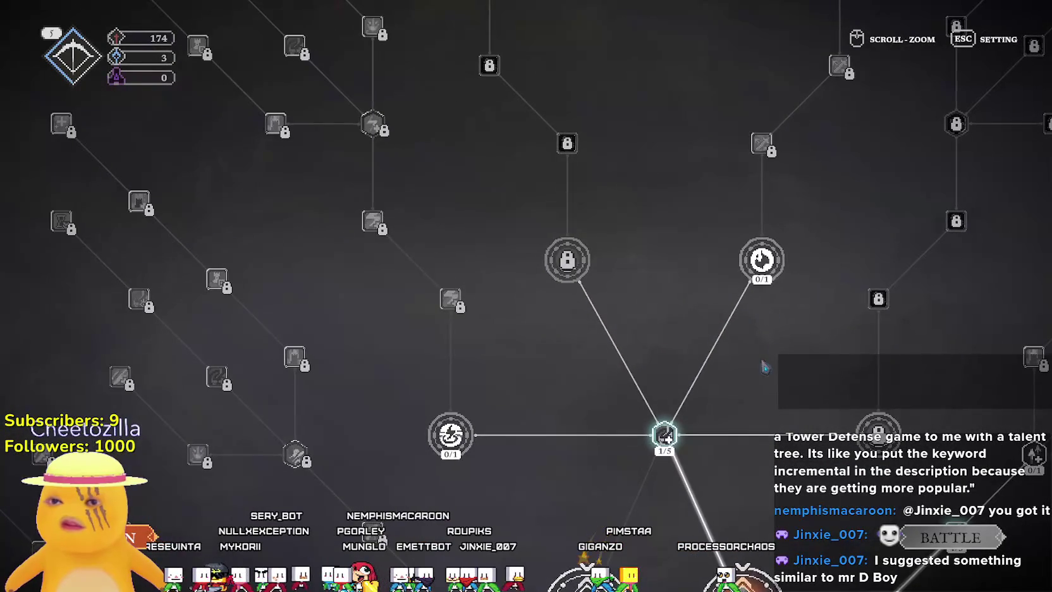
scroll(744, 359, down, 1)
drag(706, 368, 634, 303)
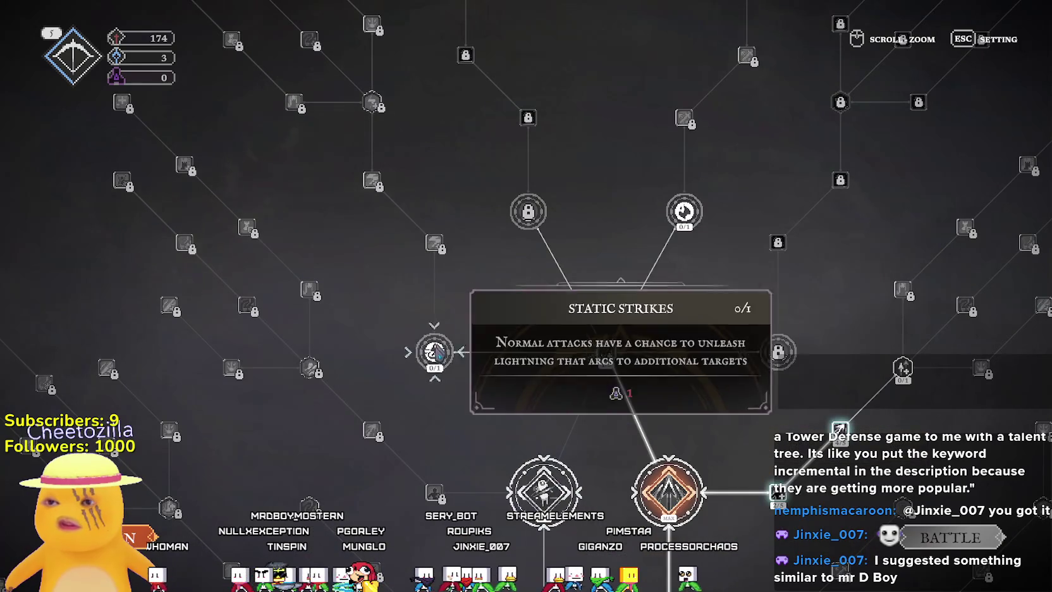
mouse_move(686, 215)
drag(686, 215, 488, 117)
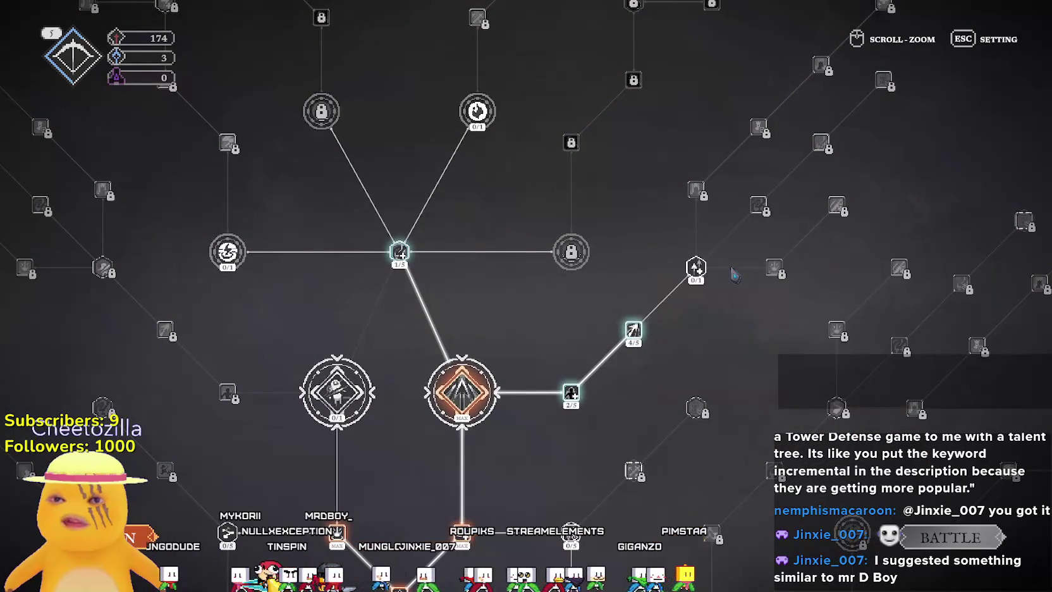
Buy the next node on the up-right branch and the first rank of Sharpened Instinct.
mouse_move(696, 268)
key(Right)
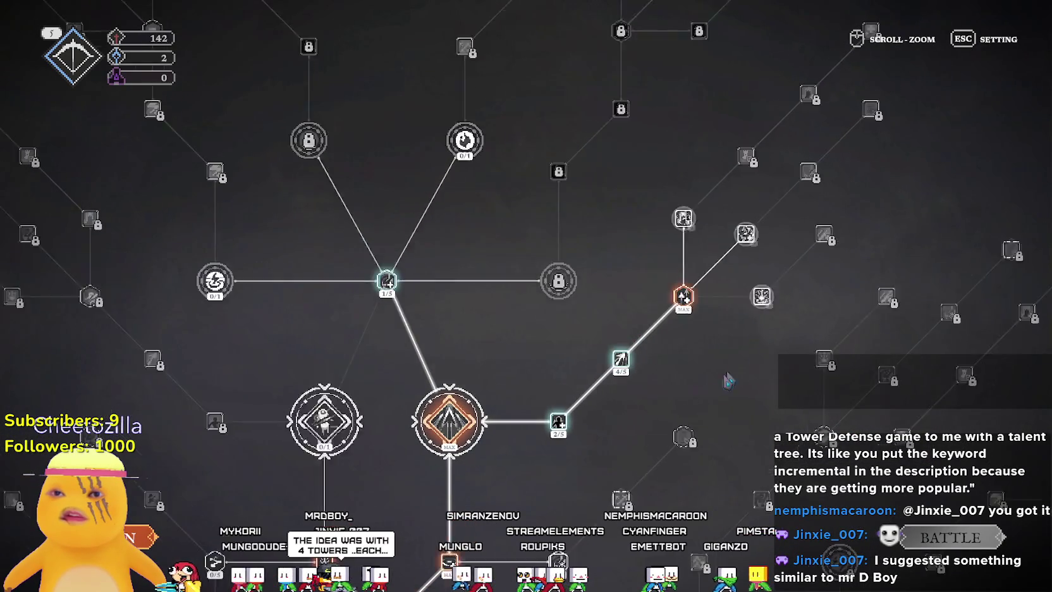
mouse_move(620, 264)
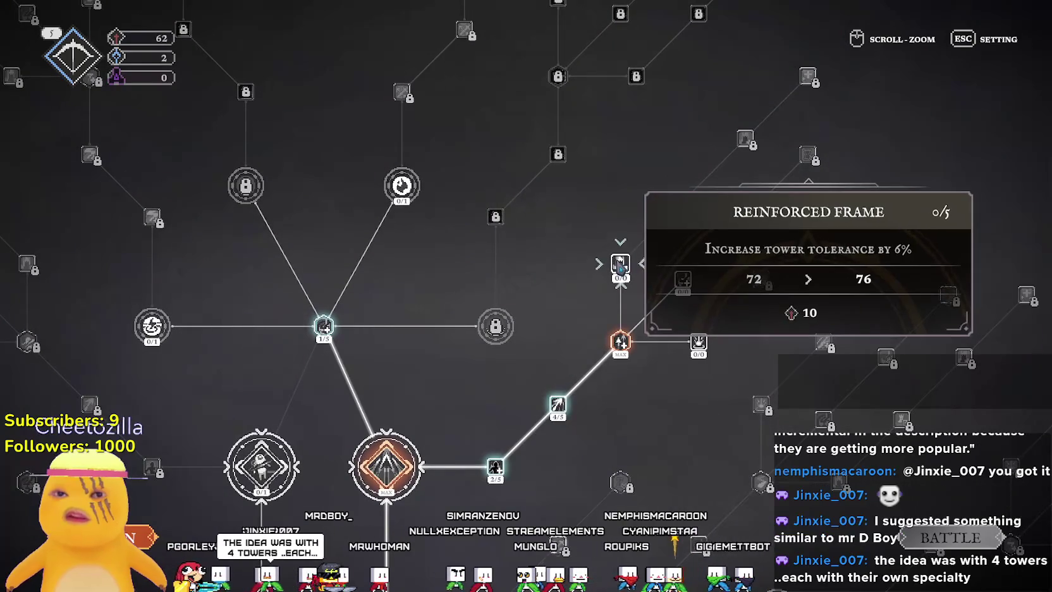
mouse_move(701, 340)
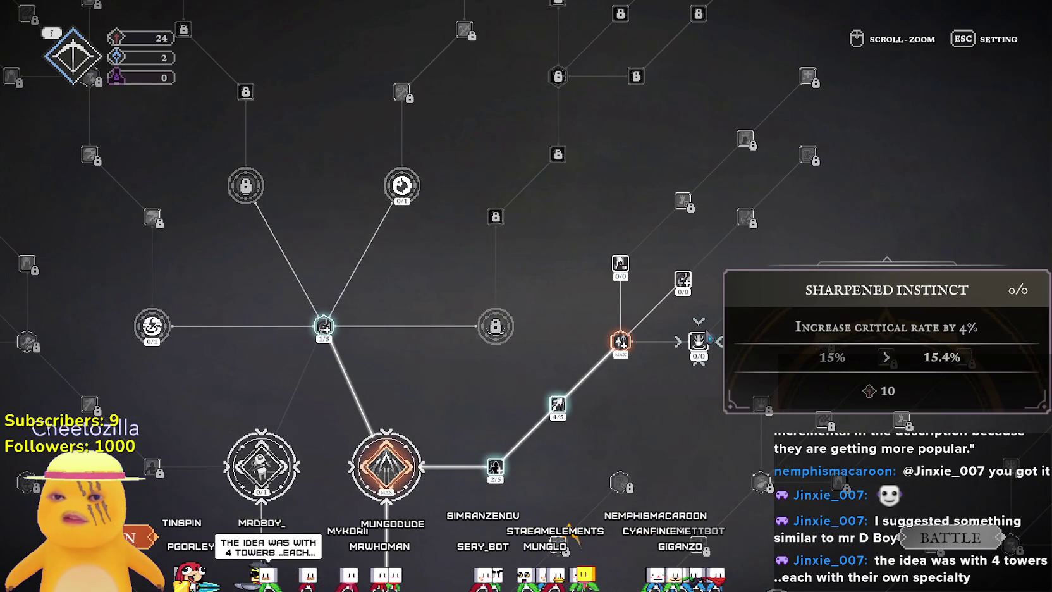
click(697, 341)
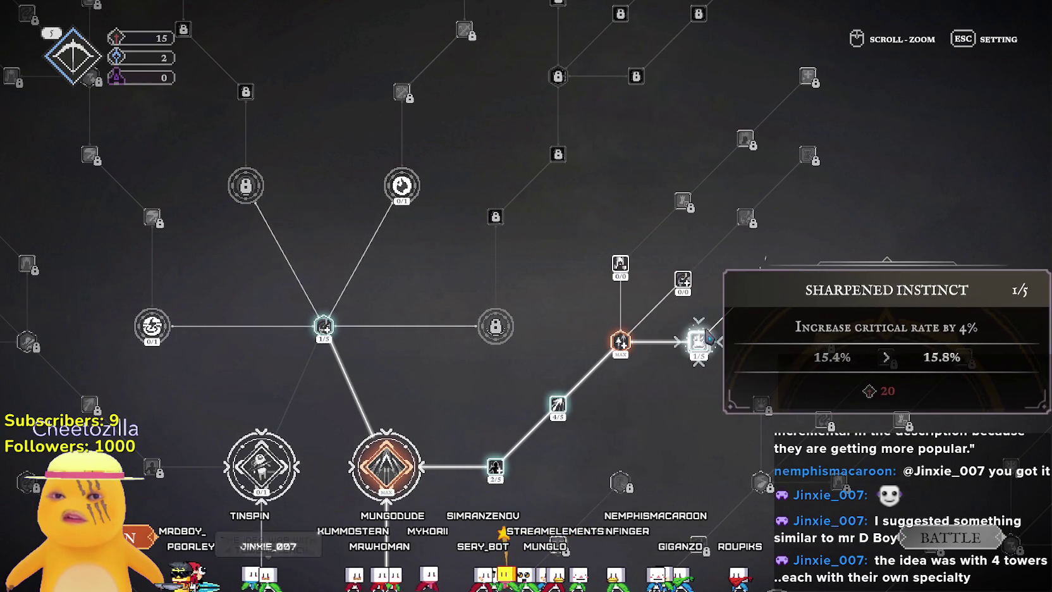
mouse_move(697, 341)
mouse_down()
mouse_move(671, 265)
mouse_move(709, 163)
mouse_up()
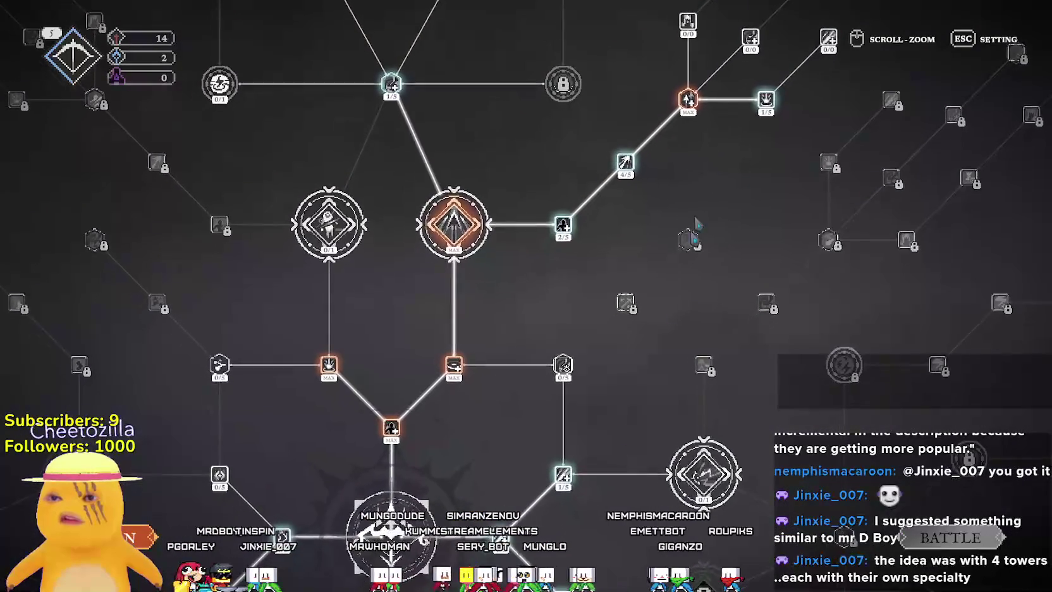
Pan the talent tree past the Wanderfang, Vanguard's Line, Echo Absorption and Static Strikes nodes.
key(s)
mouse_move(365, 402)
mouse_move(570, 308)
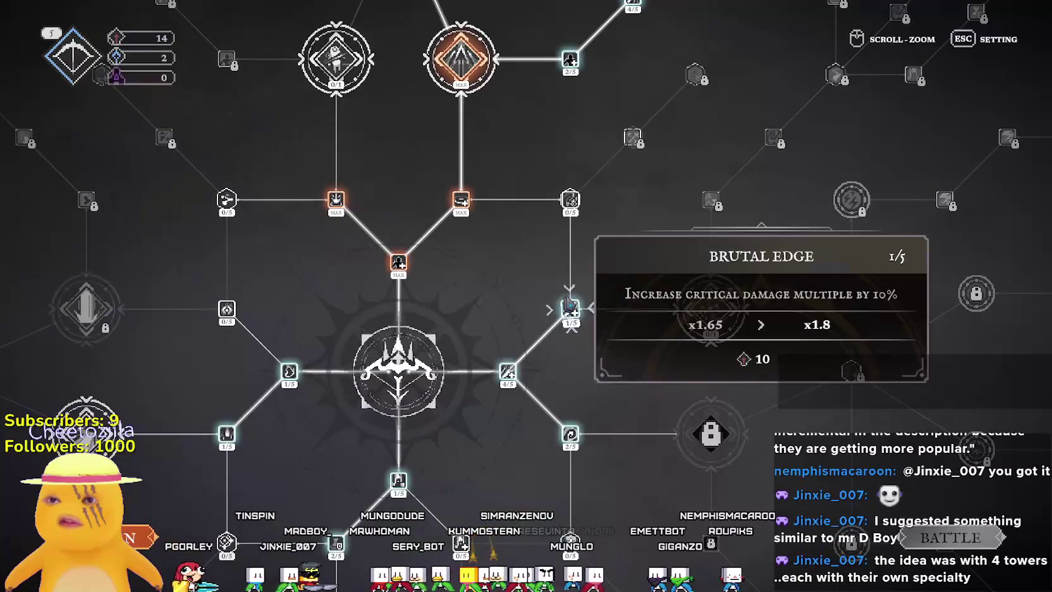
key(a)
key(s)
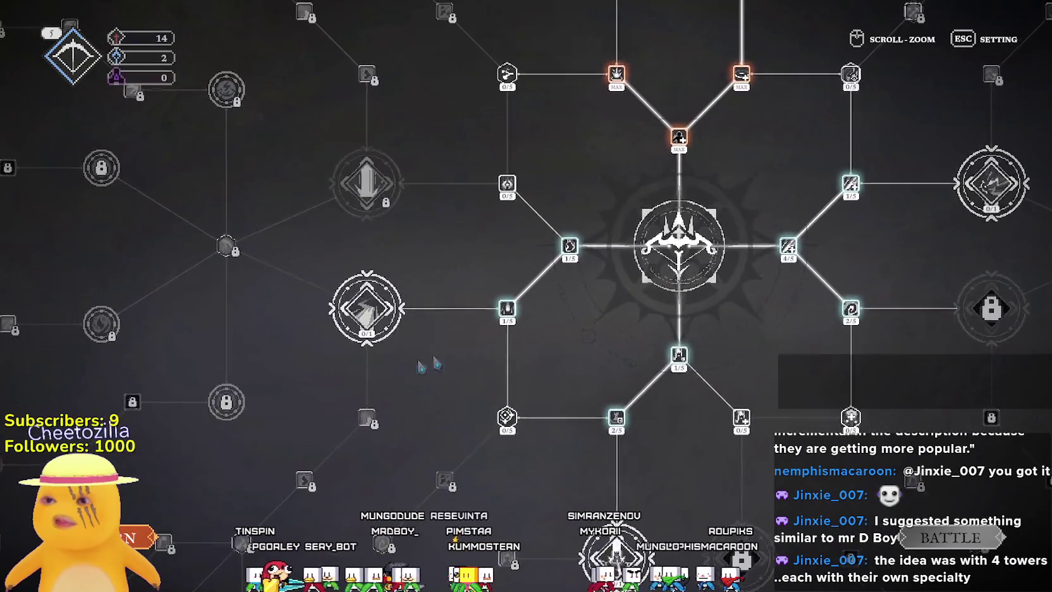
mouse_move(410, 247)
key(w)
mouse_move(512, 349)
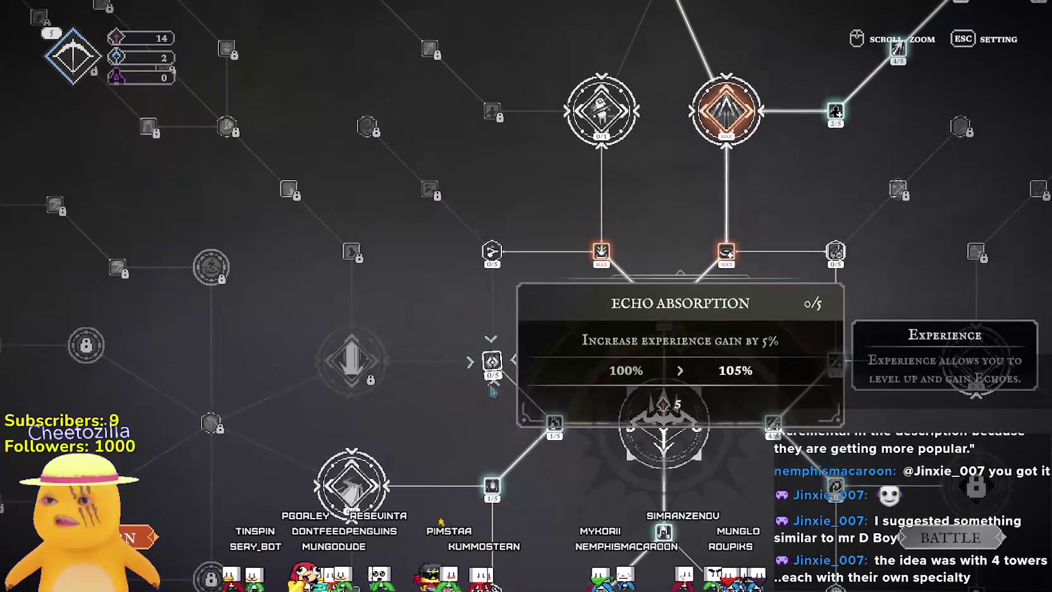
key(w)
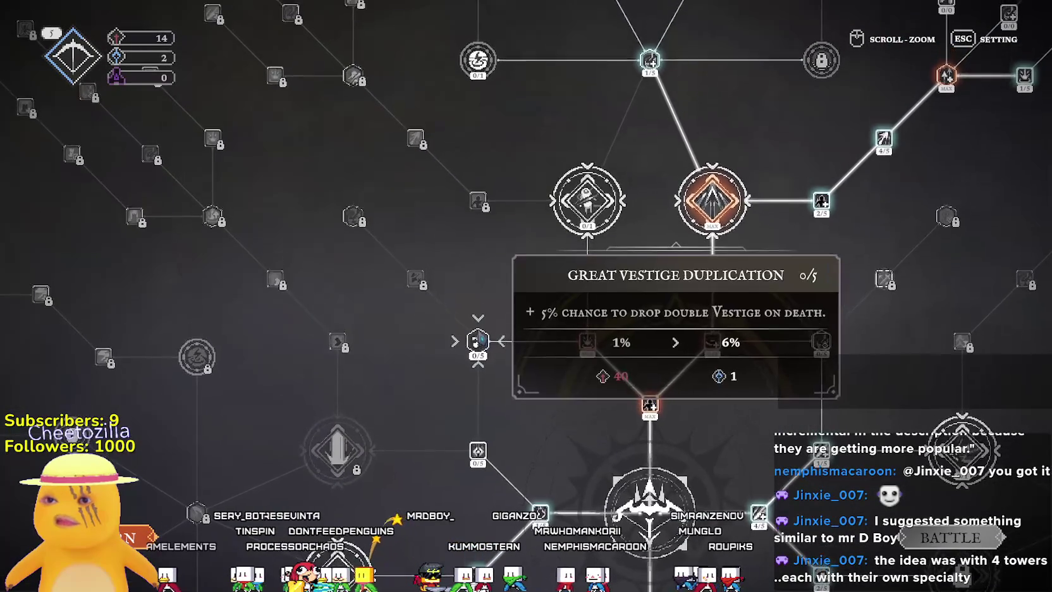
mouse_move(464, 354)
key(w)
key(d)
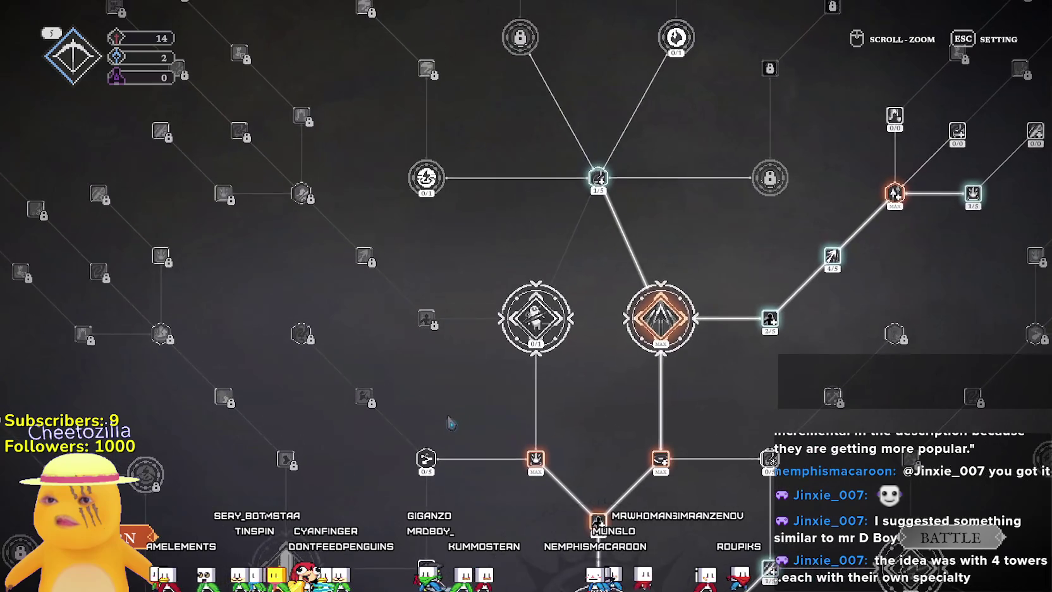
mouse_move(426, 204)
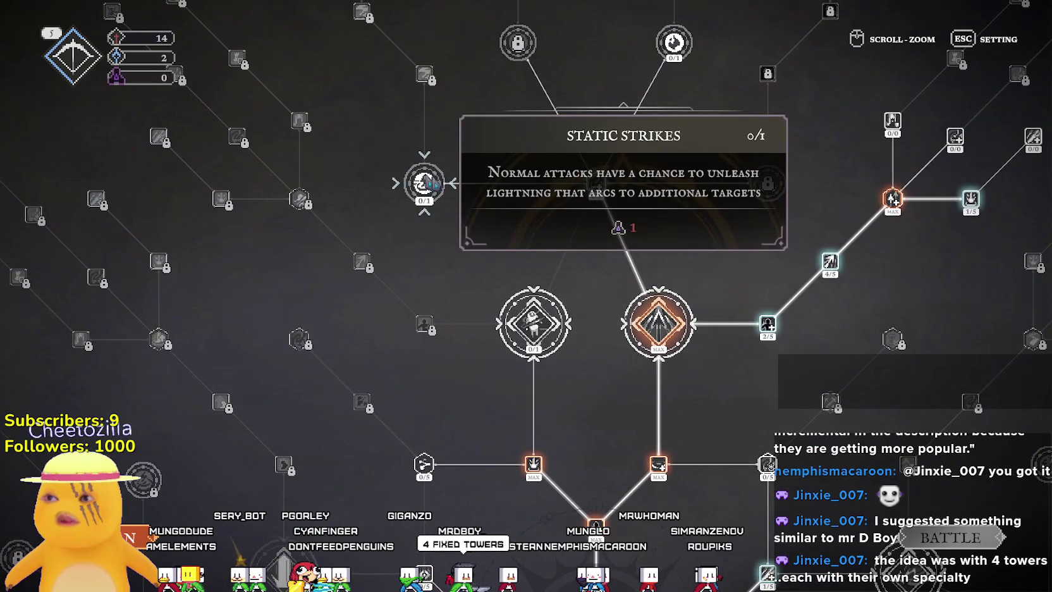
Pan the tree back around the central node to show the Reinforced Ward branch.
key(s)
key(d)
mouse_move(624, 151)
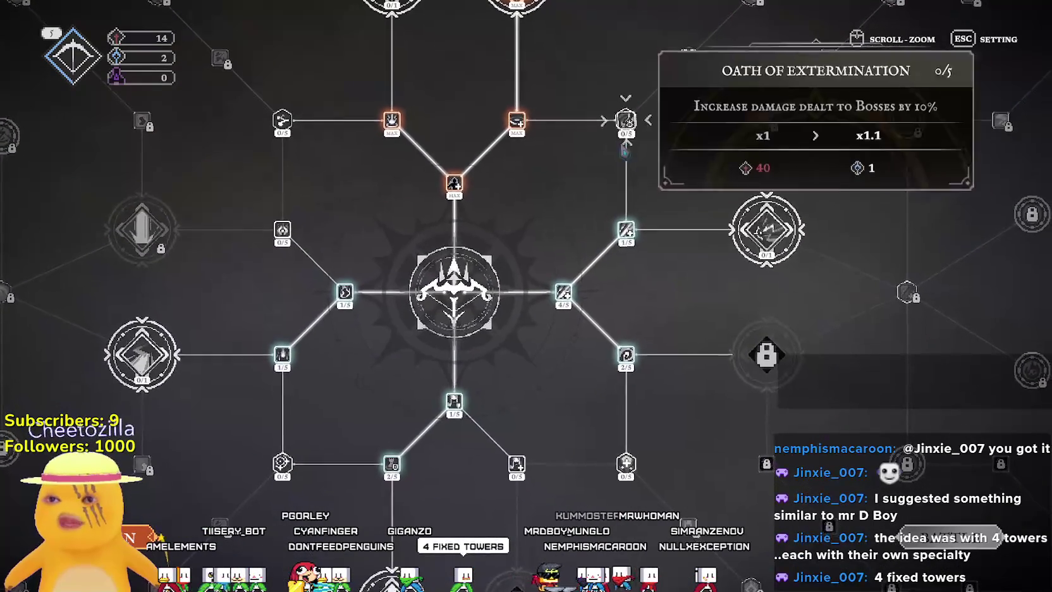
mouse_move(633, 218)
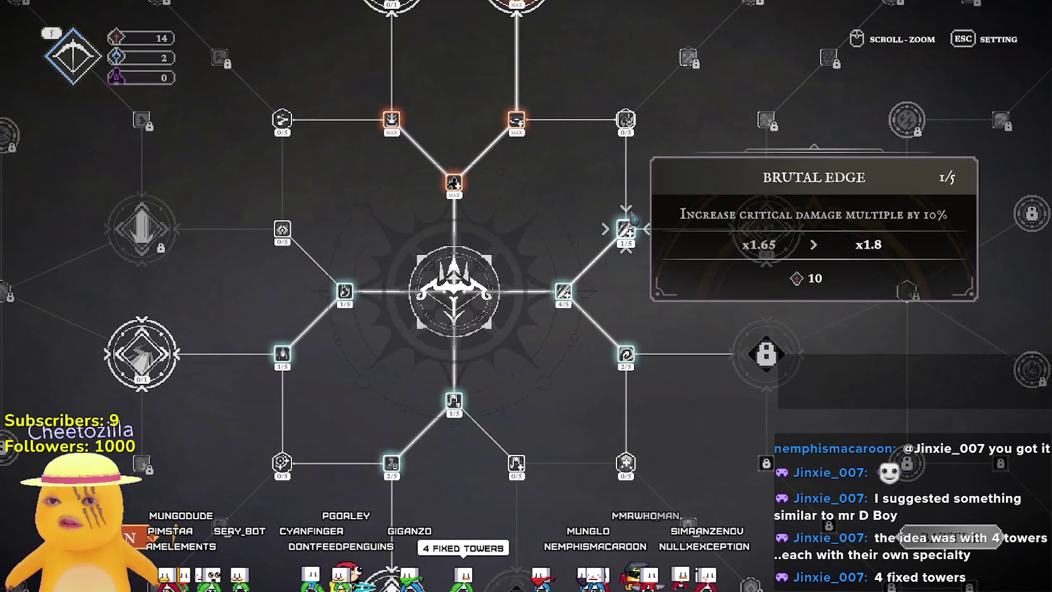
mouse_move(640, 362)
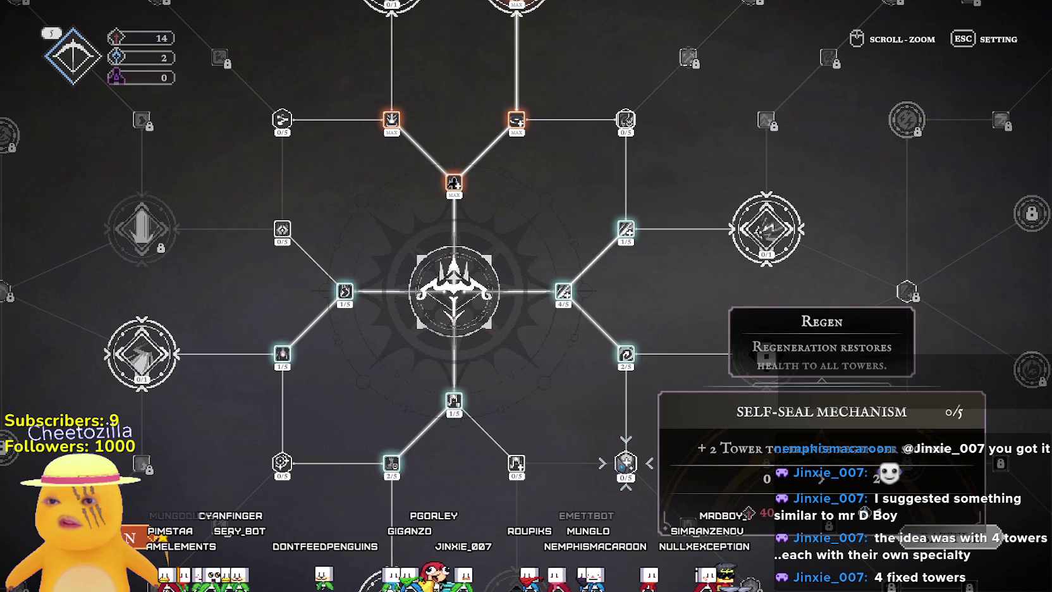
mouse_move(517, 464)
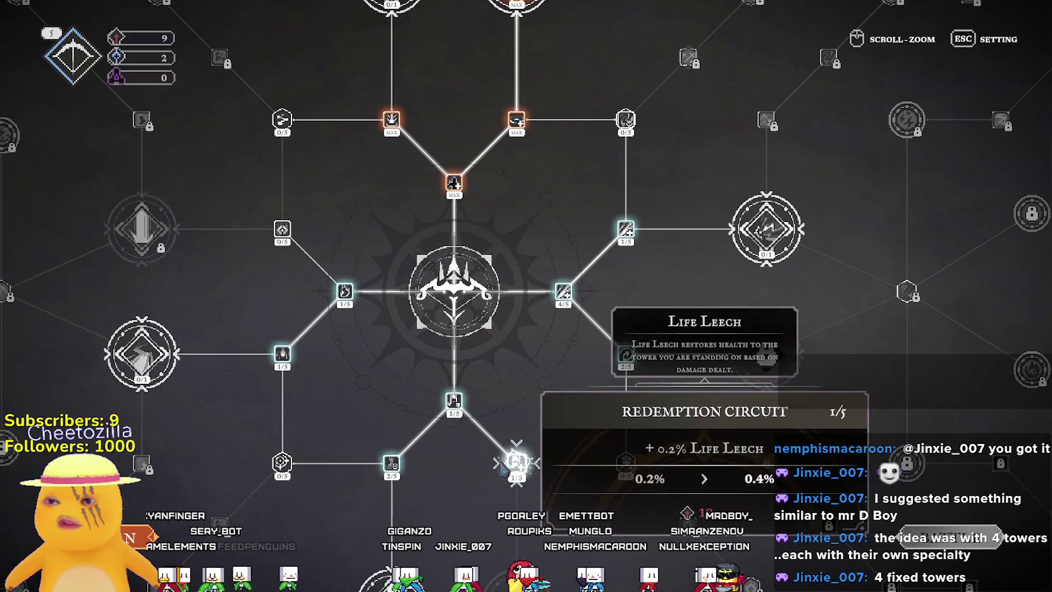
mouse_move(517, 465)
mouse_down()
mouse_move(505, 408)
mouse_move(442, 281)
mouse_up()
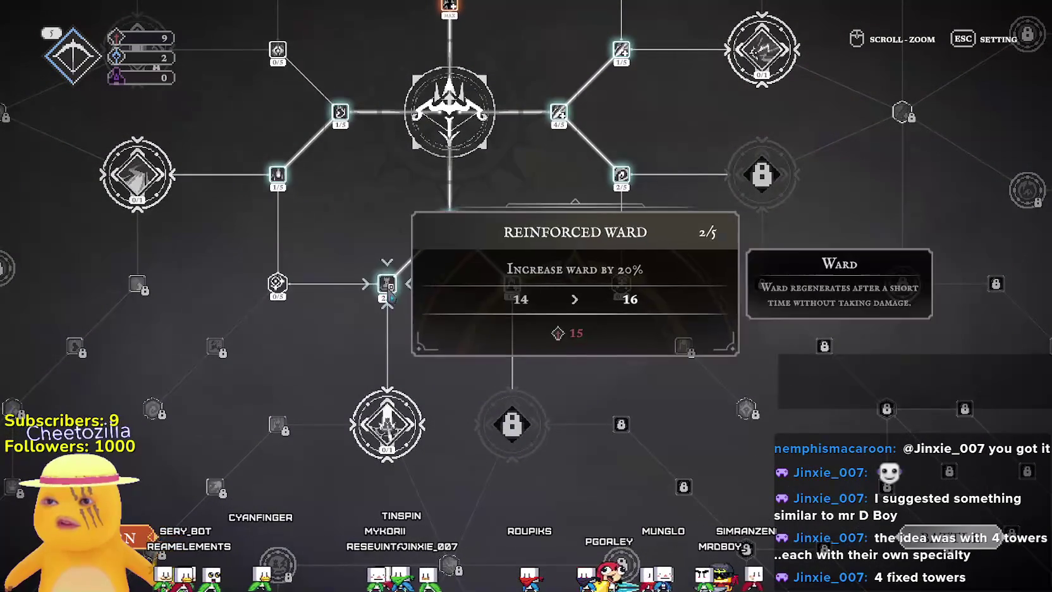
drag(471, 189, 512, 331)
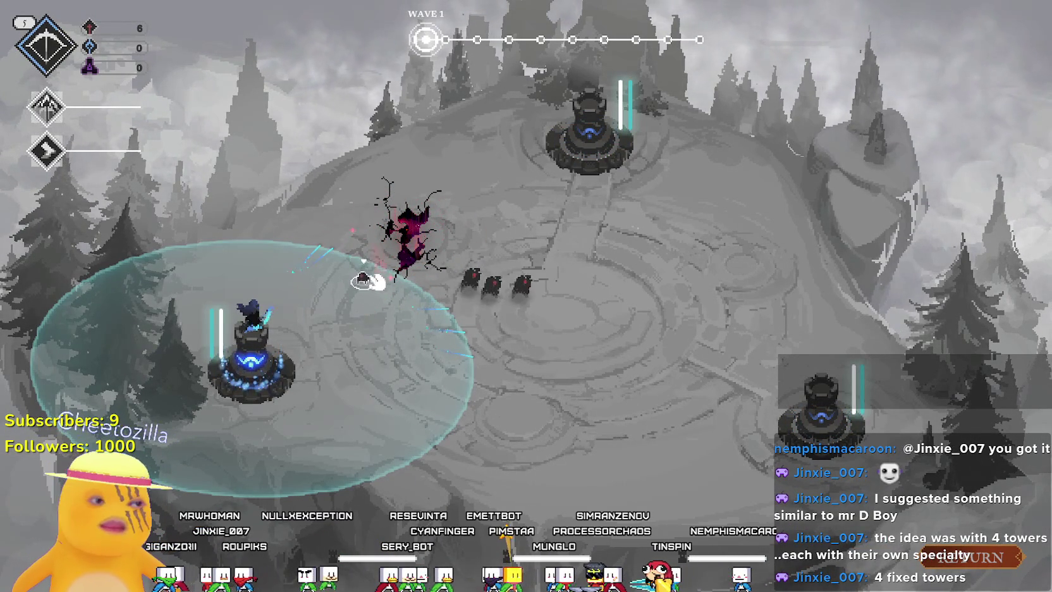
Defend the towers with hero abilities and shield moves, then start a new run after the tower falls.
right_click(436, 289)
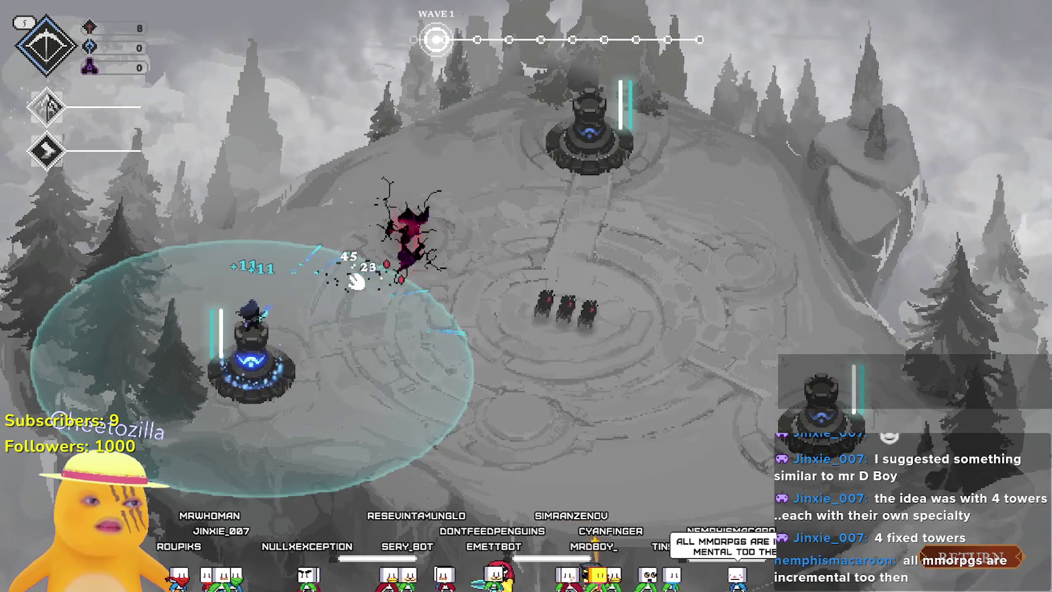
key(e)
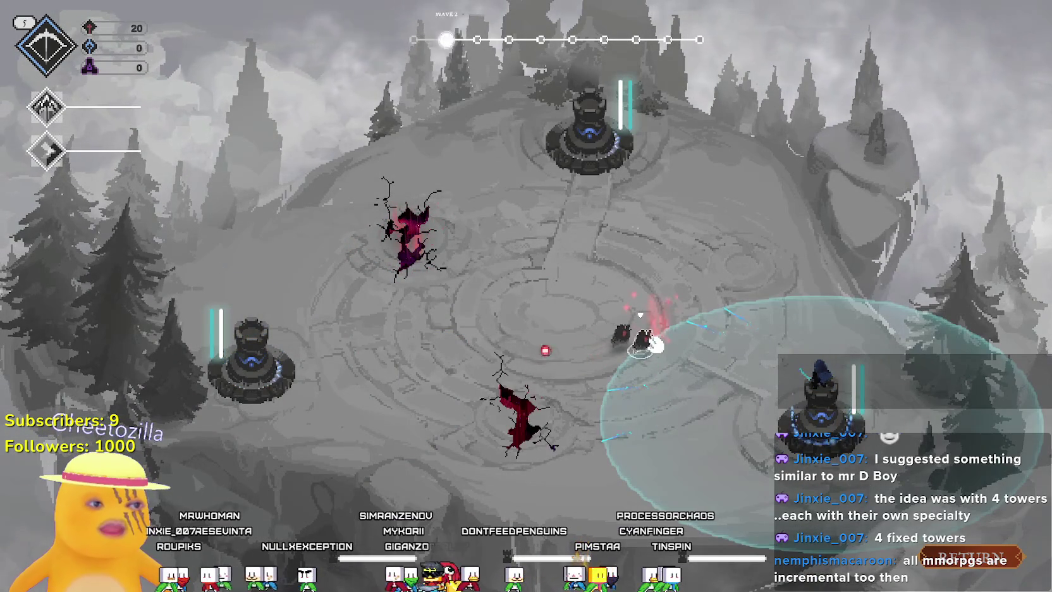
click(50, 111)
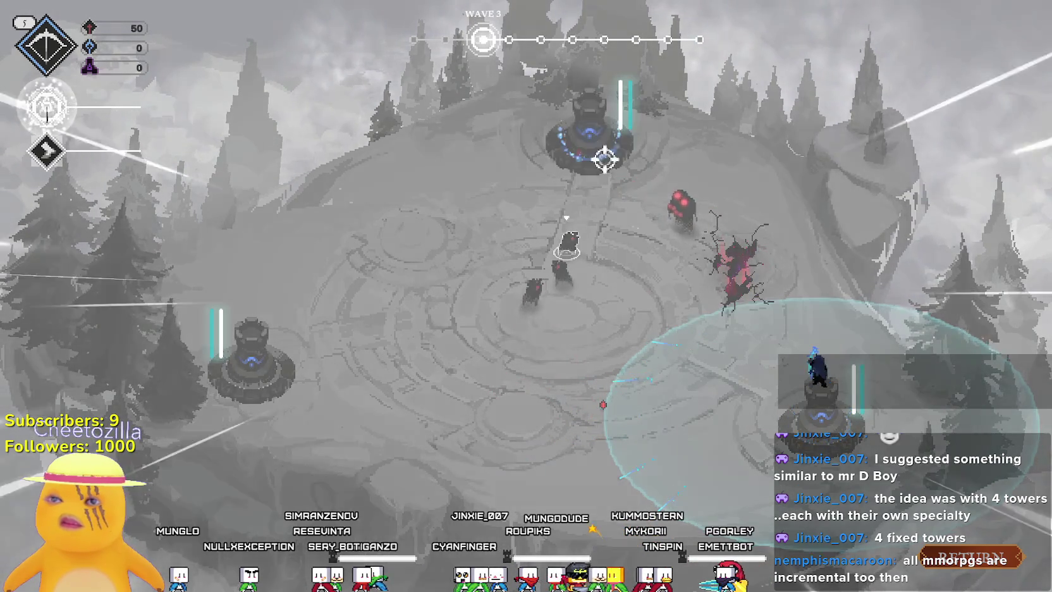
key(q)
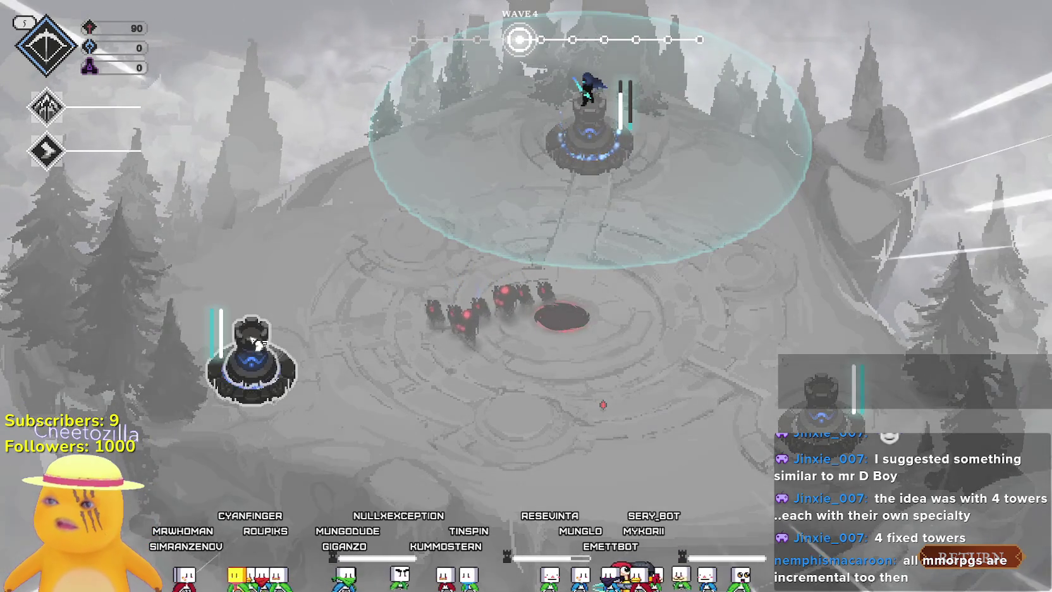
click(251, 352)
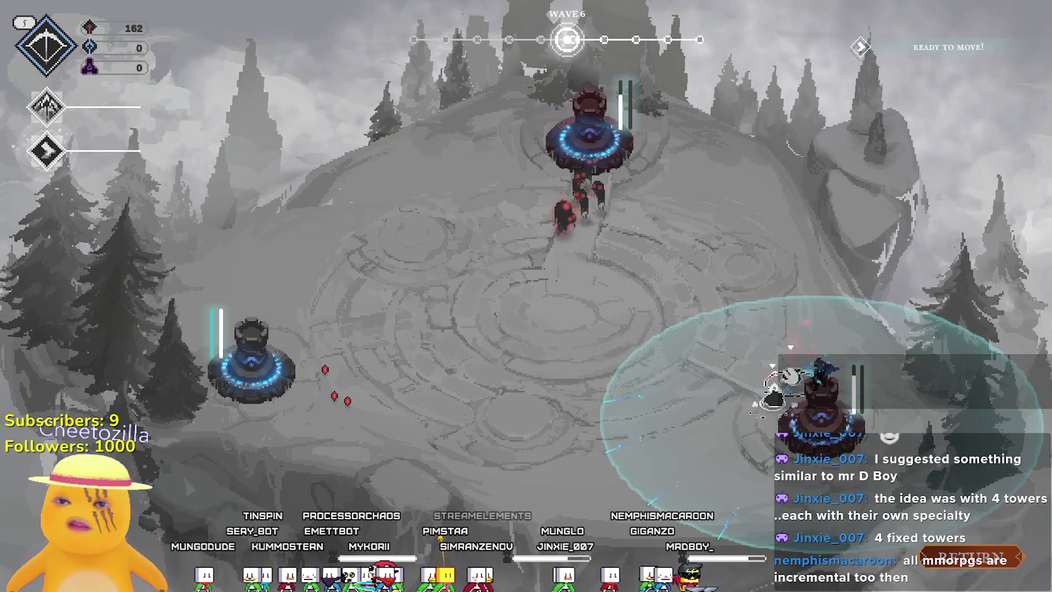
click(589, 136)
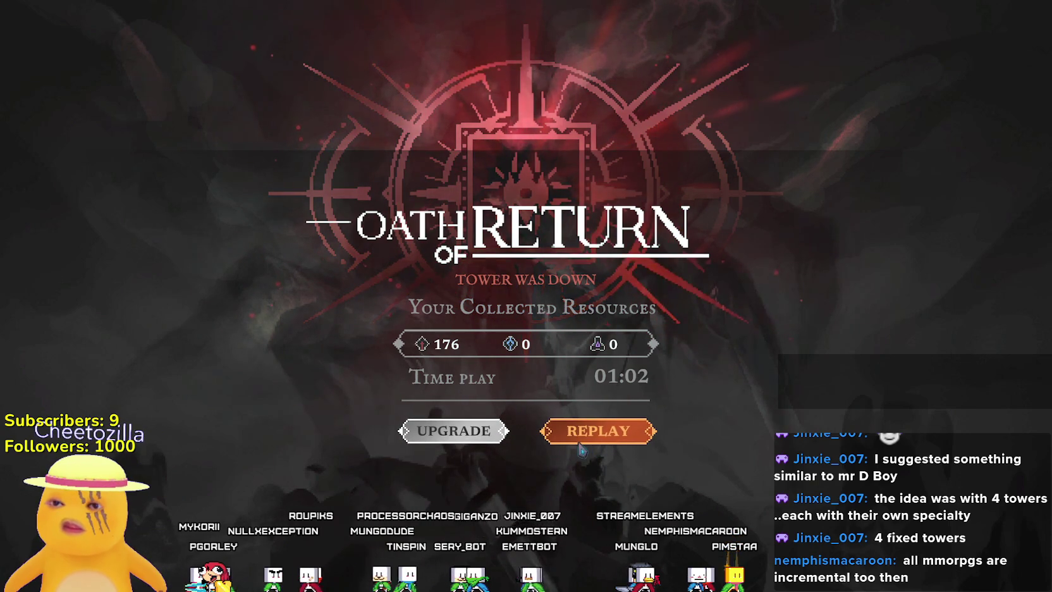
click(482, 438)
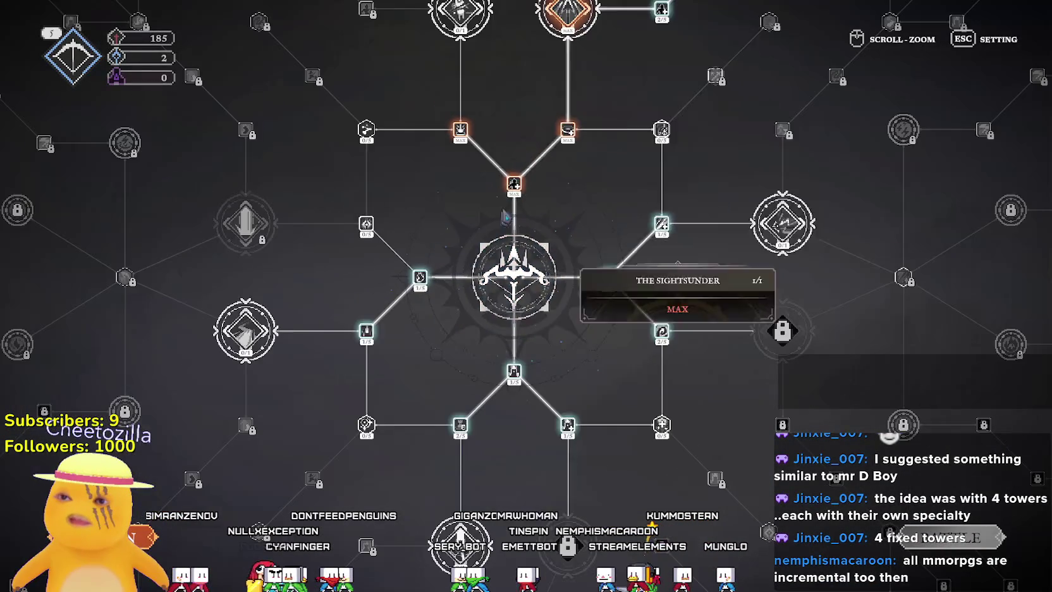
Pan the skill tree, return to the title screen and close the volume settings.
drag(505, 217, 541, 457)
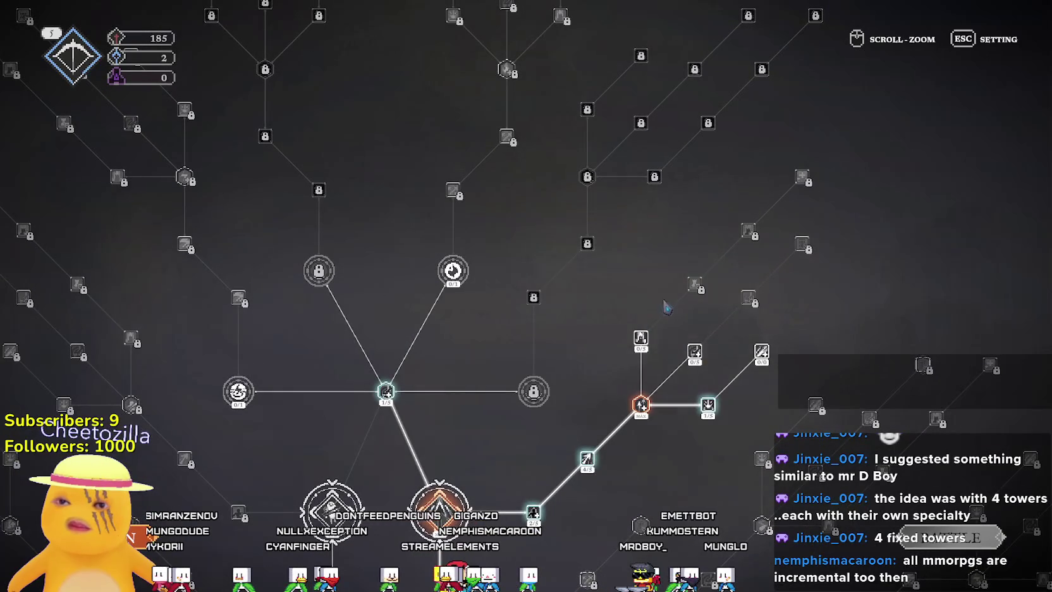
mouse_move(474, 276)
scroll(474, 276, down, 5)
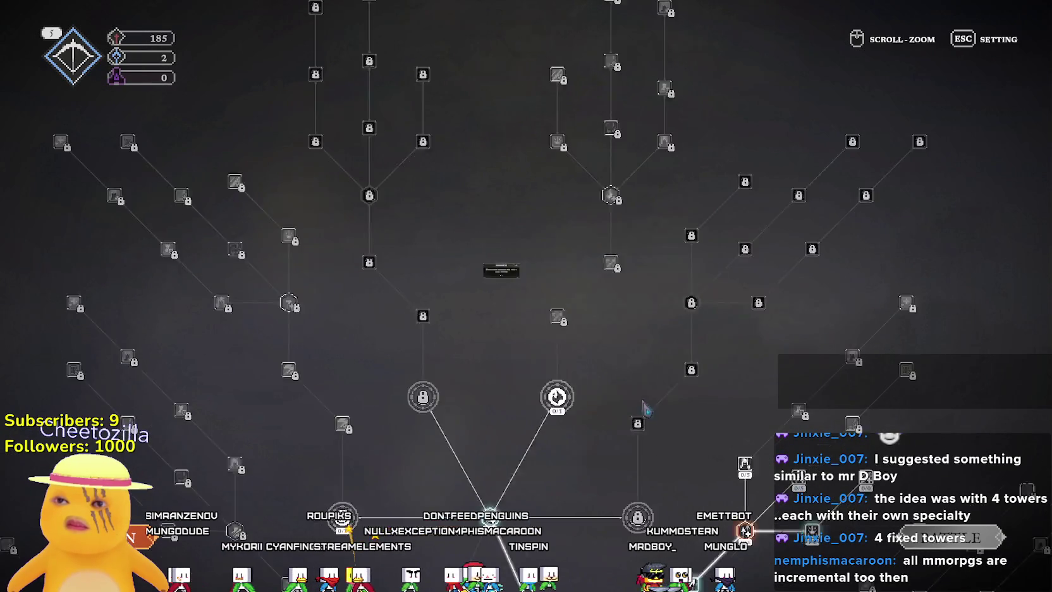
key(Escape)
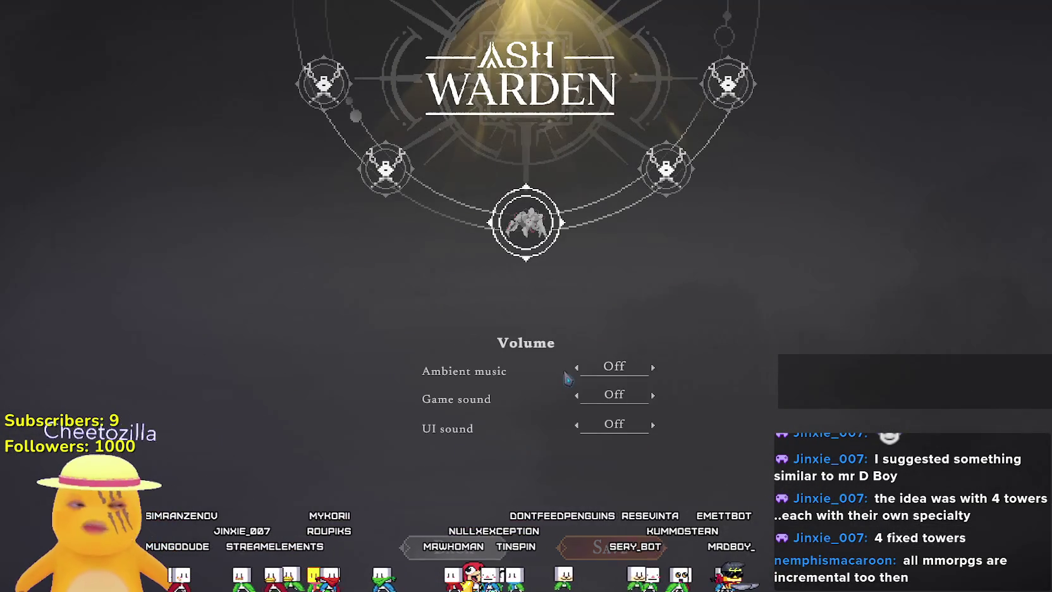
scroll(324, 497, up, 3)
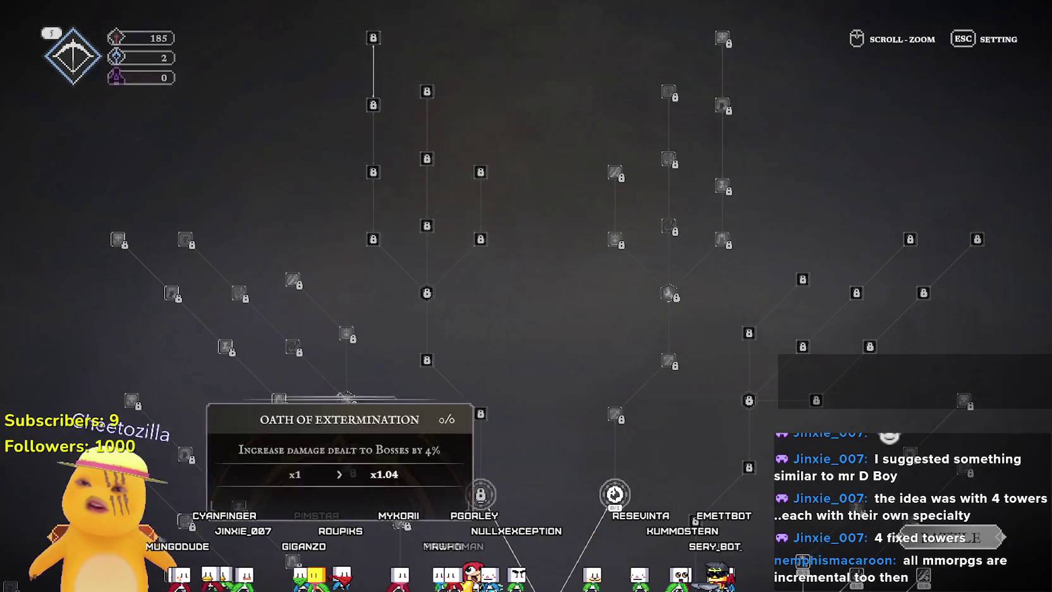
scroll(323, 497, down, 3)
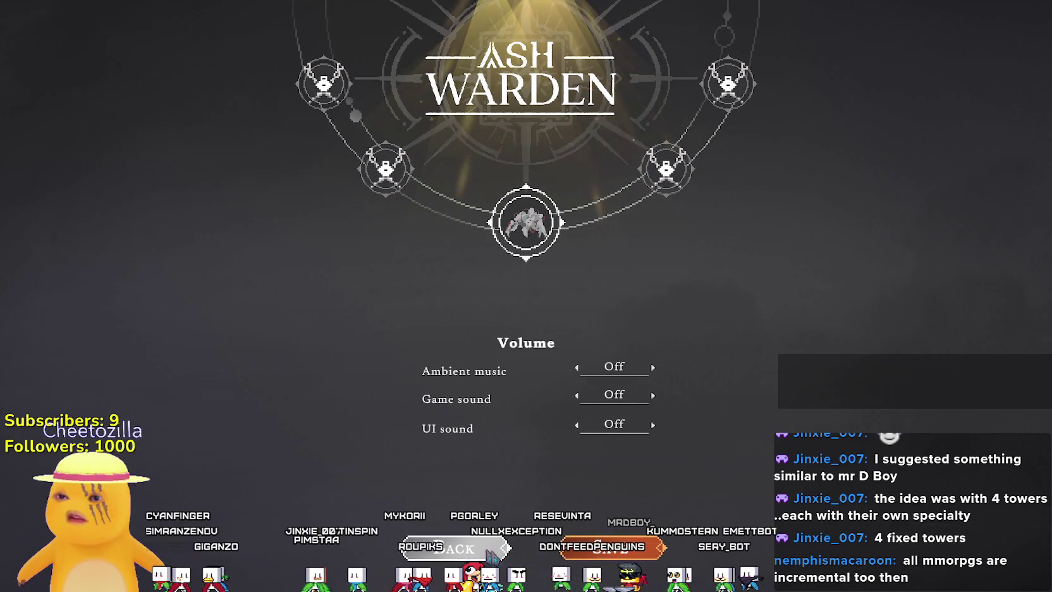
click(498, 556)
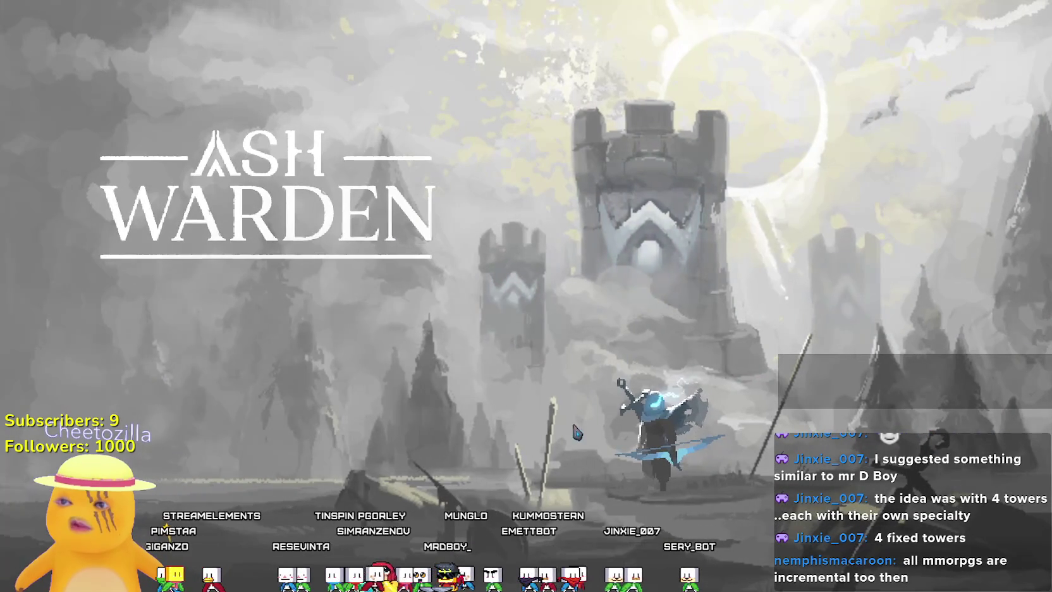
Quit Ash Warden from its main menu and confirm with Yes.
click(576, 432)
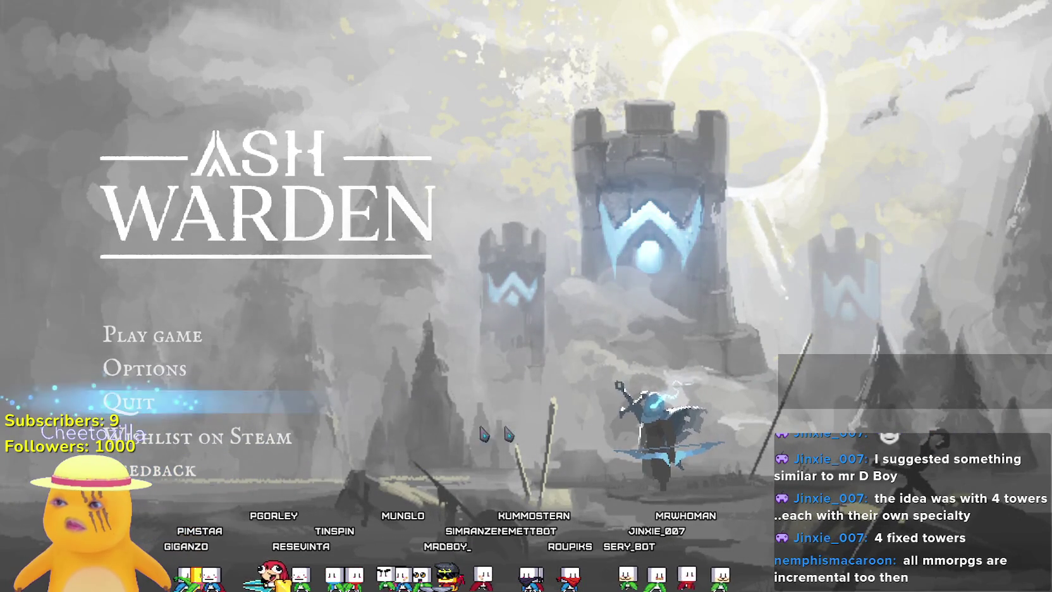
click(132, 405)
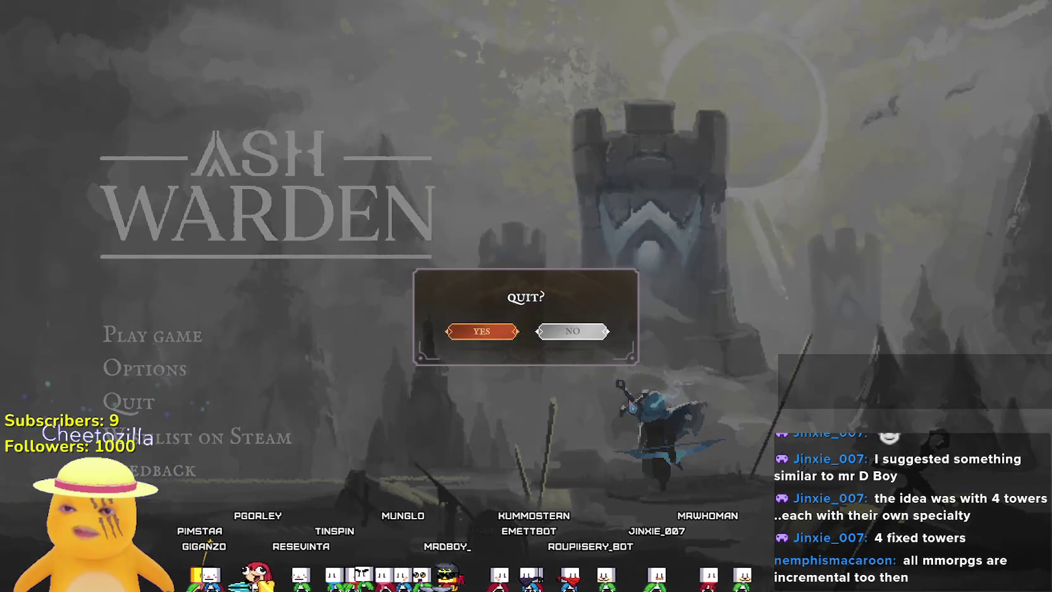
click(481, 335)
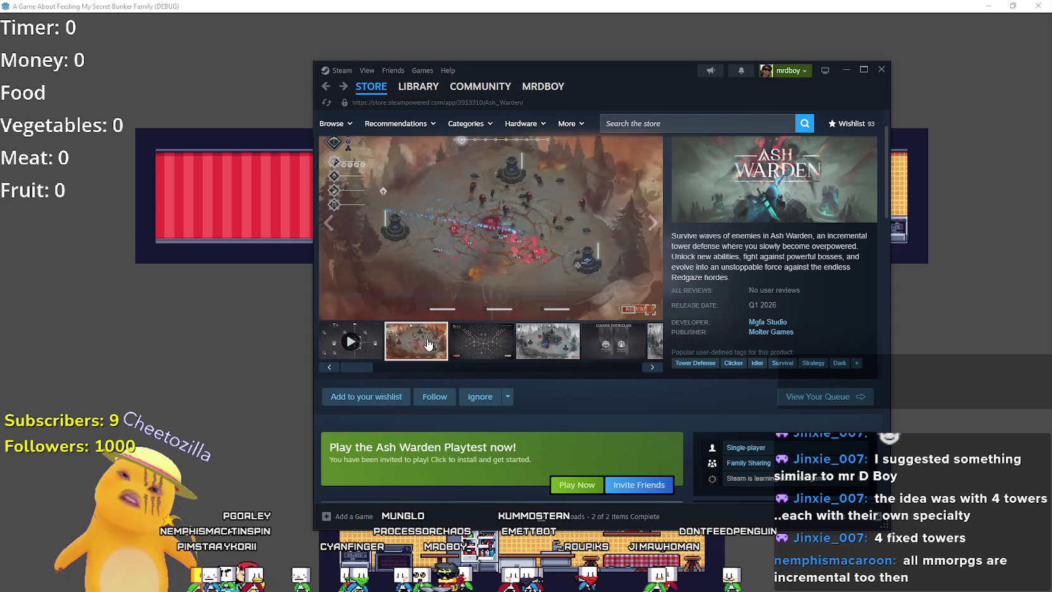
View the fourth Ash Warden screenshot, then go to the Steam library Home page.
click(530, 343)
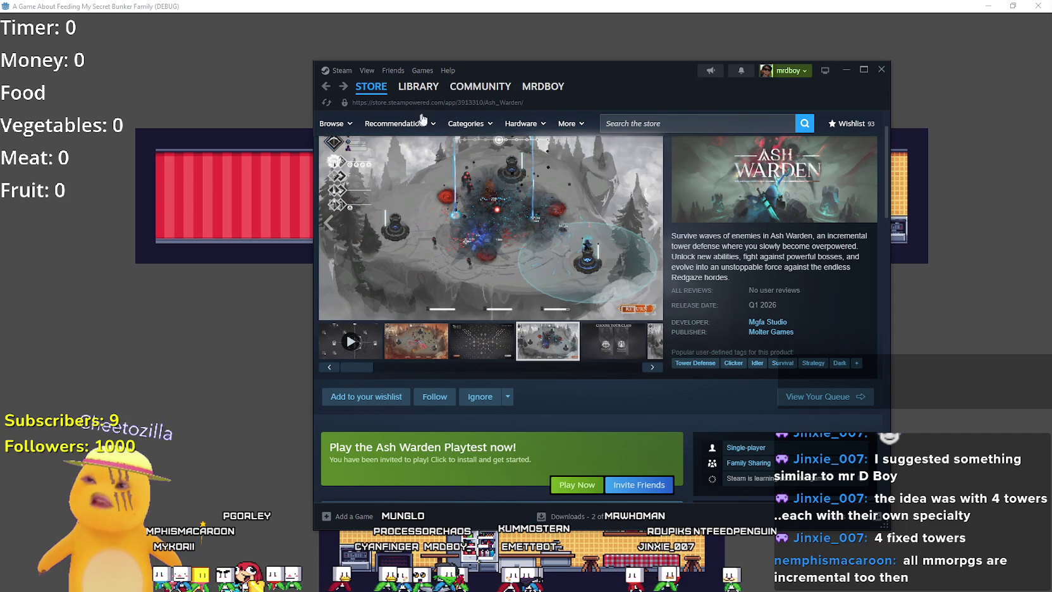
click(435, 92)
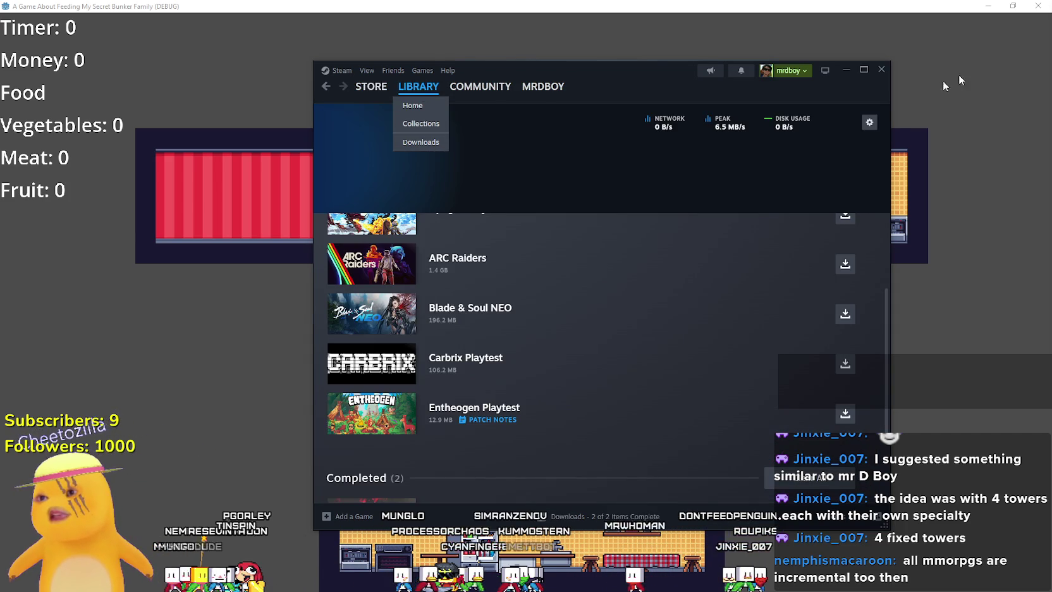
click(846, 70)
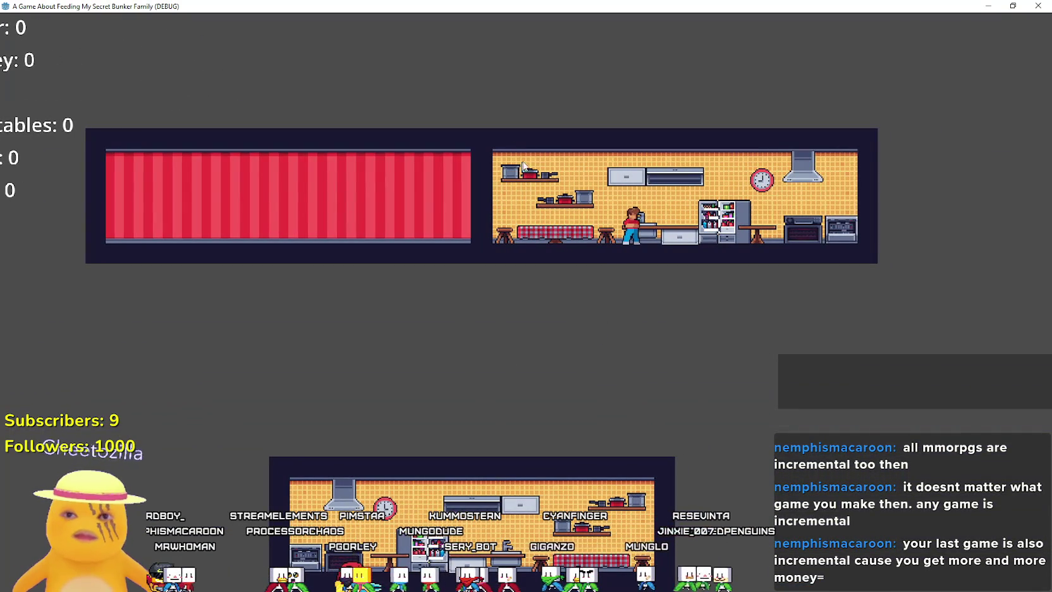
Stop the running bunker game with F8 and open the Player's script.
double_click(503, 4)
key(F8)
key(ctrl+s)
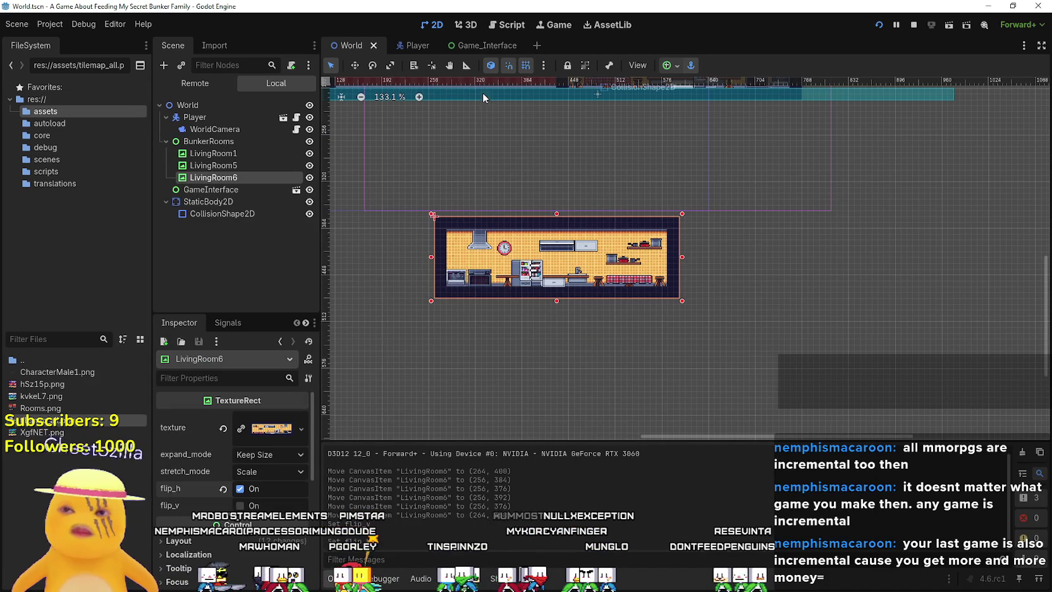
click(296, 118)
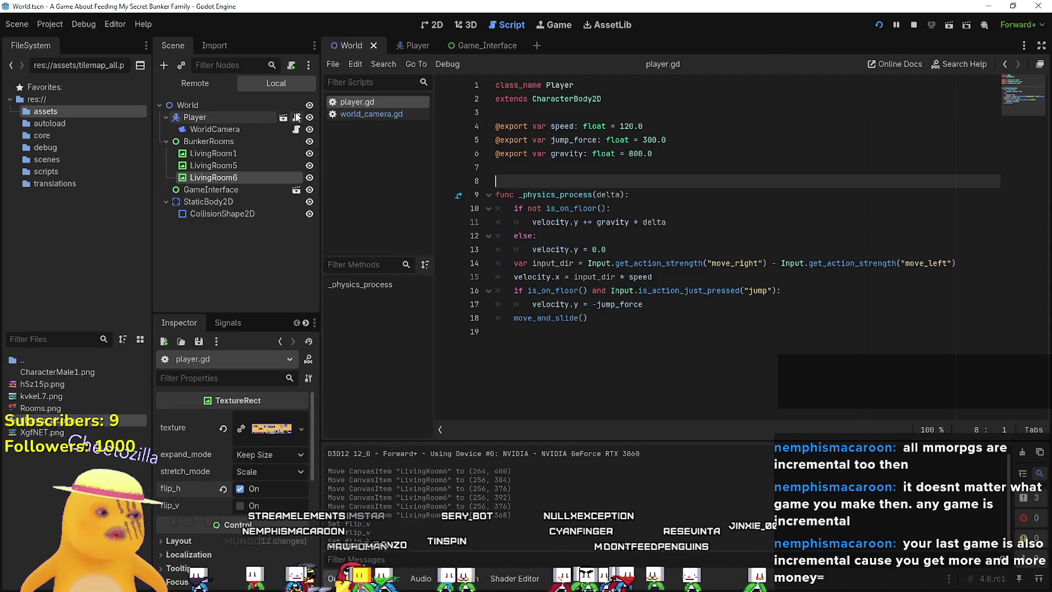
click(636, 175)
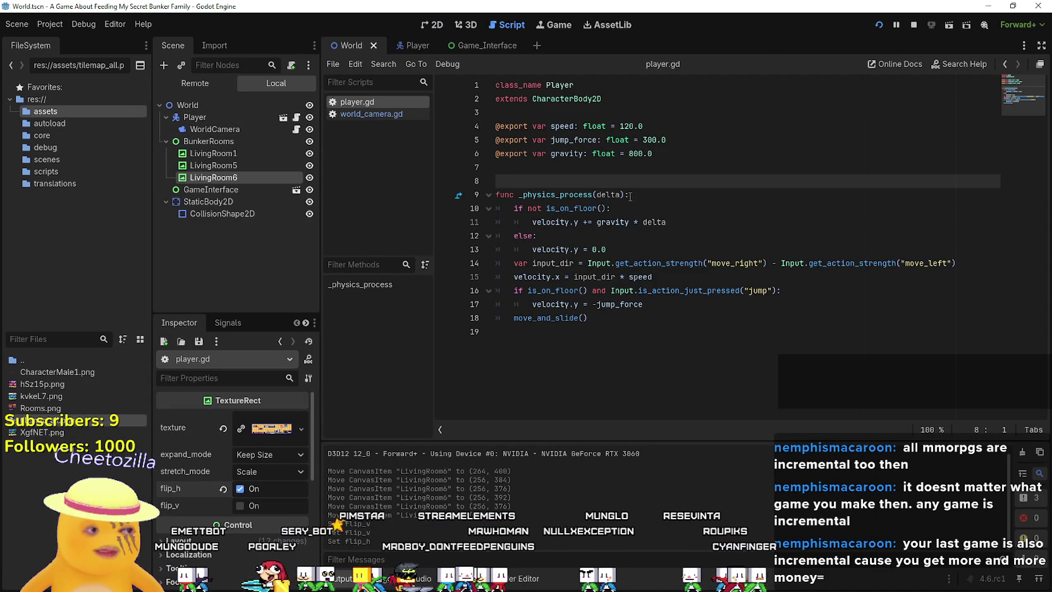
key(Return)
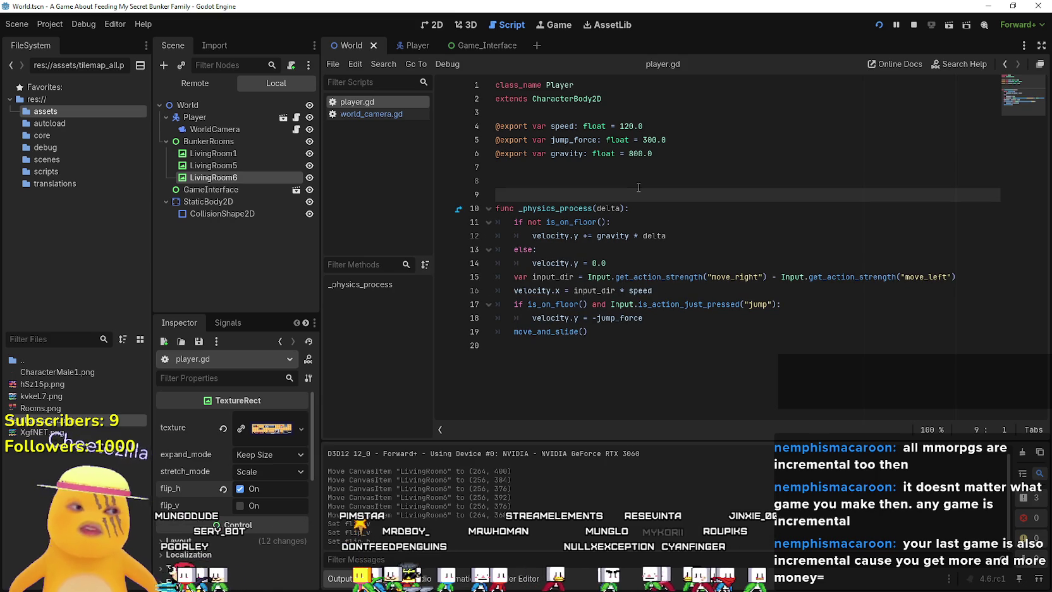
key(Up)
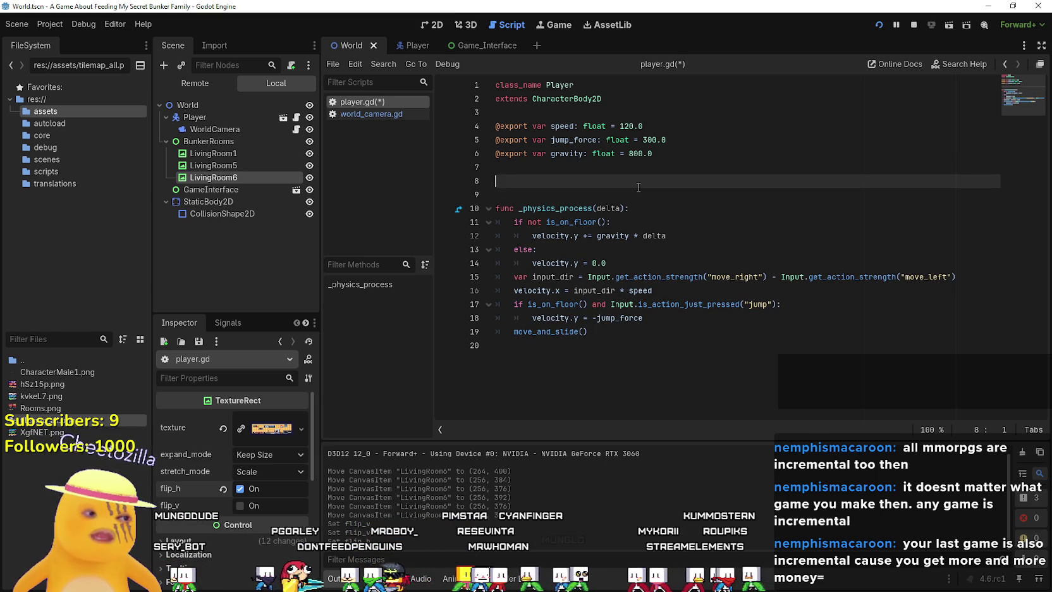
key(BackSpace)
text(@enu)
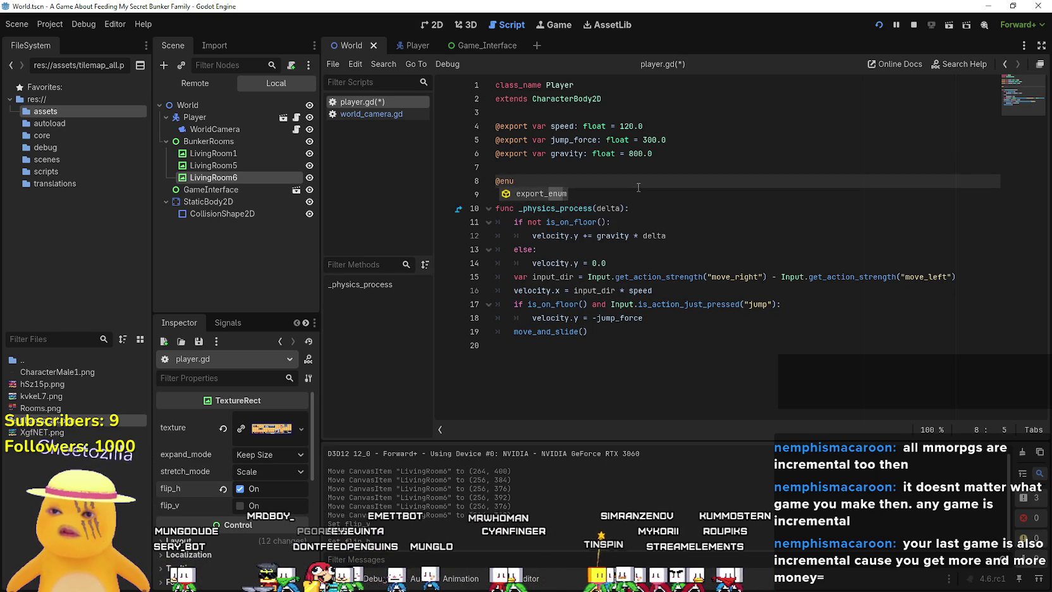
key(BackSpace)
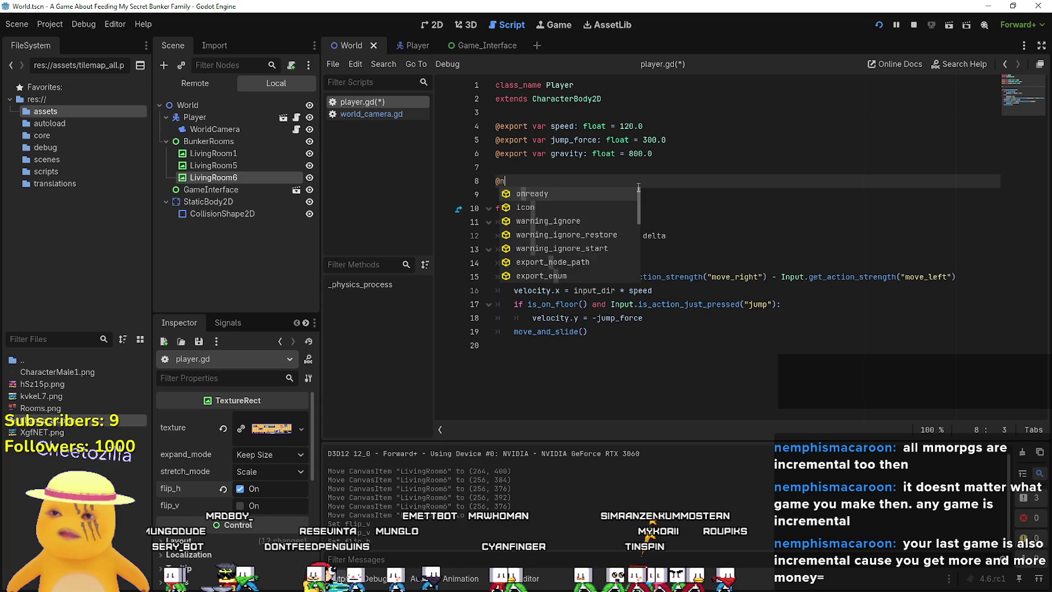
key(BackSpace)
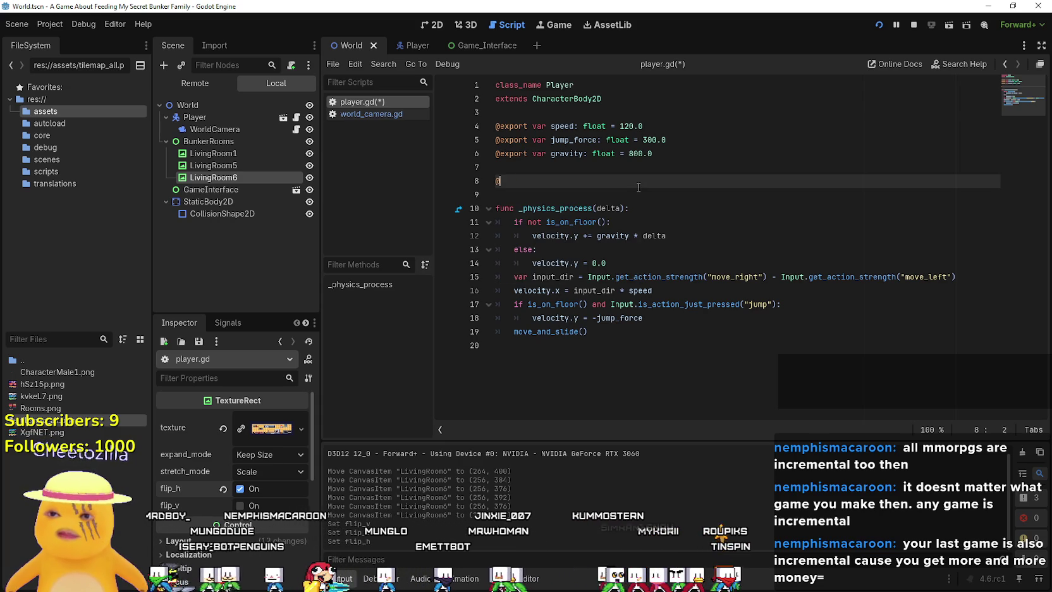
text(@en)
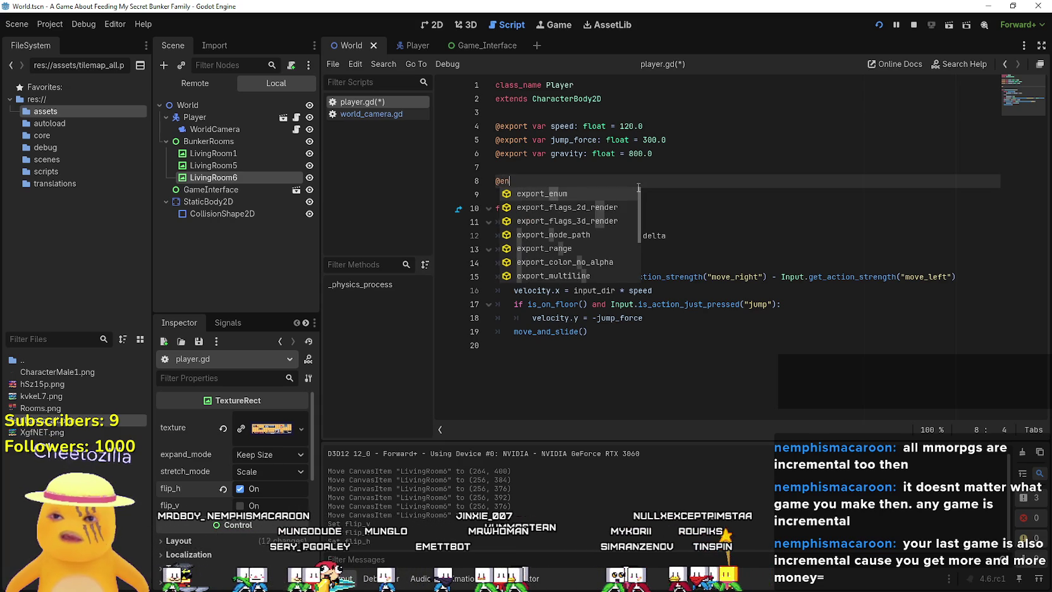
text(u)
key(BackSpace)
key(BackSpace)
key(BackSpace)
key(BackSpace)
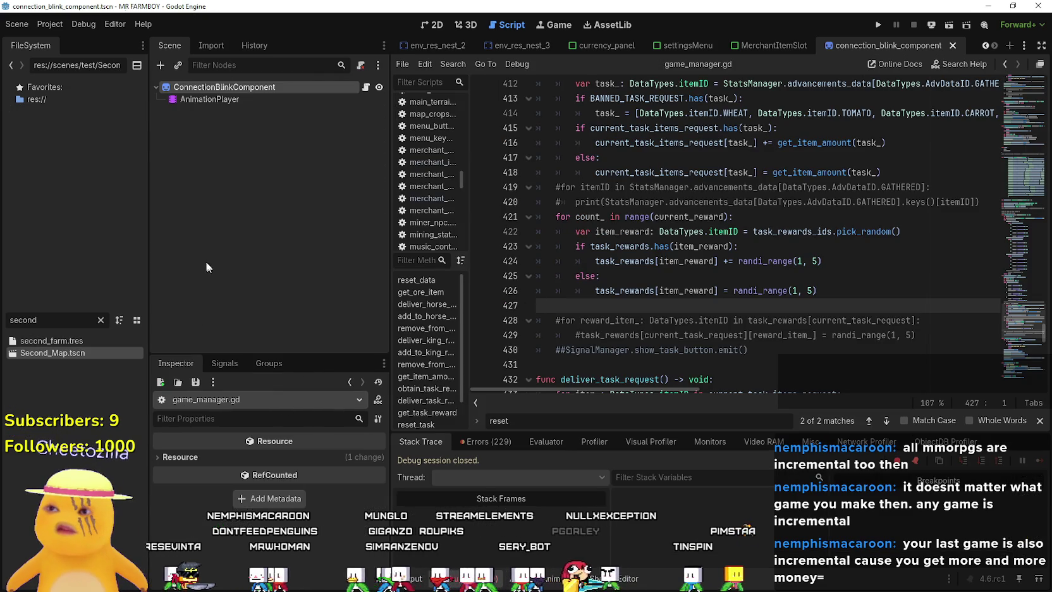
Filter the FileSystem for 'farmer' and open the farmer_npc.tscn scene.
click(101, 319)
text(farmer)
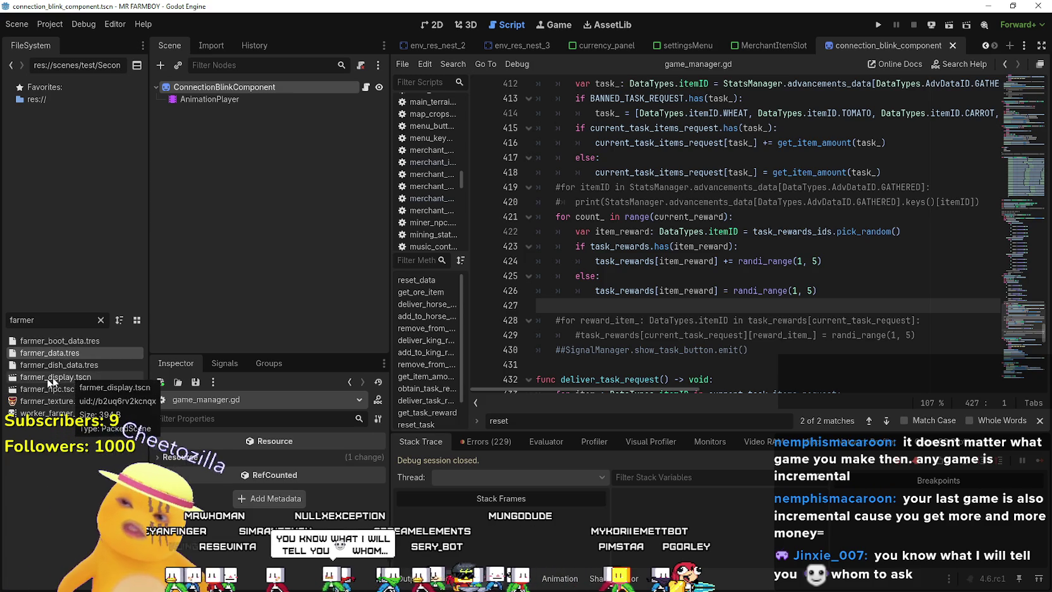
click(80, 390)
double_click(80, 390)
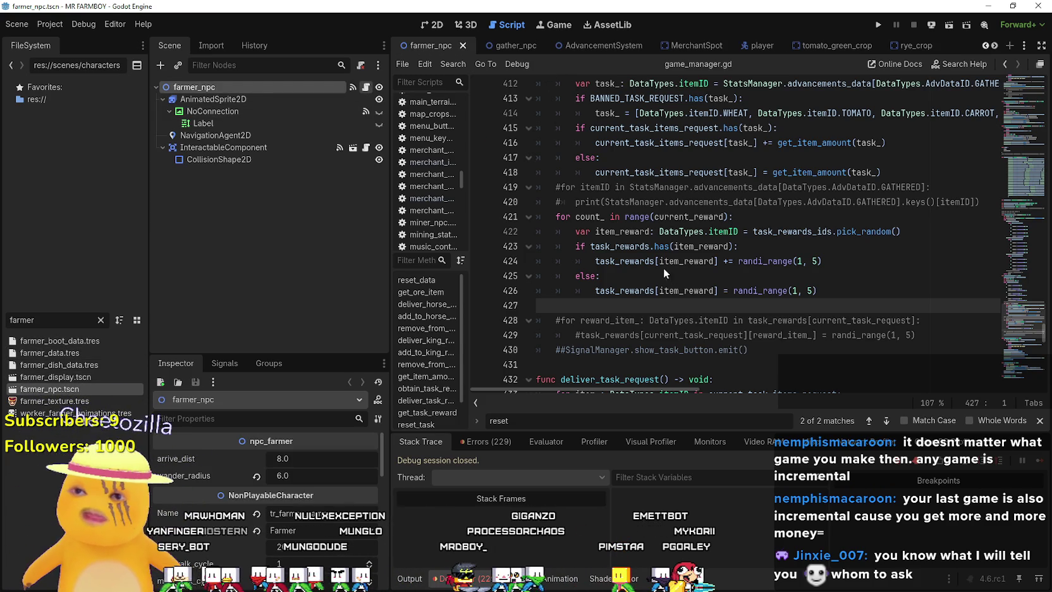
Select the State enum and its two state variable lines in base_npc.gd.
mouse_move(1022, 172)
mouse_down()
mouse_move(1015, 88)
mouse_move(1005, 198)
mouse_up()
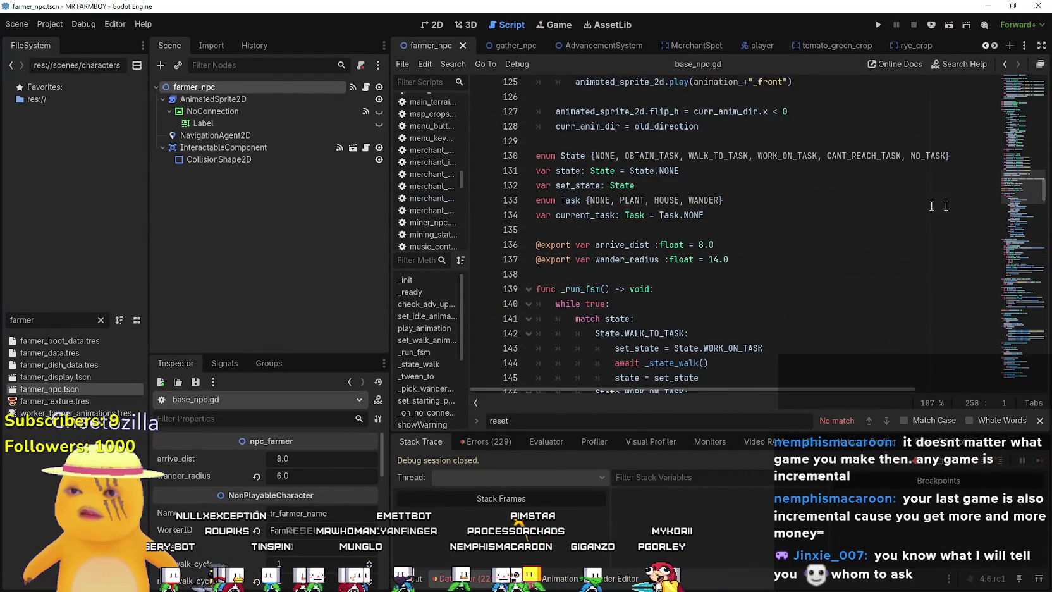
drag(537, 156, 951, 156)
click(704, 175)
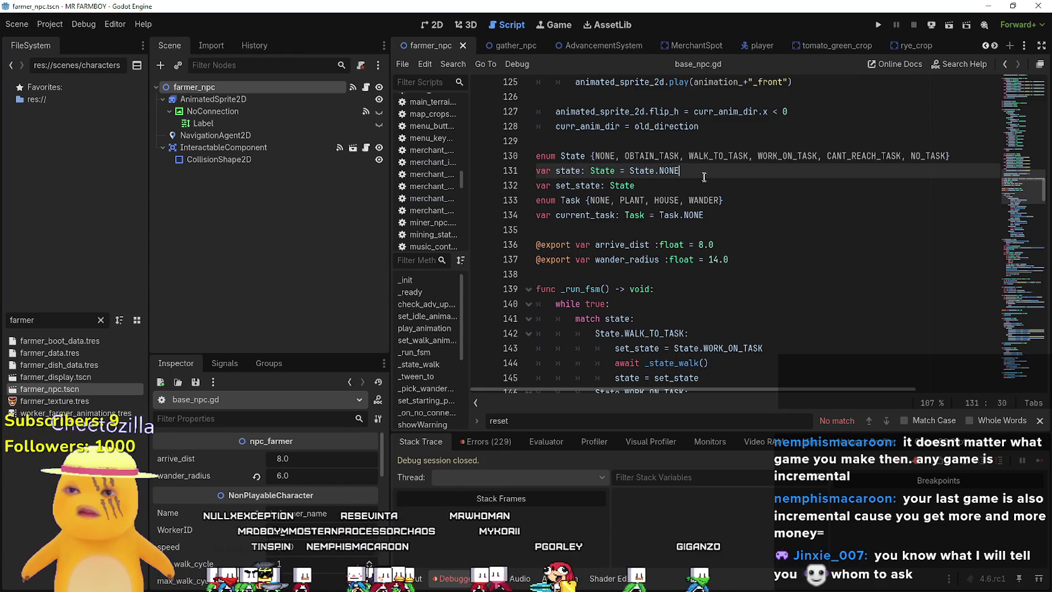
click(706, 190)
click(730, 207)
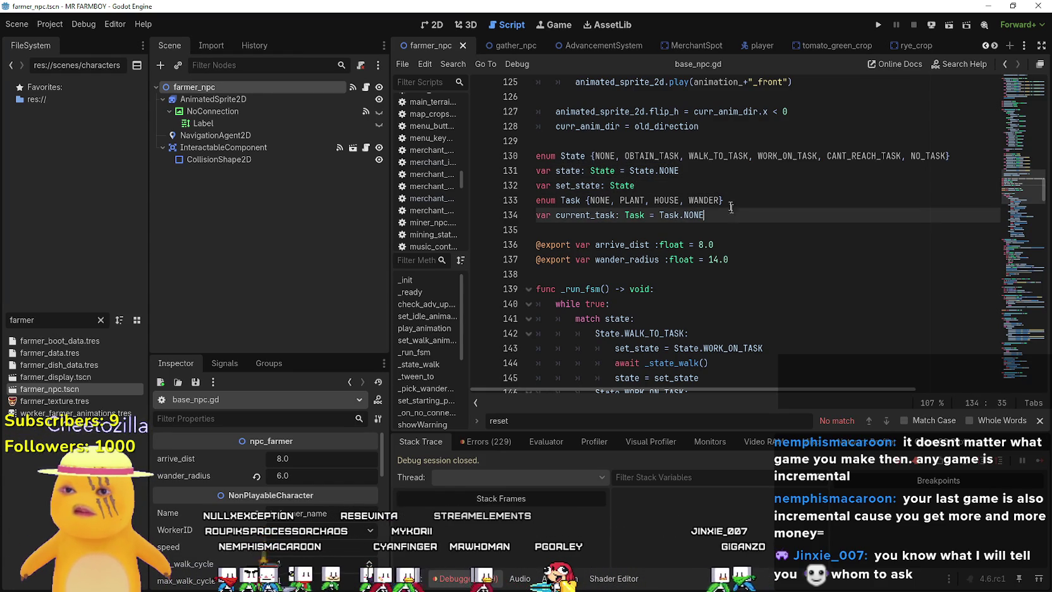
drag(685, 190, 498, 152)
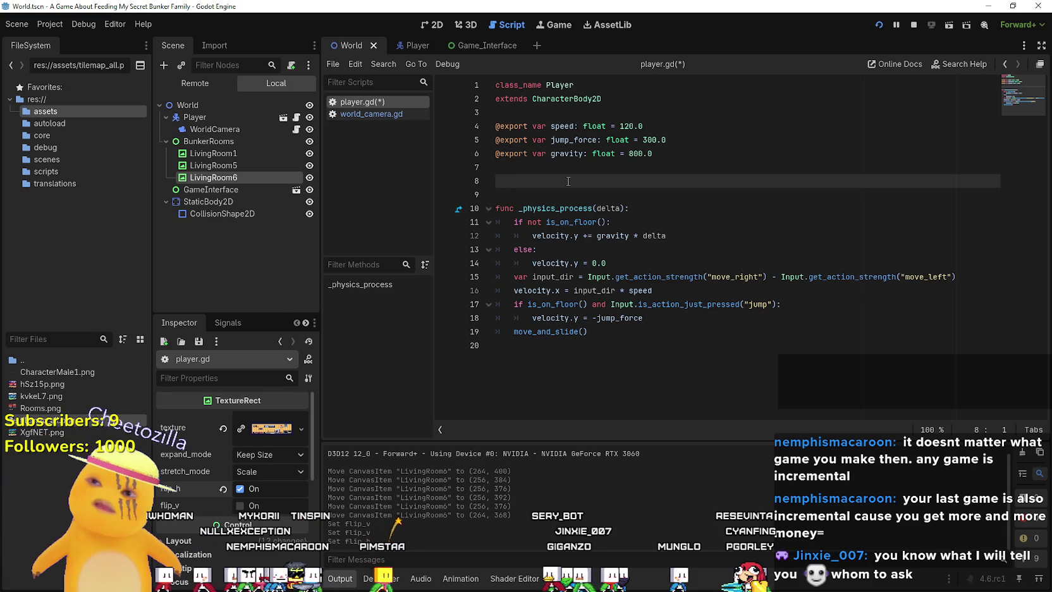
Paste the State enum into player.gd, replace NONE with 'I', and select WALK_TO_TASK.
text(enum State {NONE, OBTAIN_TASK, WALK_TO_TASK, WORK_ON_TASK, CANT_REACH_TASK, NO_TASK} var state: State = State.NONE var set_state: State)
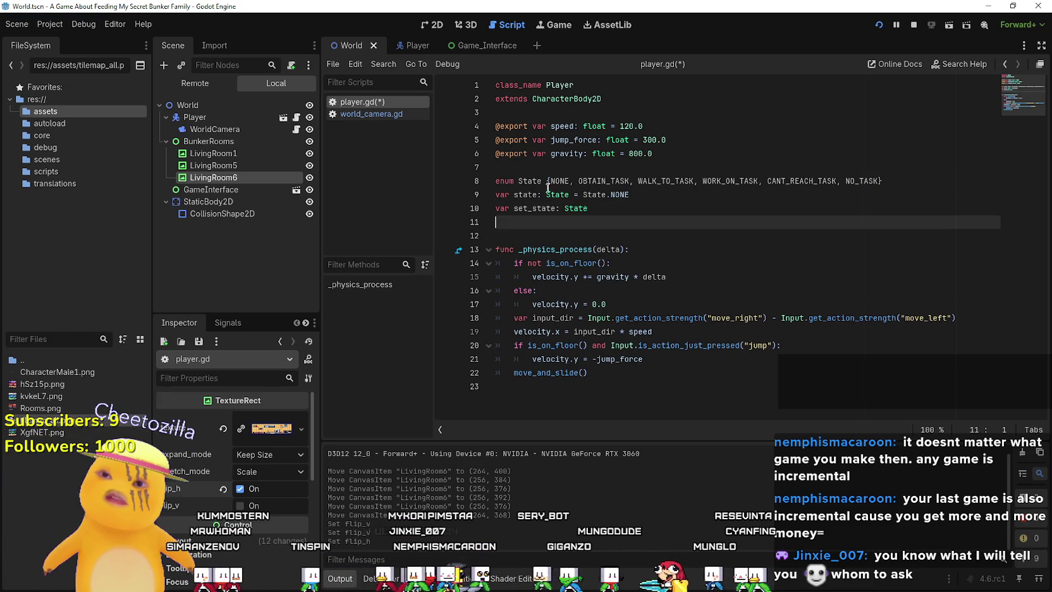
double_click(559, 181)
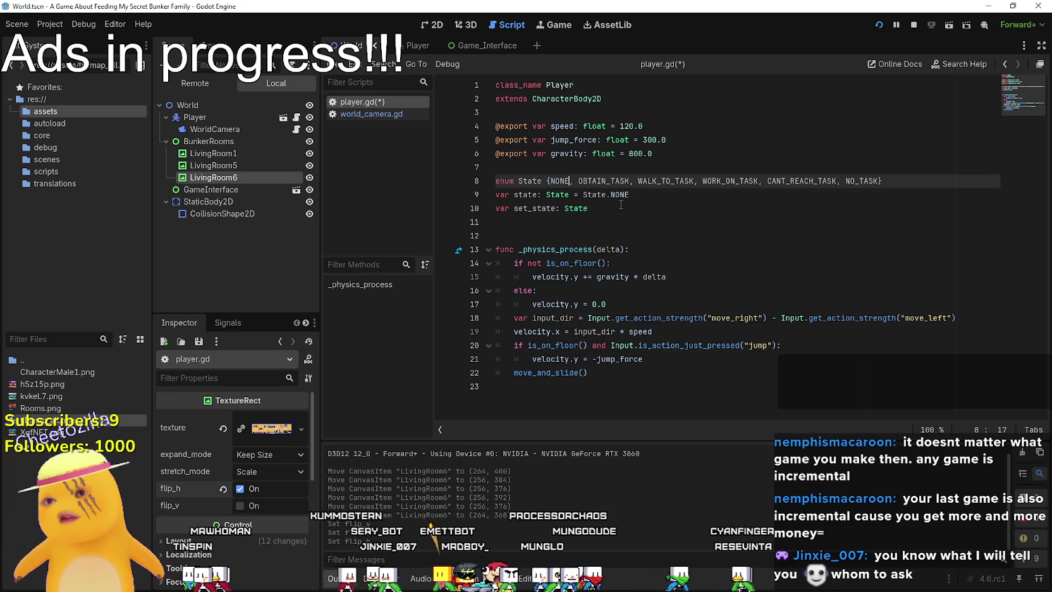
text(I)
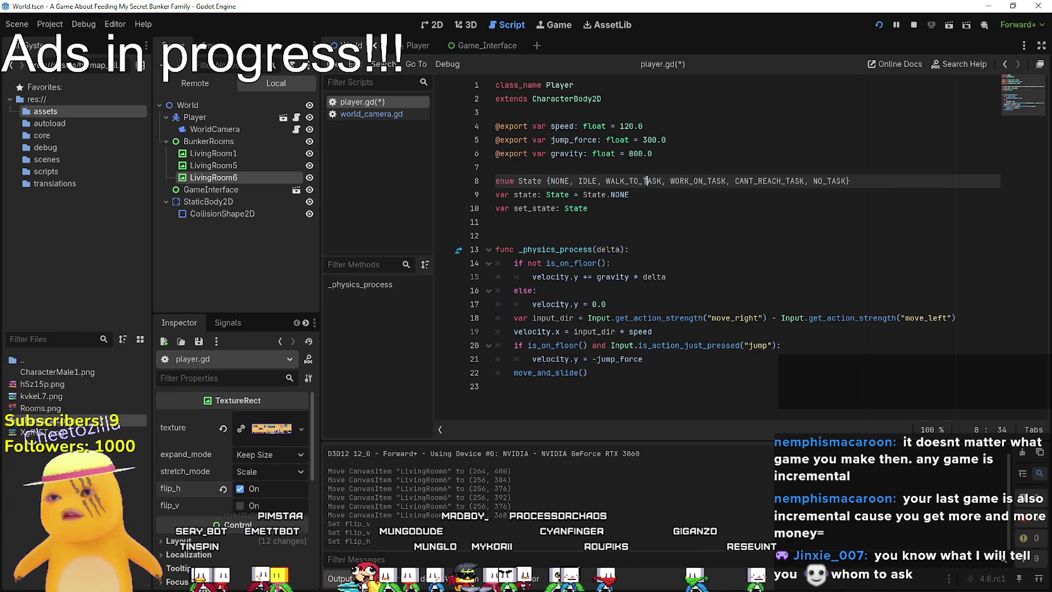
double_click(639, 180)
key(alt+Tab)
Scroll the tutorial and select the whole inner-classes paragraph.
scroll(671, 160, down, 6)
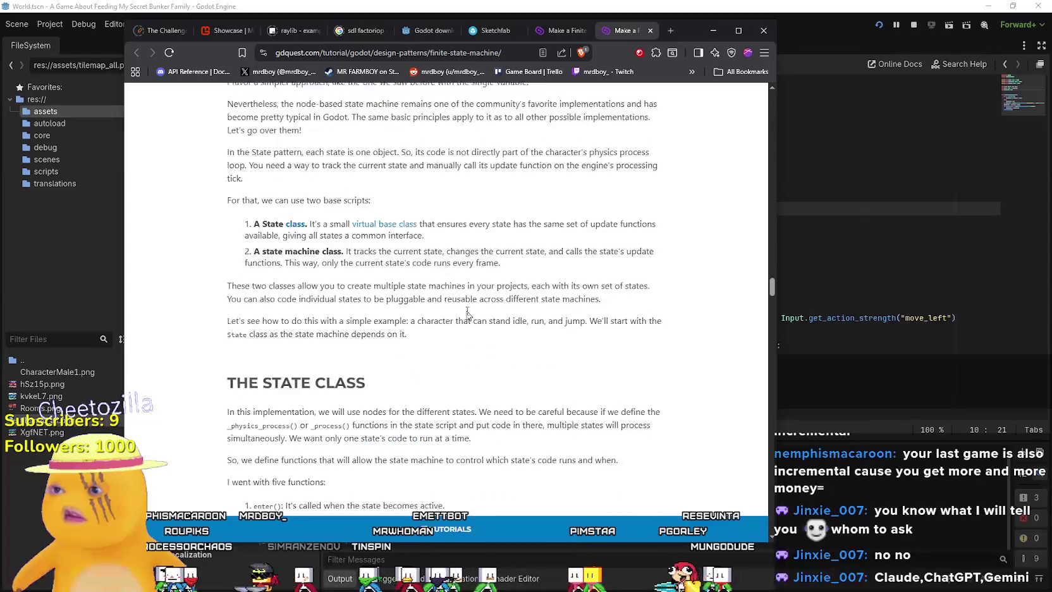
scroll(580, 322, down, 8)
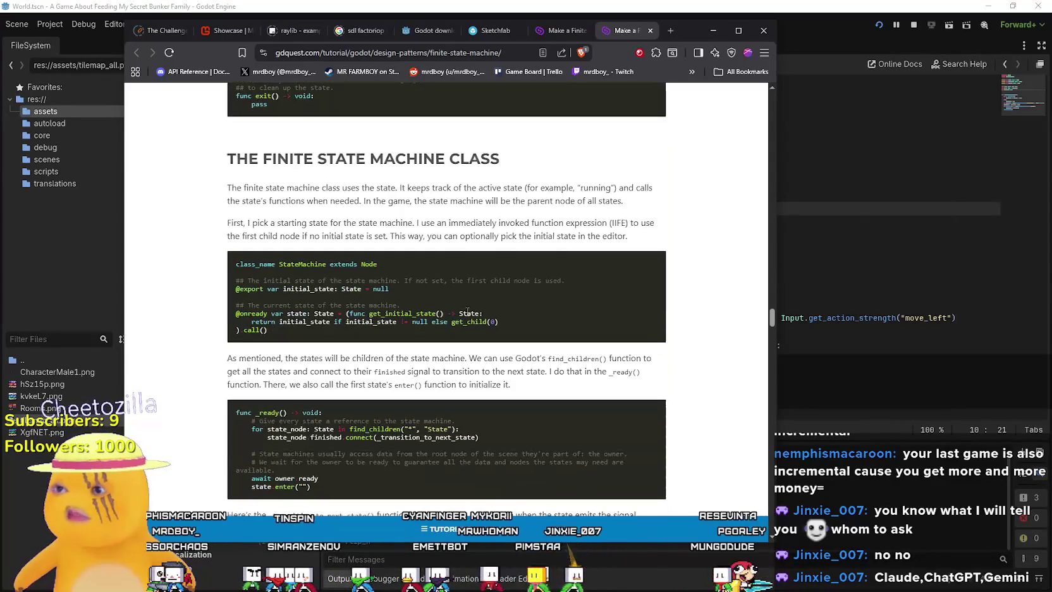
scroll(579, 322, down, 4)
scroll(579, 323, up, 2)
scroll(575, 303, down, 7)
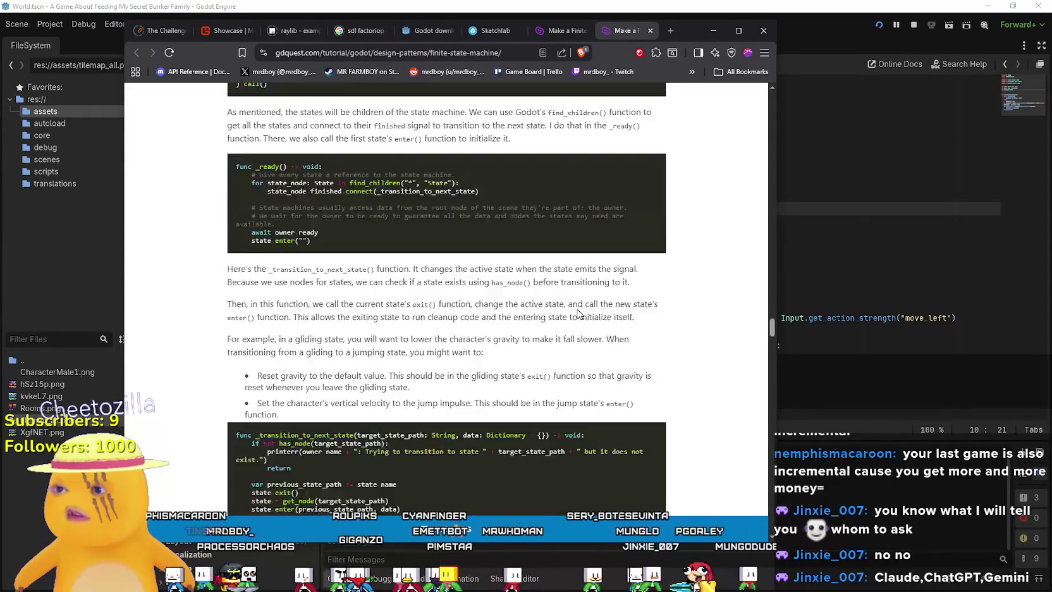
scroll(573, 286, down, 4)
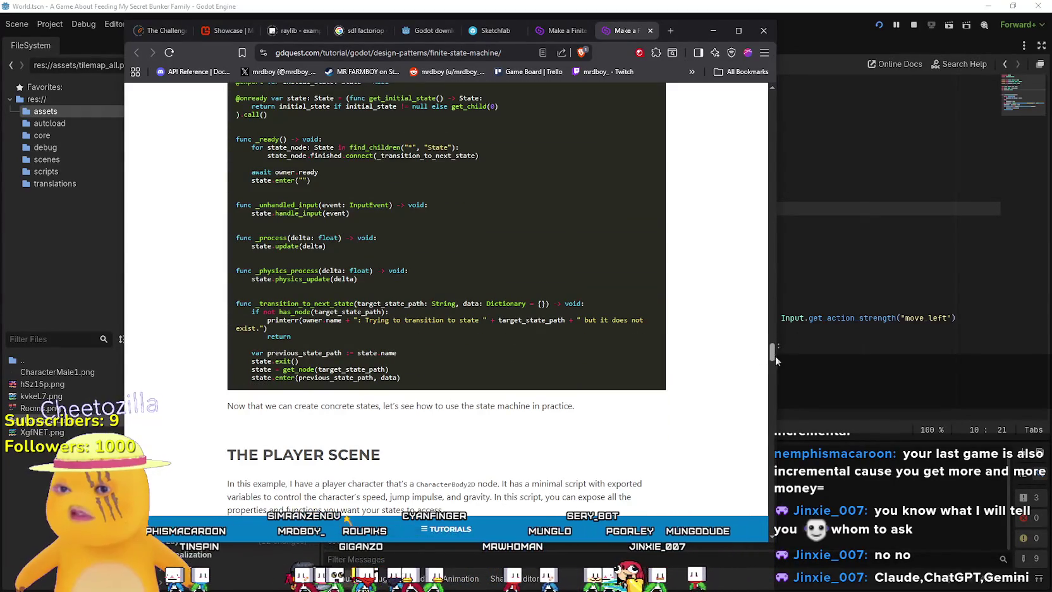
mouse_move(772, 354)
mouse_down()
mouse_move(768, 335)
mouse_move(782, 465)
mouse_move(781, 449)
mouse_up()
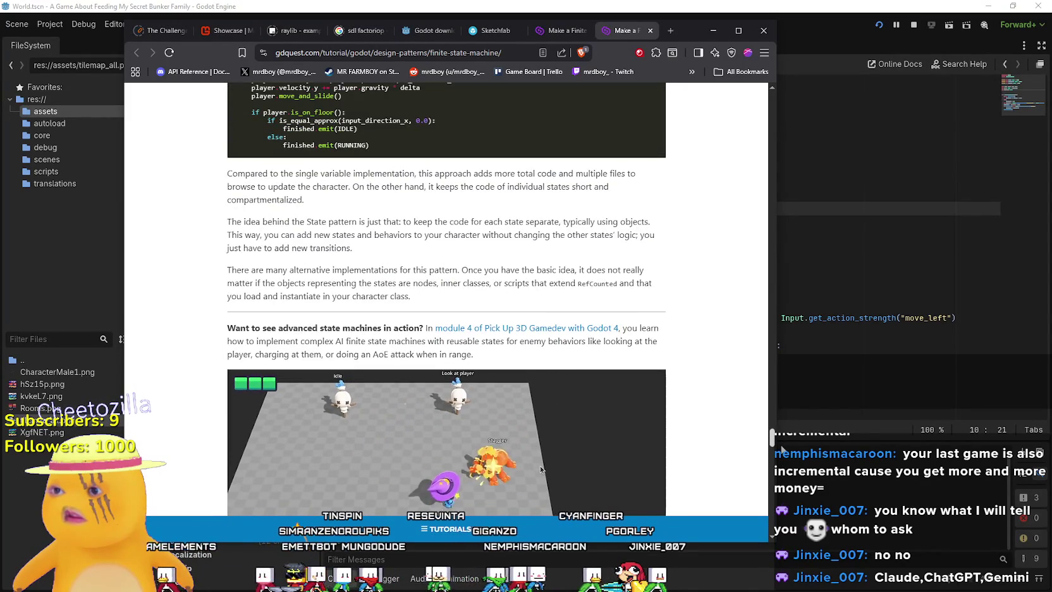
scroll(321, 173, down, 3)
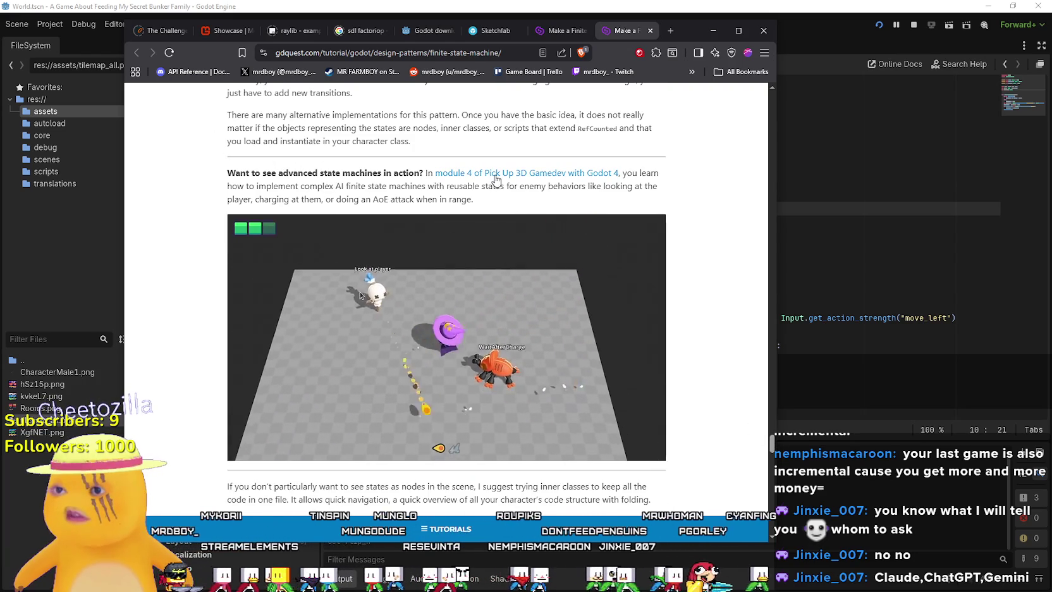
scroll(665, 290, down, 3)
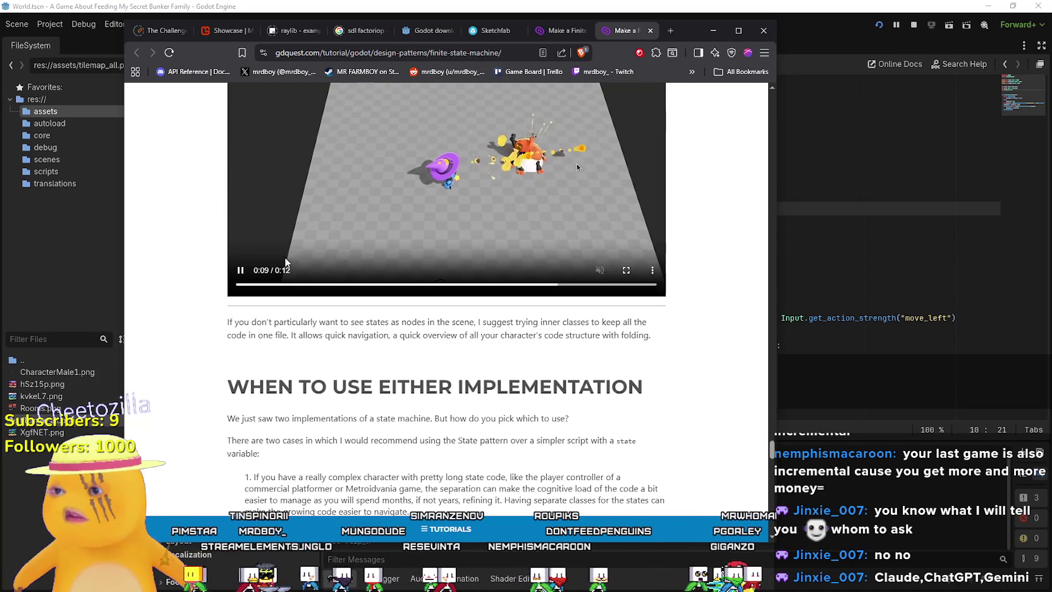
drag(229, 322, 721, 331)
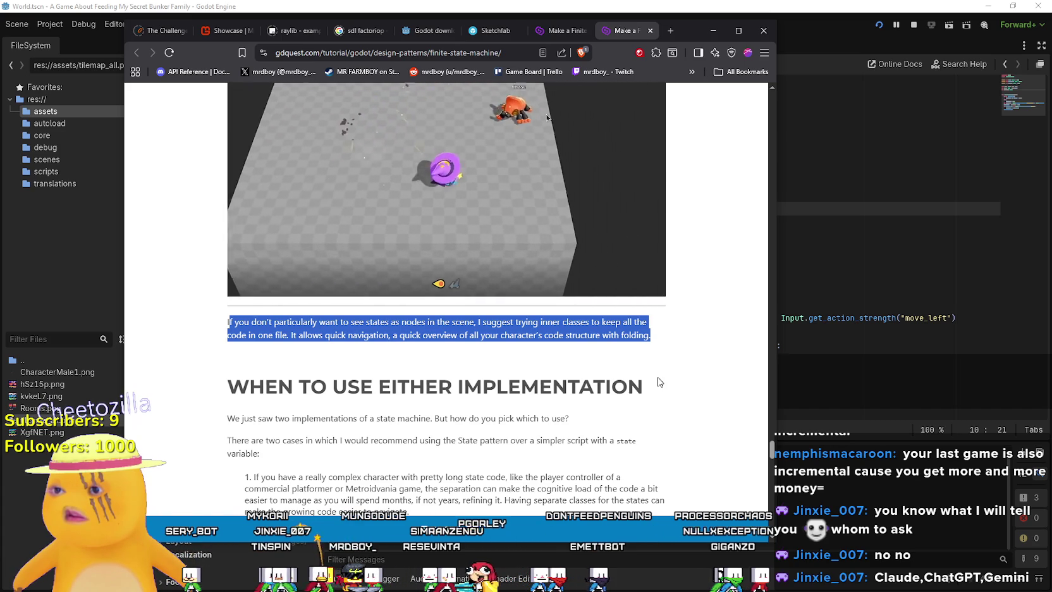
click(549, 331)
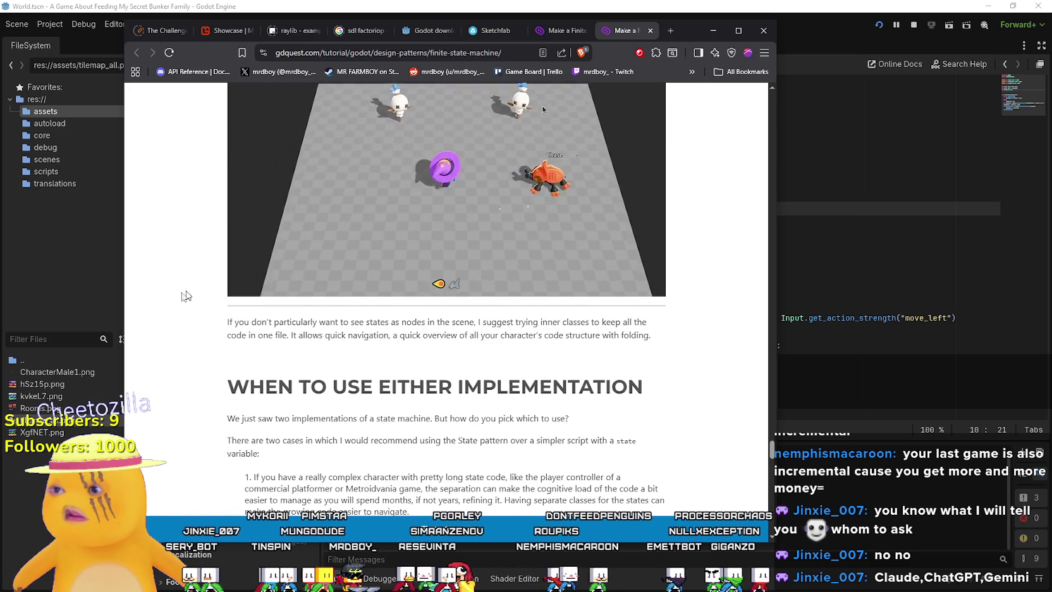
mouse_move(286, 335)
mouse_down()
mouse_move(227, 335)
mouse_move(228, 321)
mouse_up()
click(346, 324)
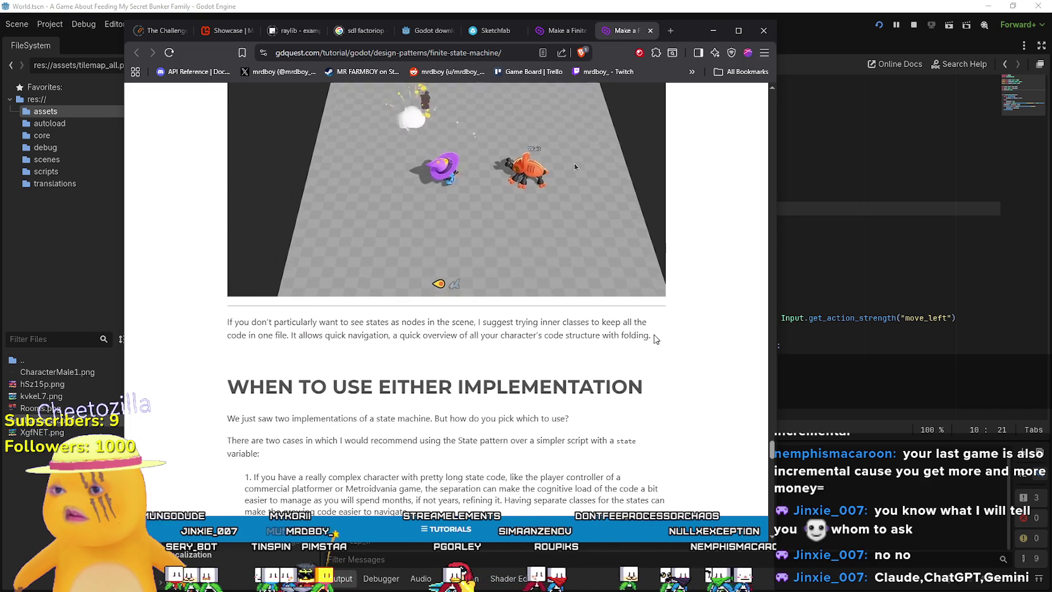
drag(651, 335, 217, 322)
Scroll to the 'module 4 of Pick Up 3D Gamedev' link and open it in a new tab.
scroll(221, 320, down, 3)
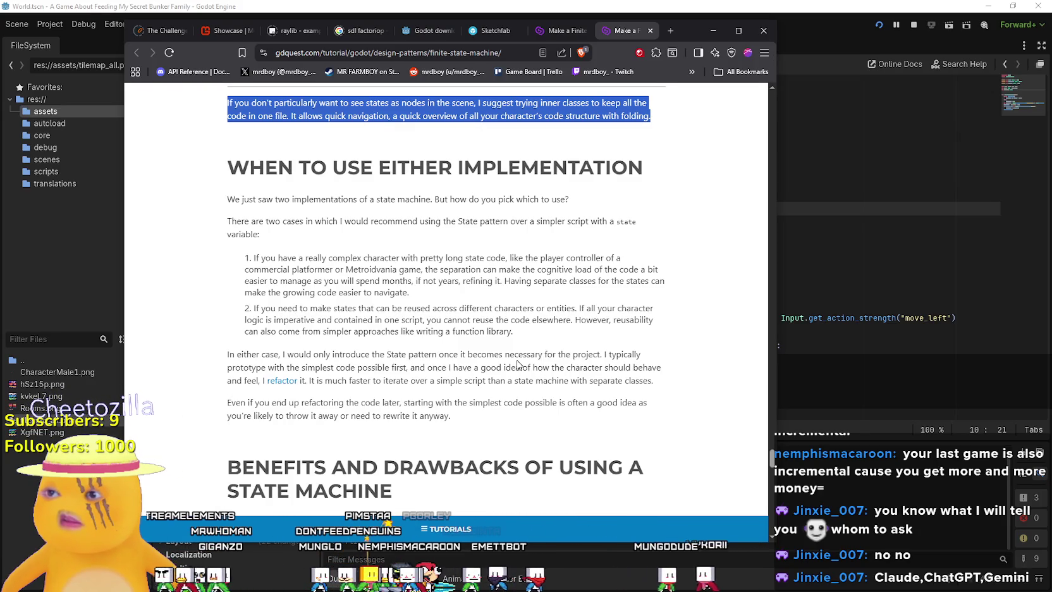
scroll(517, 365, down, 1)
scroll(292, 344, down, 1)
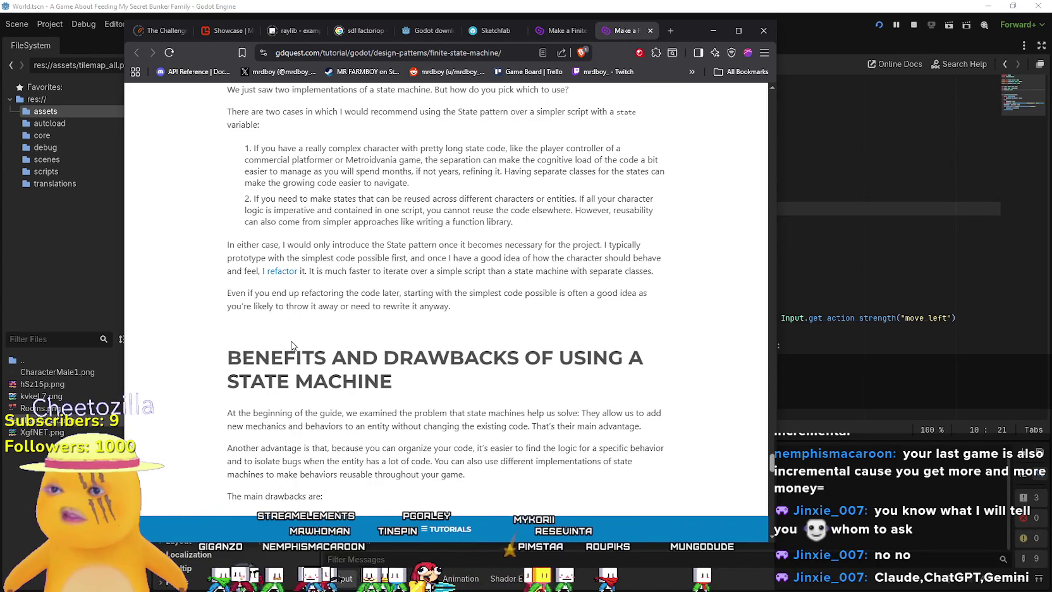
scroll(292, 345, down, 2)
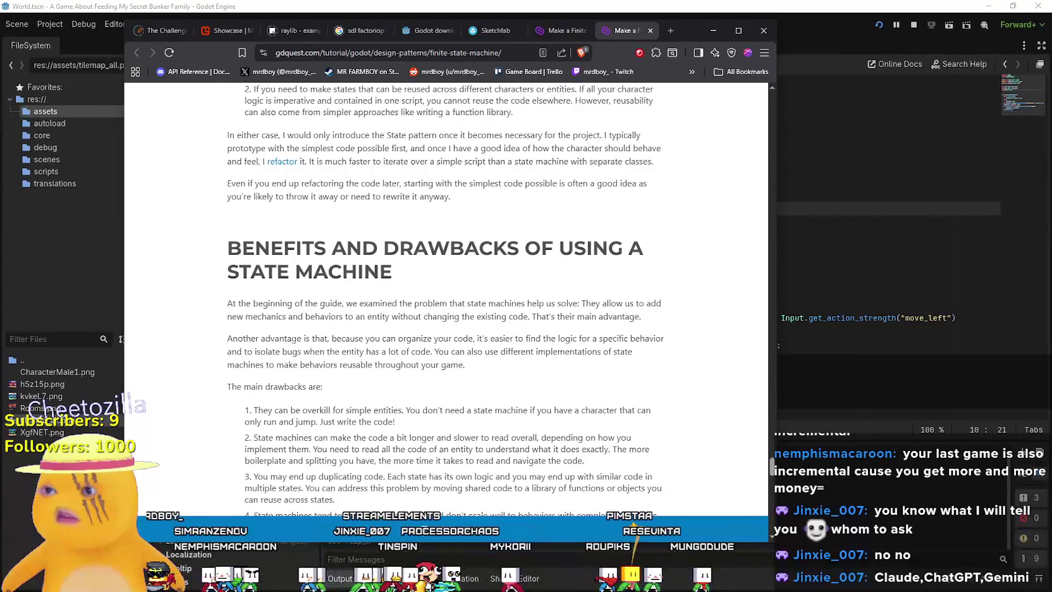
scroll(487, 337, down, 2)
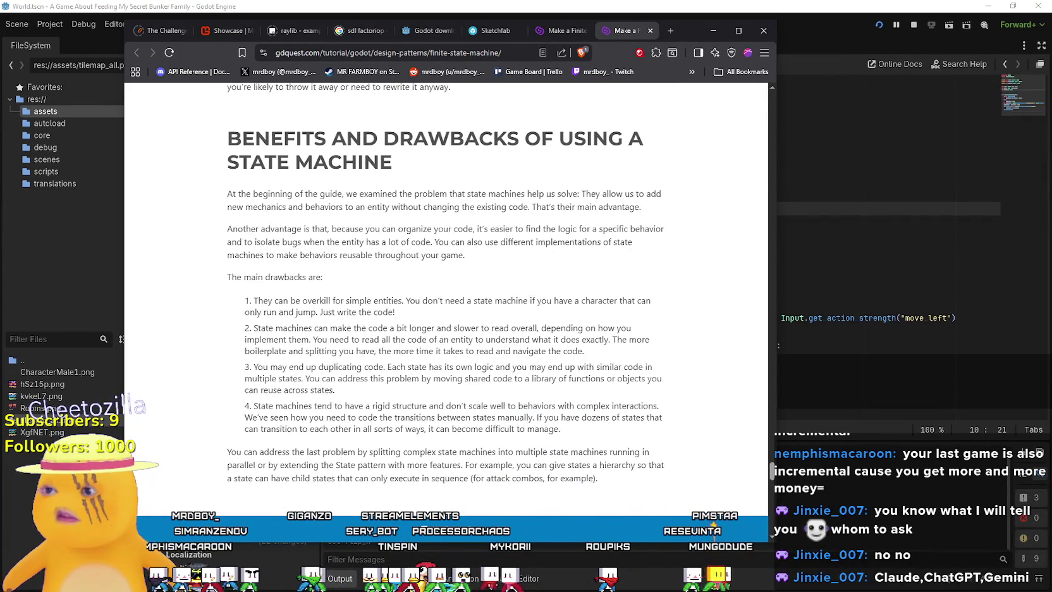
scroll(294, 340, down, 2)
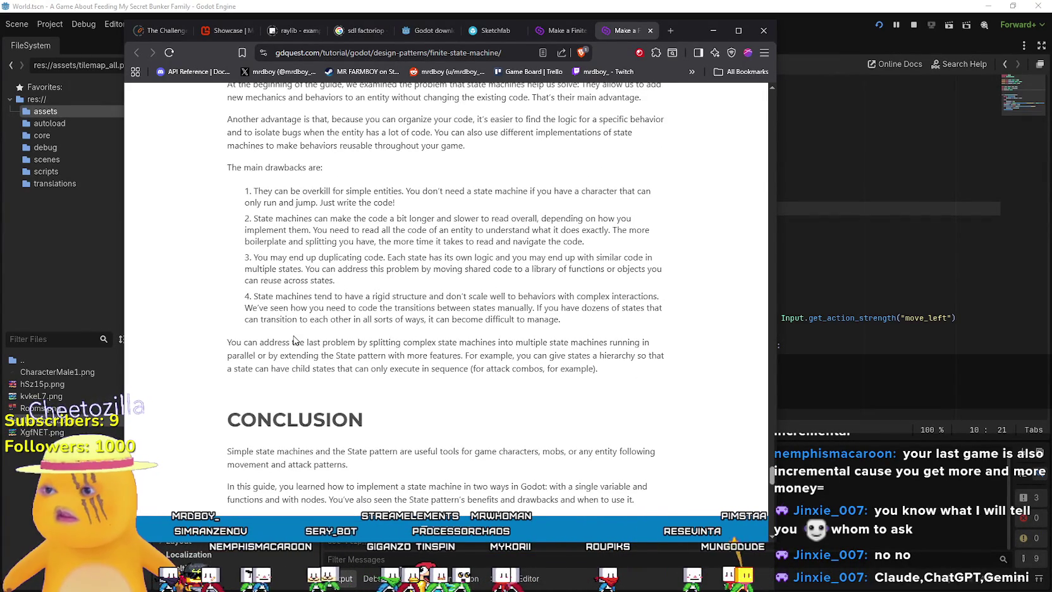
scroll(294, 340, down, 6)
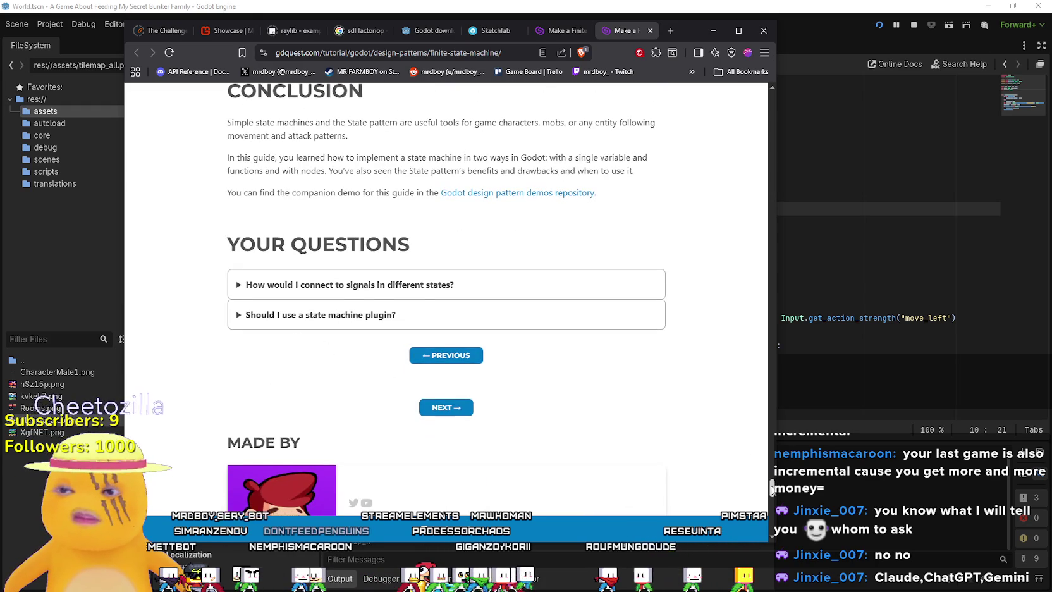
mouse_move(771, 489)
mouse_down()
mouse_move(760, 411)
mouse_move(754, 436)
mouse_up()
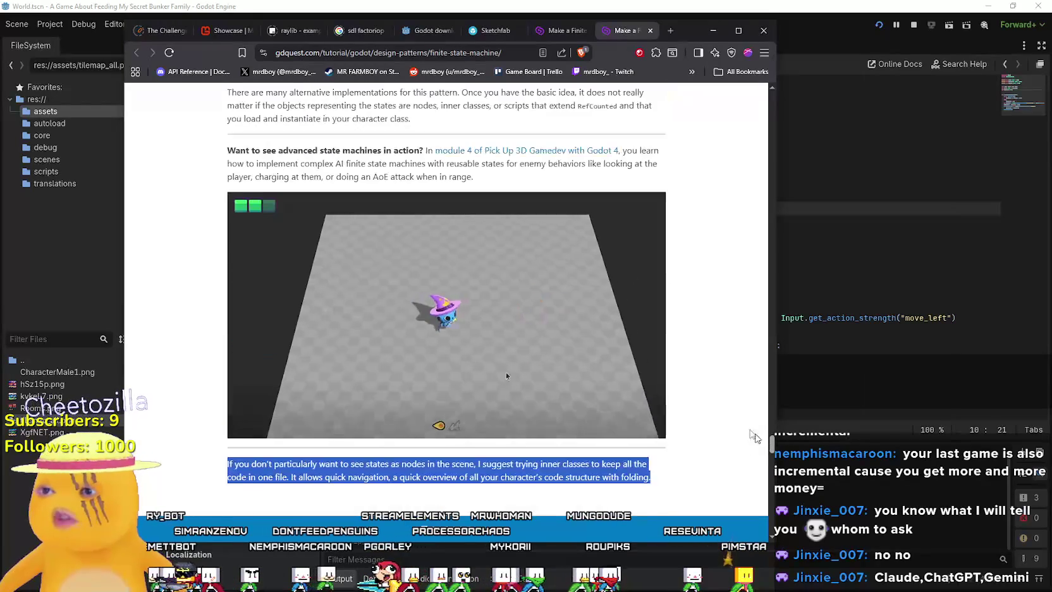
right_click(493, 152)
key(Escape)
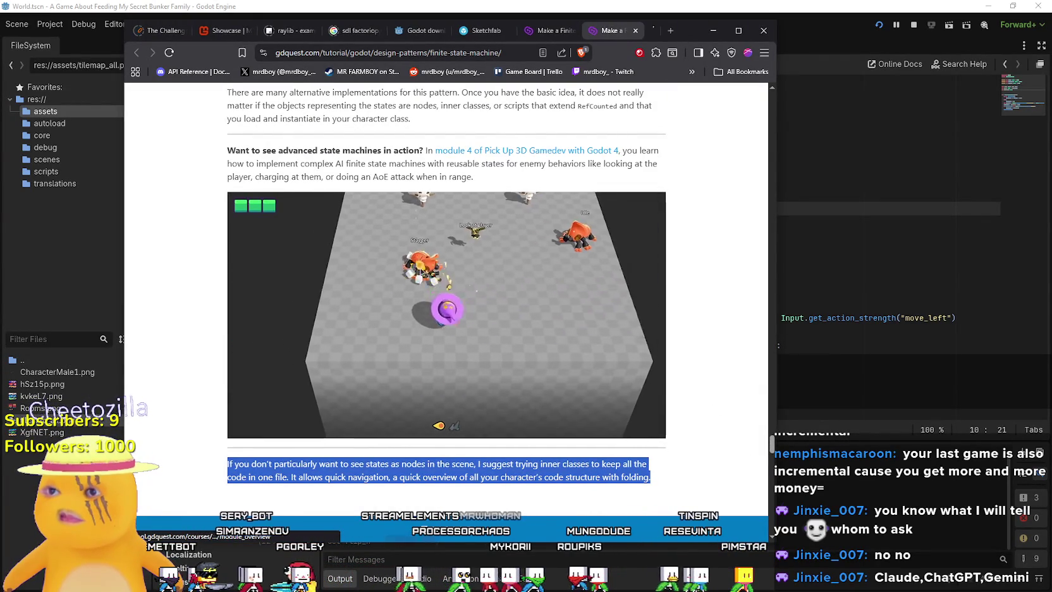
click(619, 35)
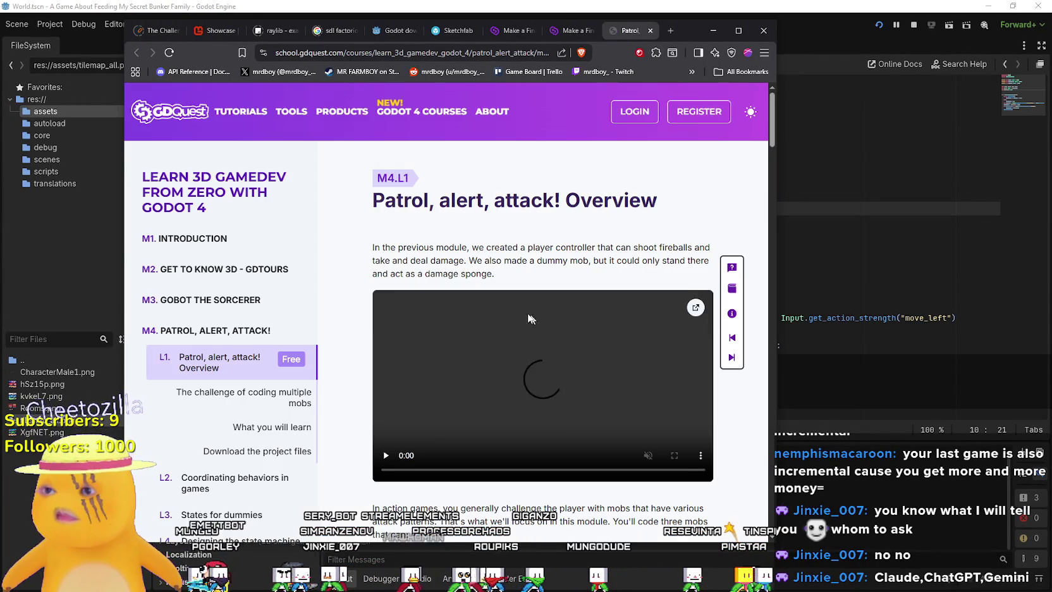
scroll(256, 415, down, 3)
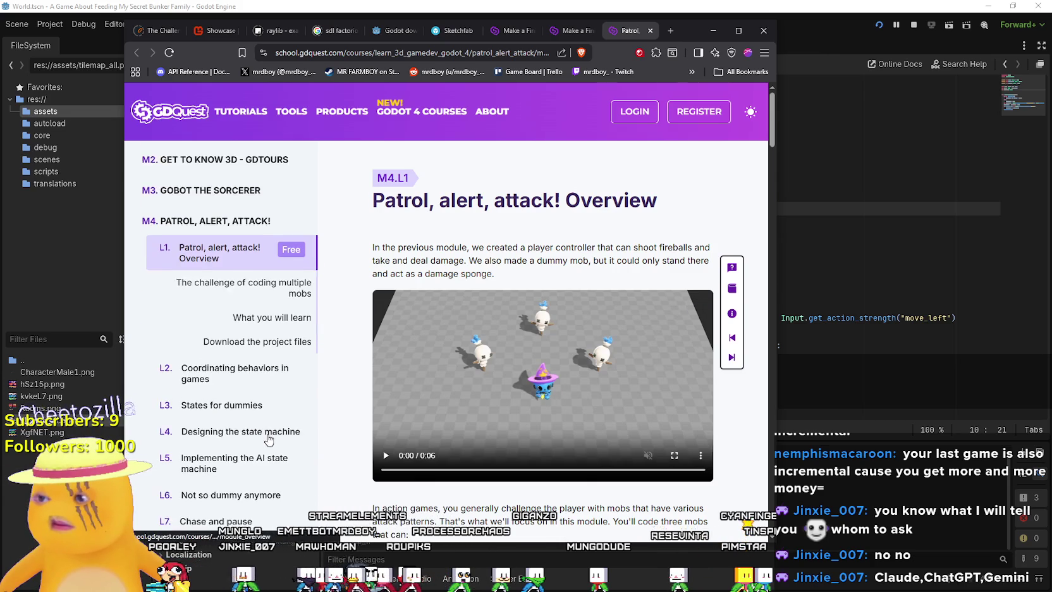
scroll(277, 404, down, 3)
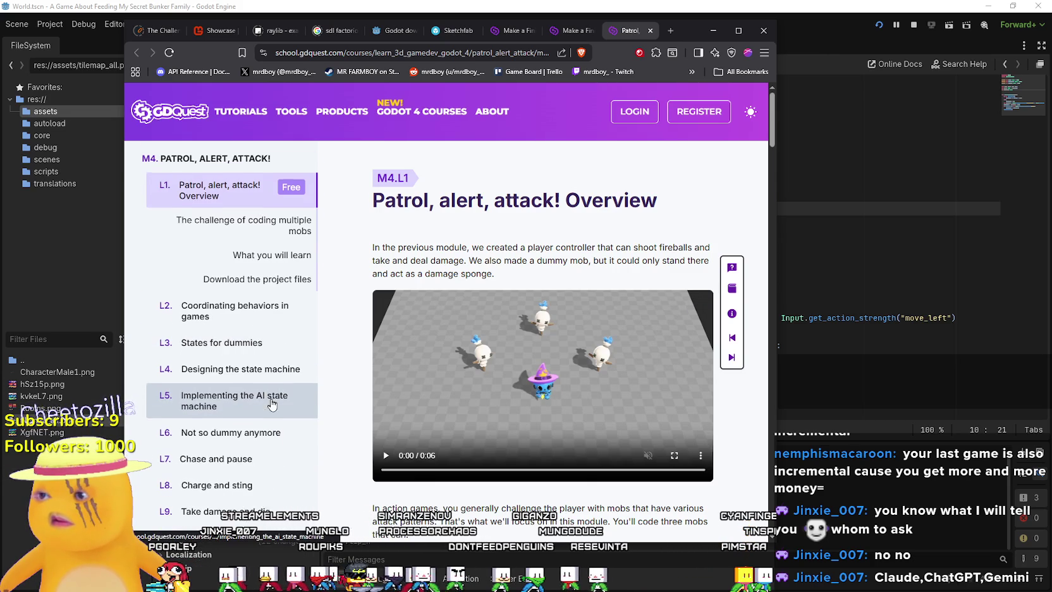
scroll(280, 448, down, 1)
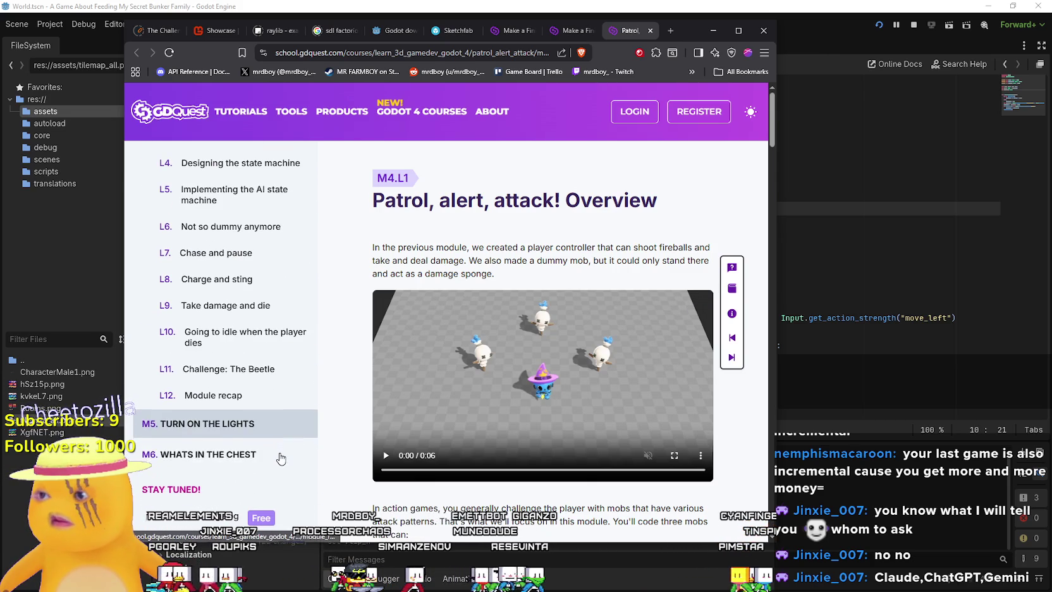
scroll(262, 379, down, 2)
scroll(265, 331, down, 8)
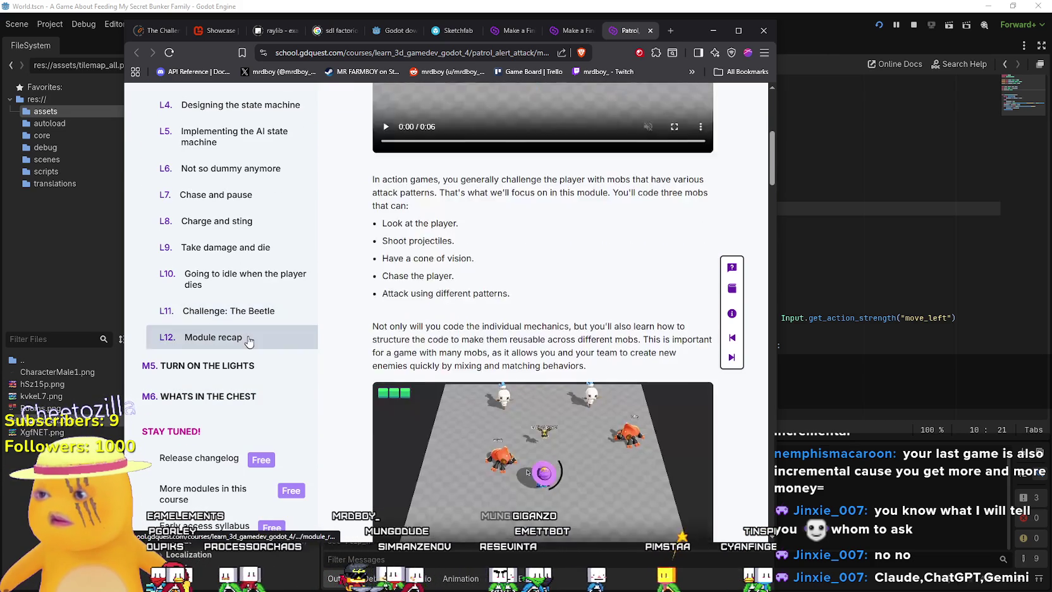
scroll(563, 485, down, 10)
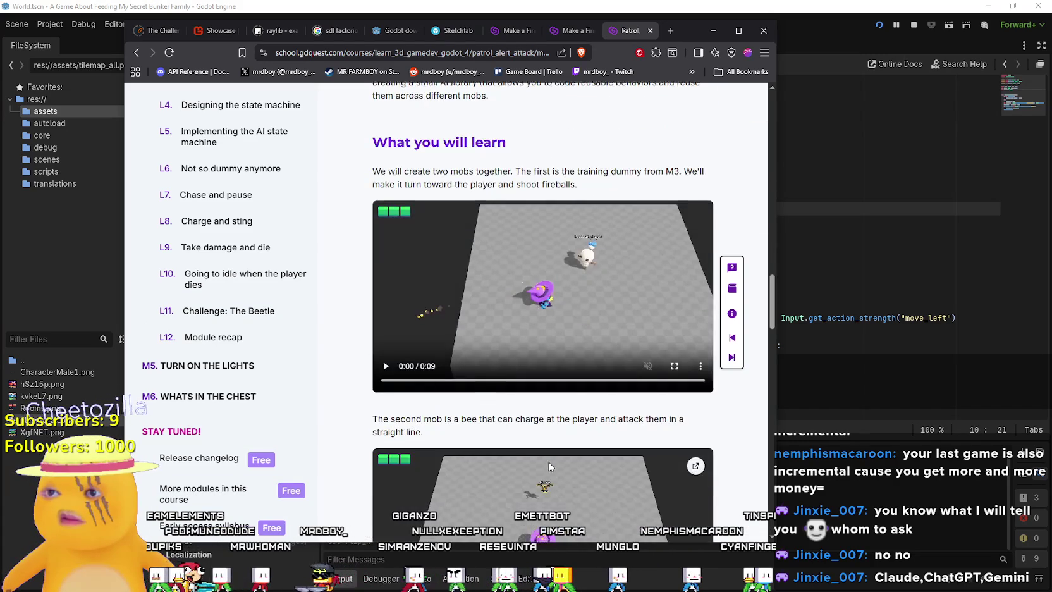
scroll(543, 461, down, 11)
scroll(528, 440, down, 7)
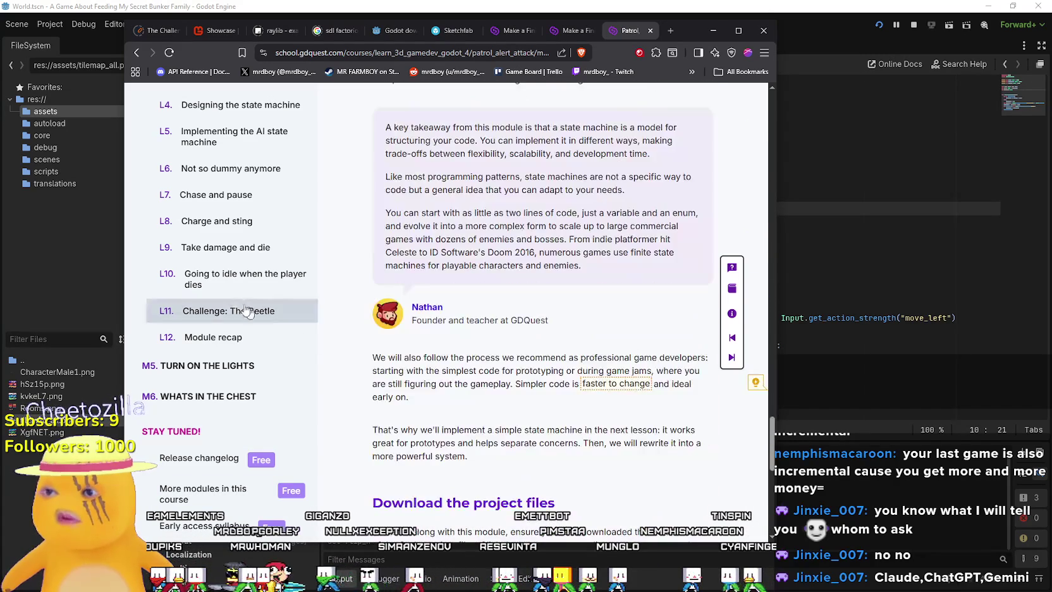
scroll(268, 235, up, 2)
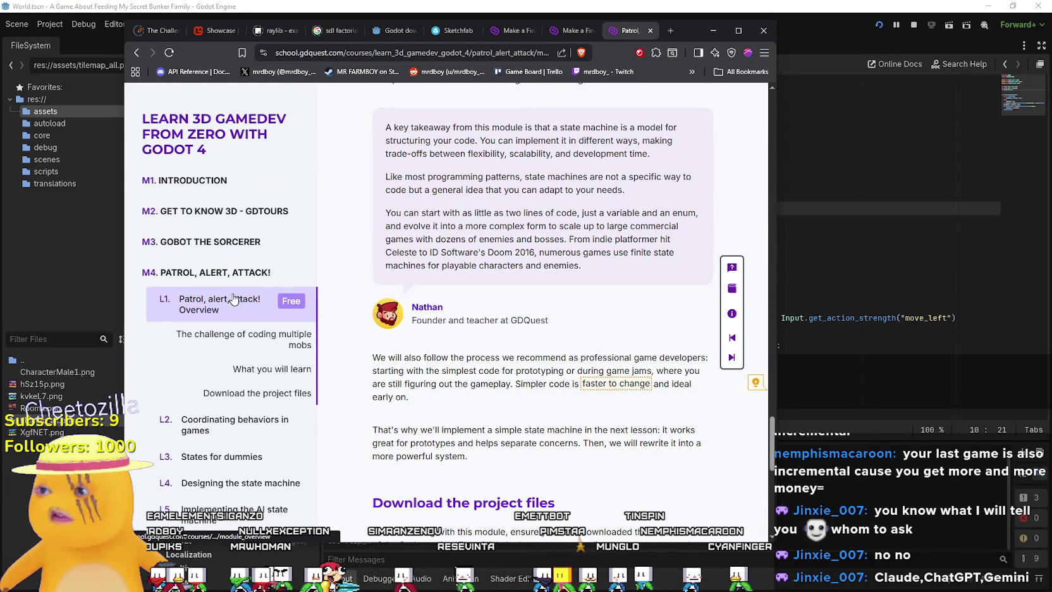
scroll(255, 297, down, 2)
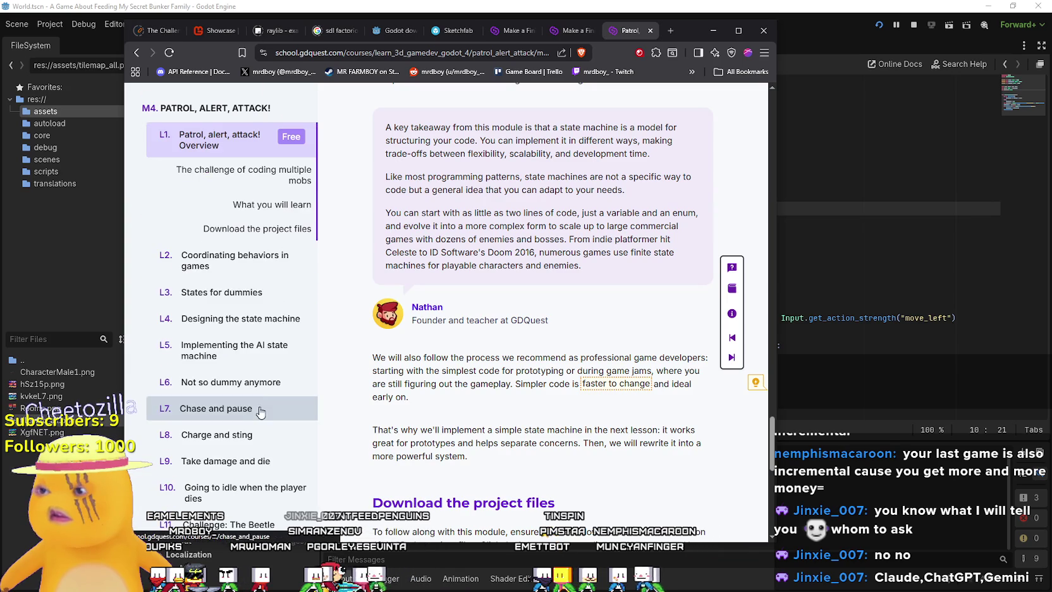
click(247, 297)
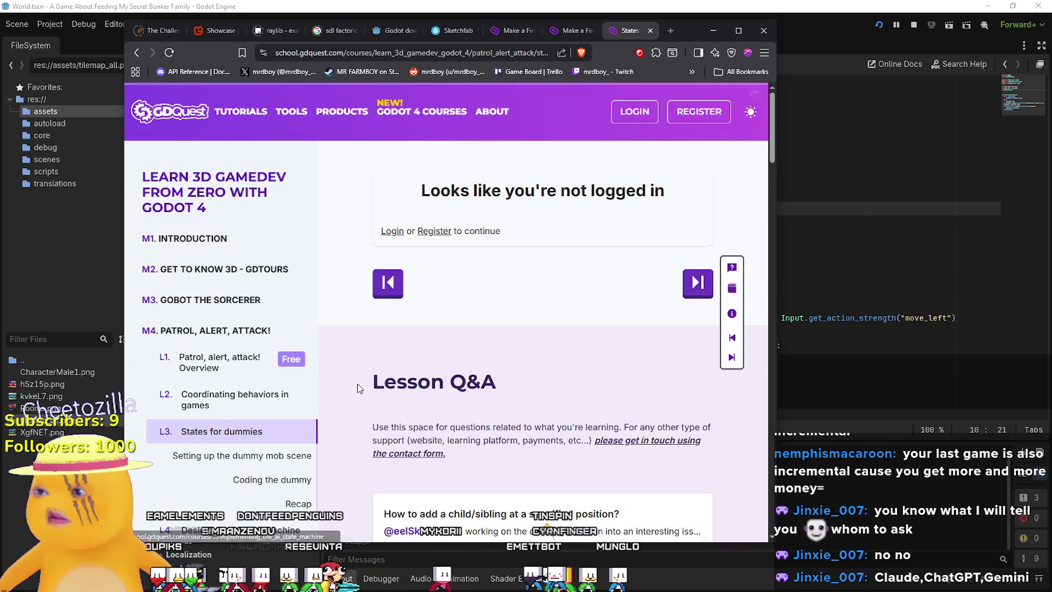
scroll(359, 384, down, 6)
scroll(359, 383, up, 4)
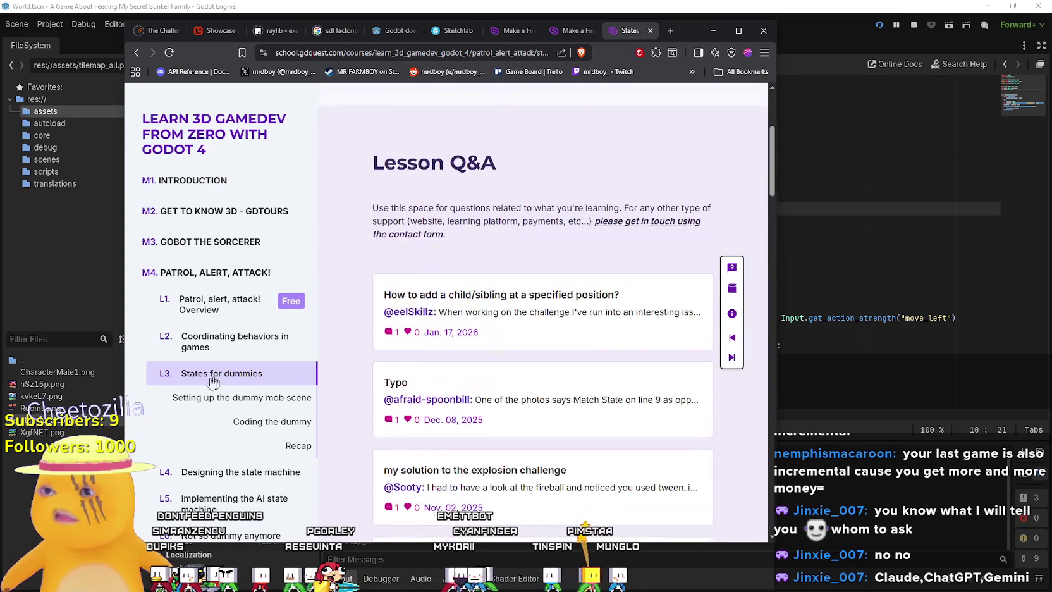
scroll(234, 350, up, 1)
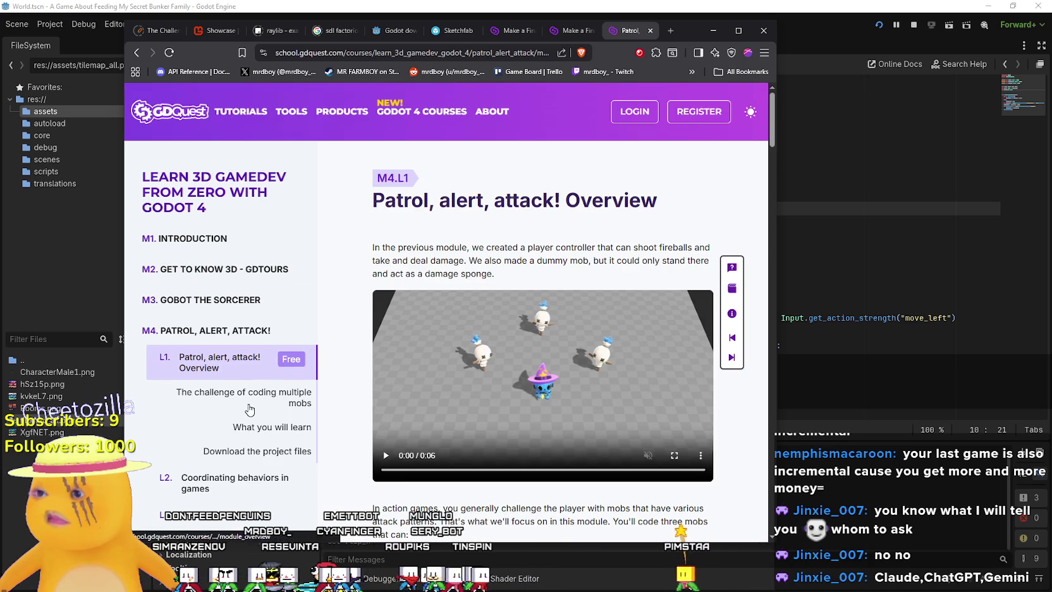
click(249, 410)
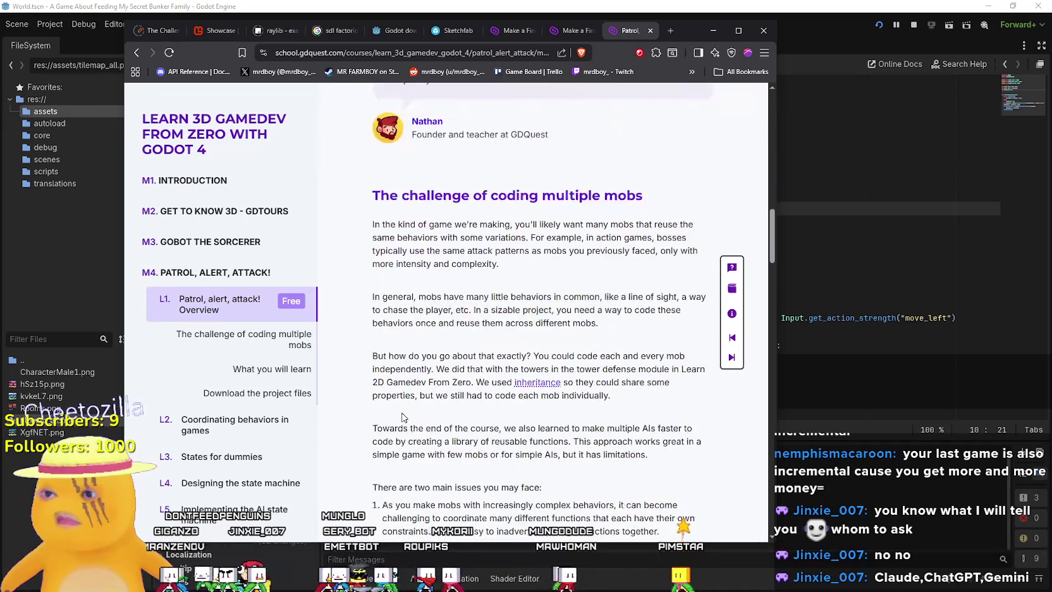
scroll(402, 417, up, 7)
scroll(401, 411, down, 6)
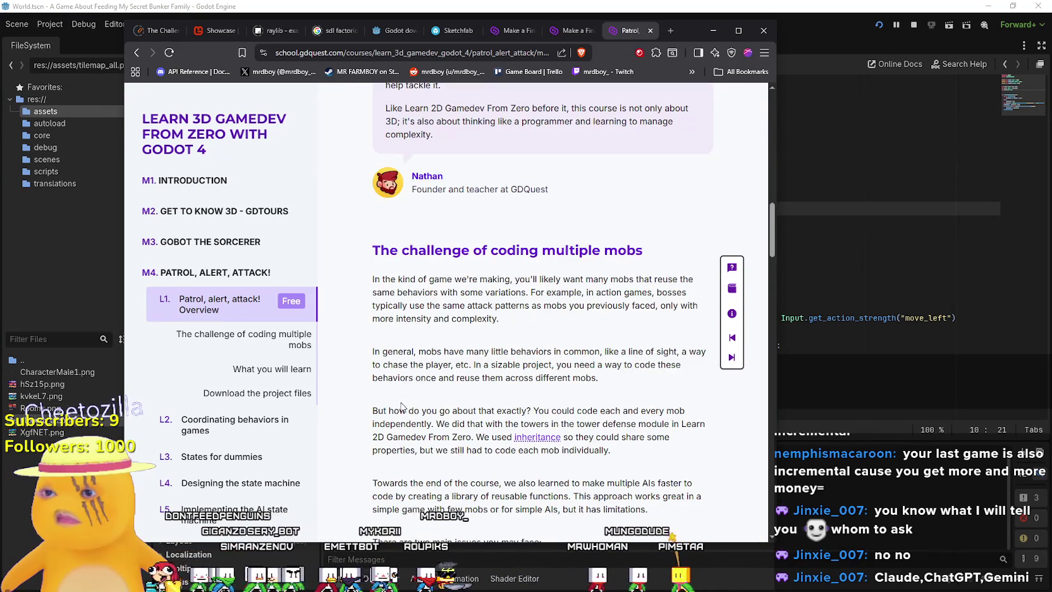
scroll(402, 406, down, 12)
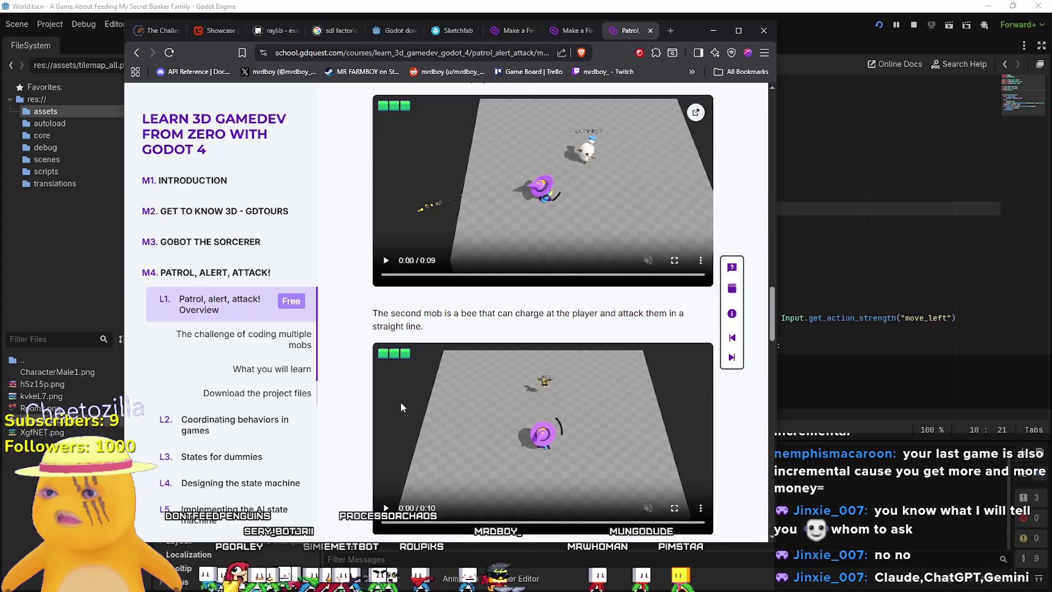
scroll(400, 407, down, 10)
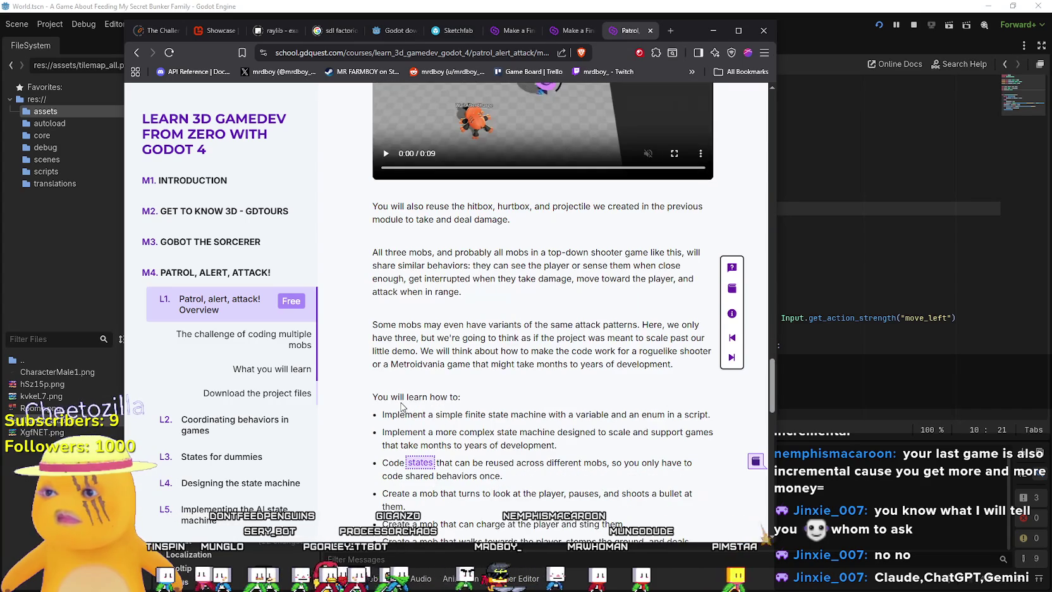
scroll(400, 406, down, 5)
scroll(401, 407, down, 5)
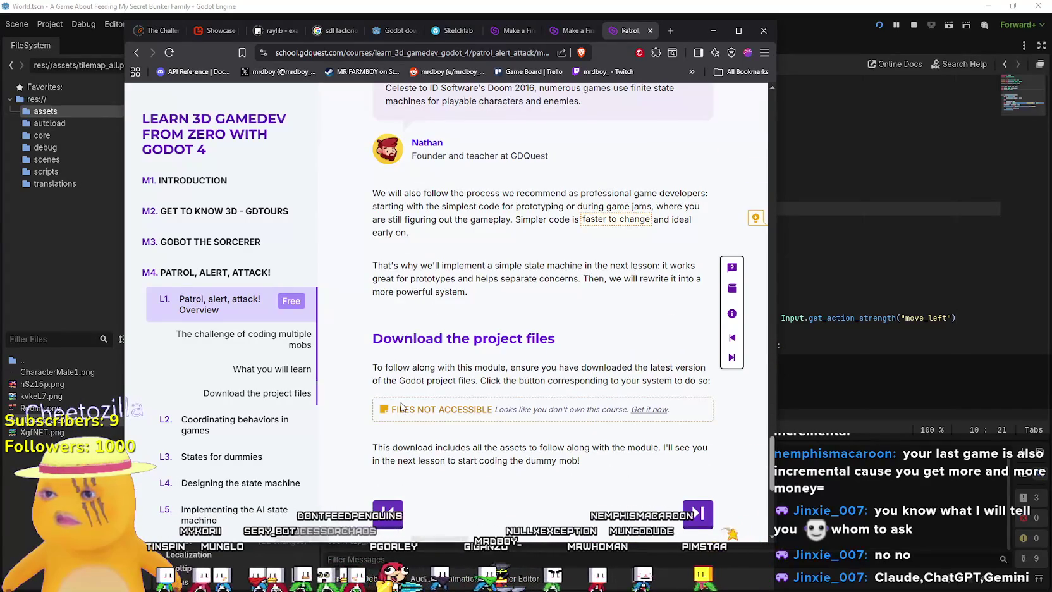
scroll(401, 407, down, 2)
scroll(401, 407, down, 4)
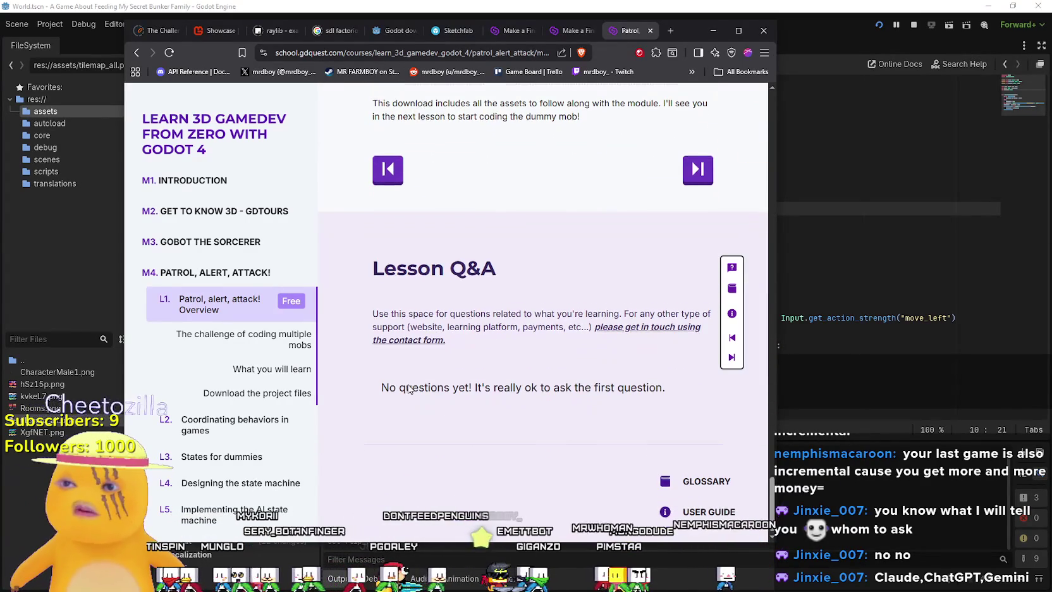
scroll(406, 386, up, 5)
scroll(407, 387, up, 1)
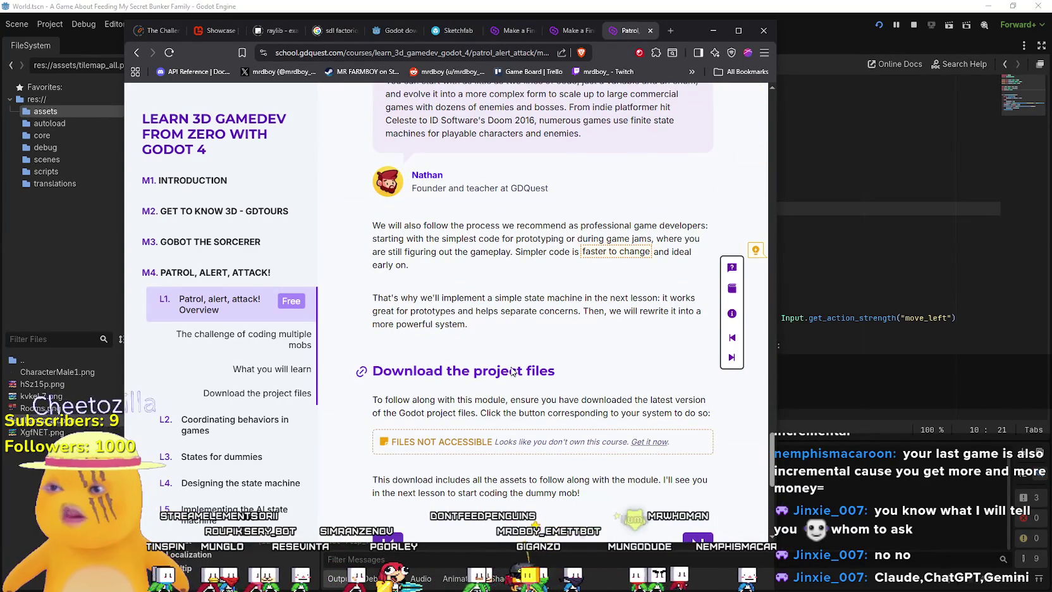
click(285, 346)
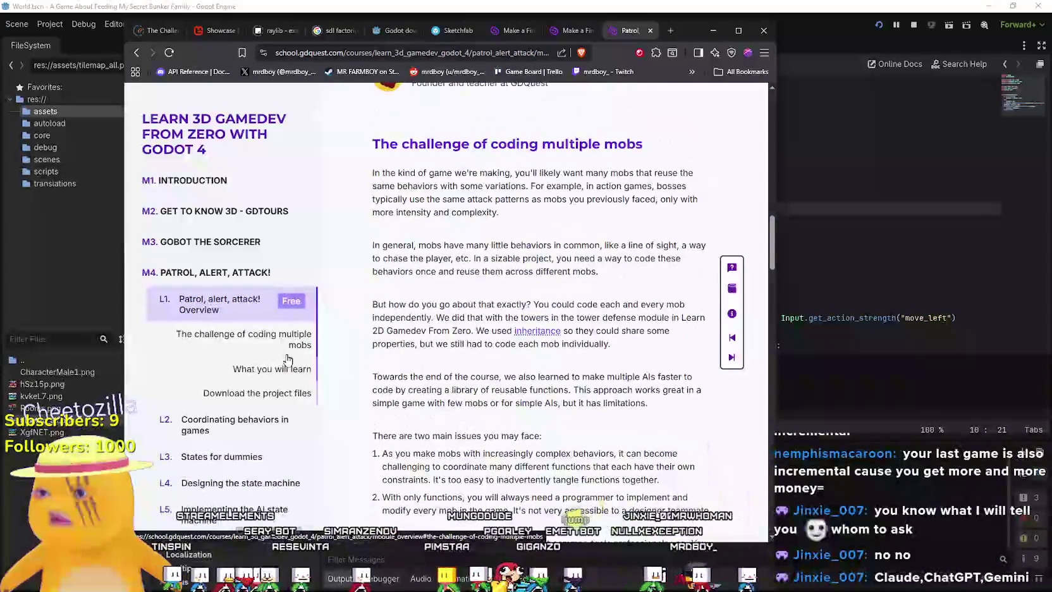
click(285, 369)
click(283, 391)
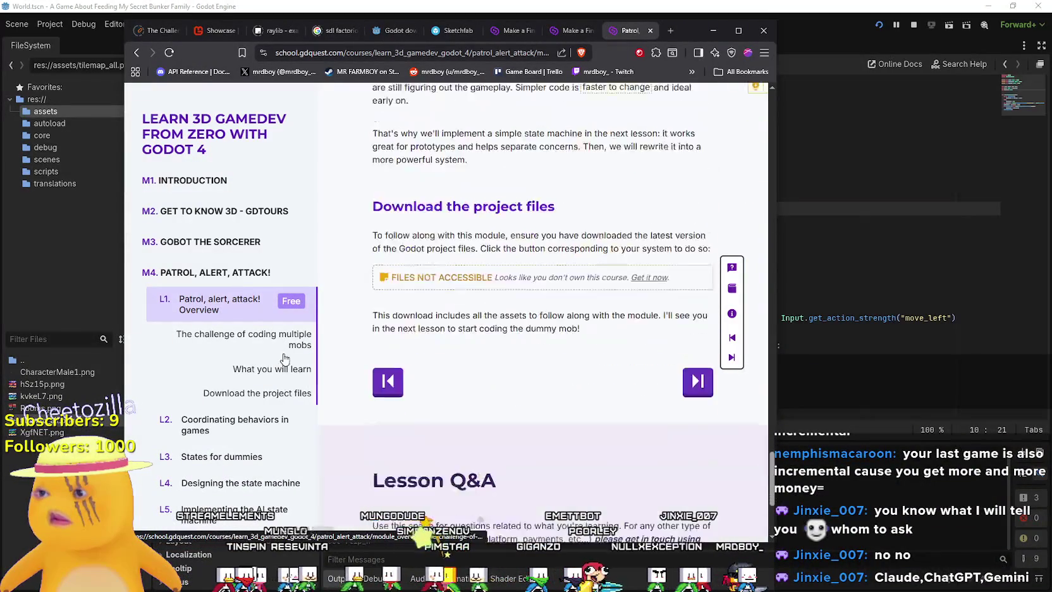
scroll(278, 379, down, 2)
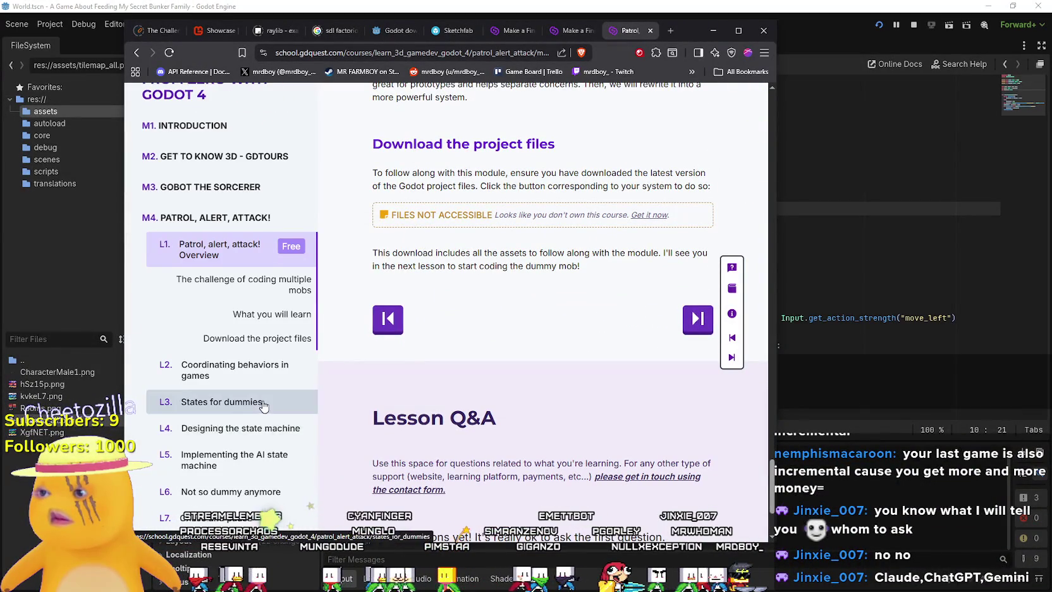
scroll(265, 404, down, 3)
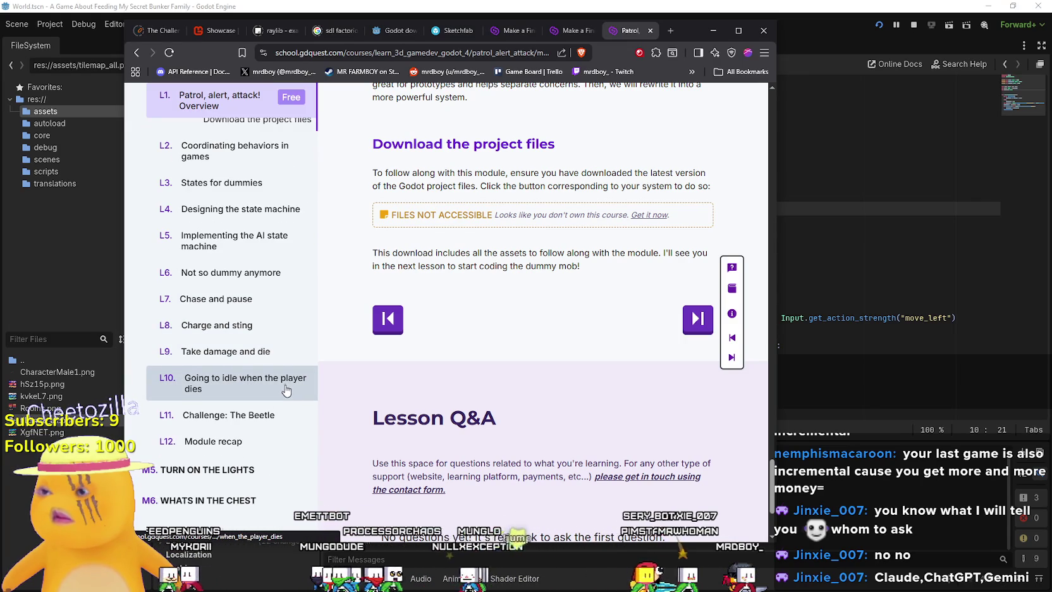
scroll(286, 390, down, 2)
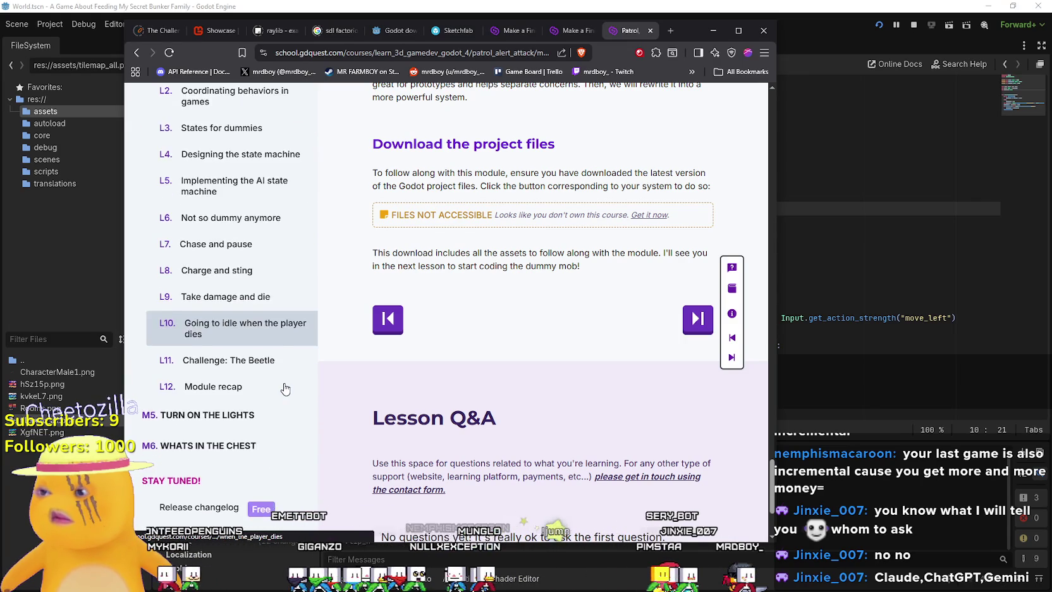
Switch to the 'Make a Finite State Machine' tab, scroll to the enum example, then hide the browser.
click(579, 31)
scroll(586, 255, up, 3)
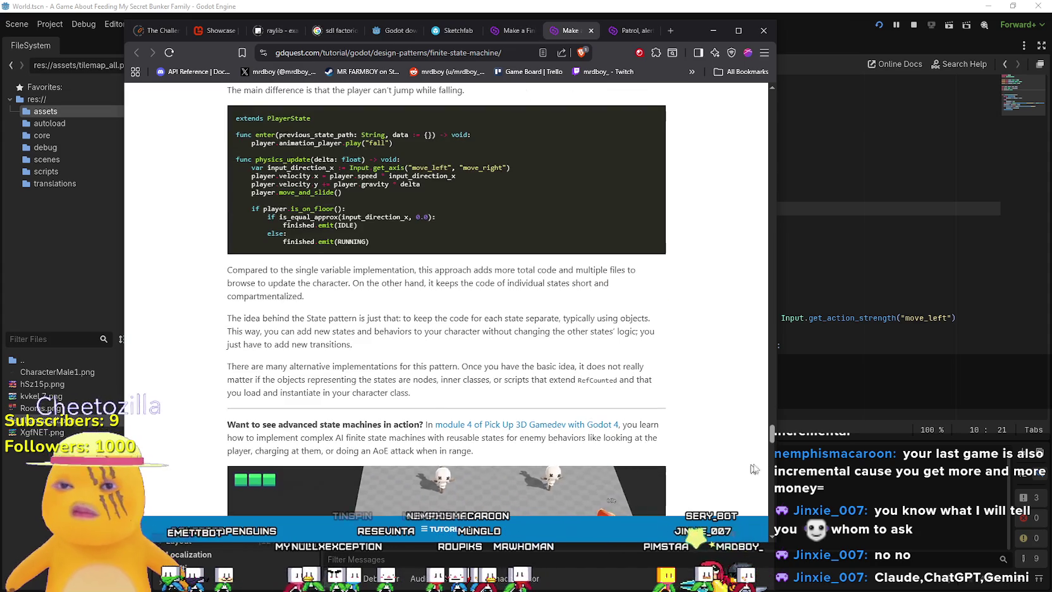
mouse_move(771, 437)
mouse_down()
mouse_move(809, 94)
mouse_move(790, 159)
mouse_up()
scroll(569, 253, down, 10)
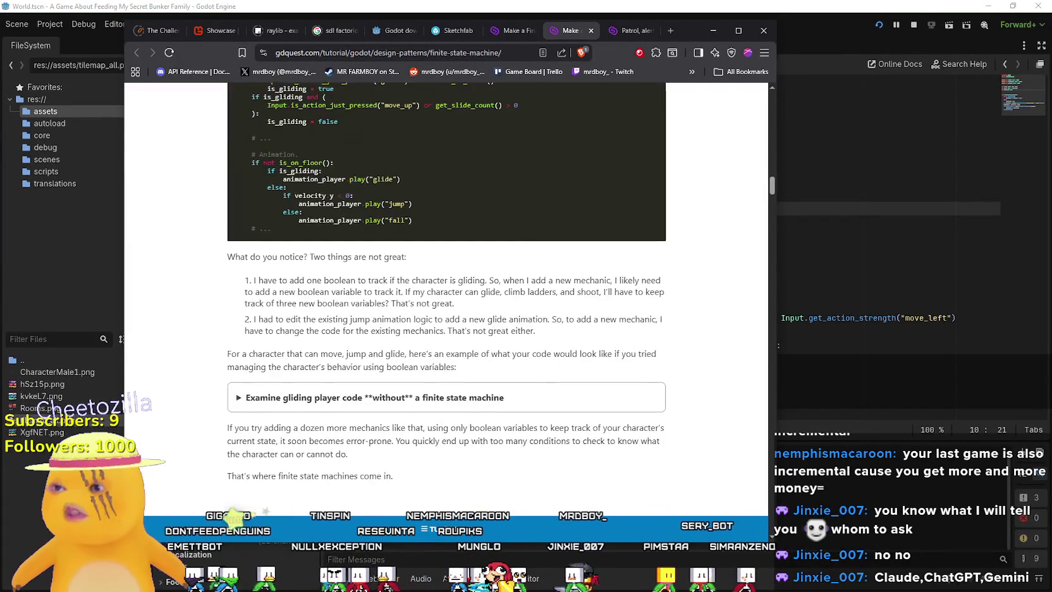
scroll(501, 333, down, 4)
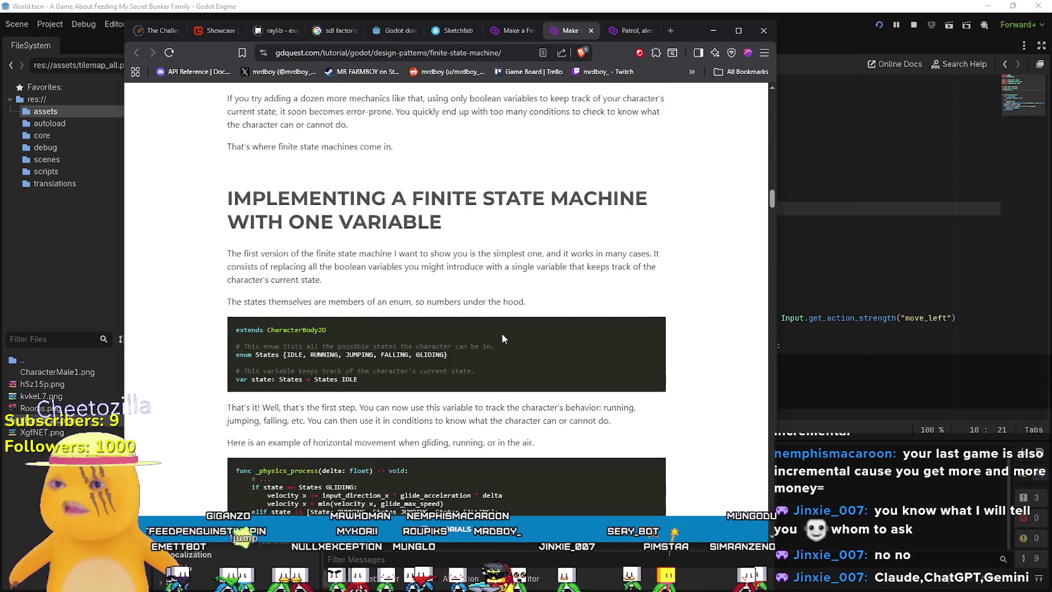
scroll(502, 333, down, 2)
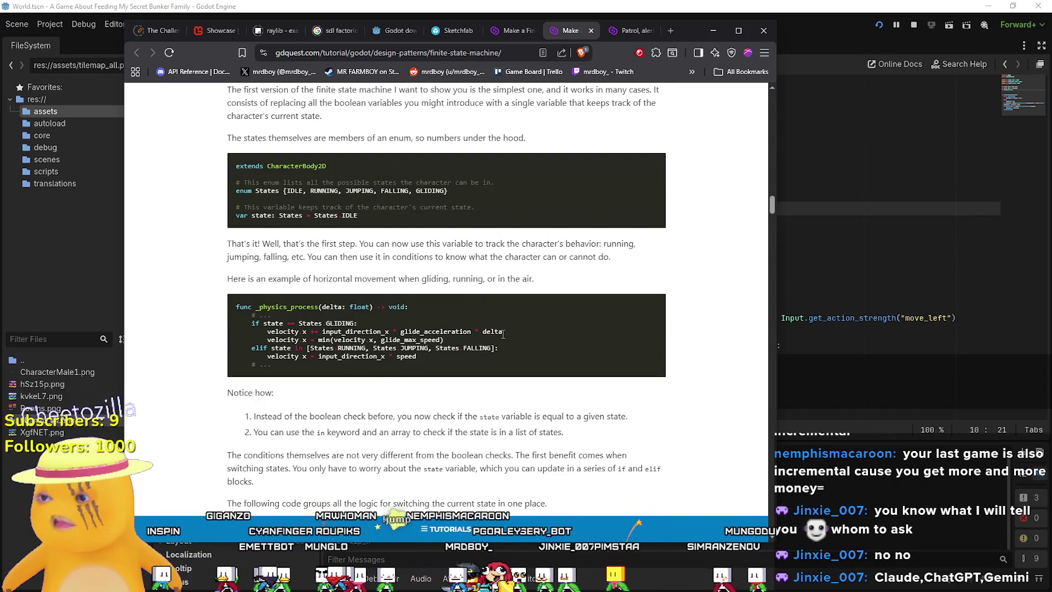
click(715, 31)
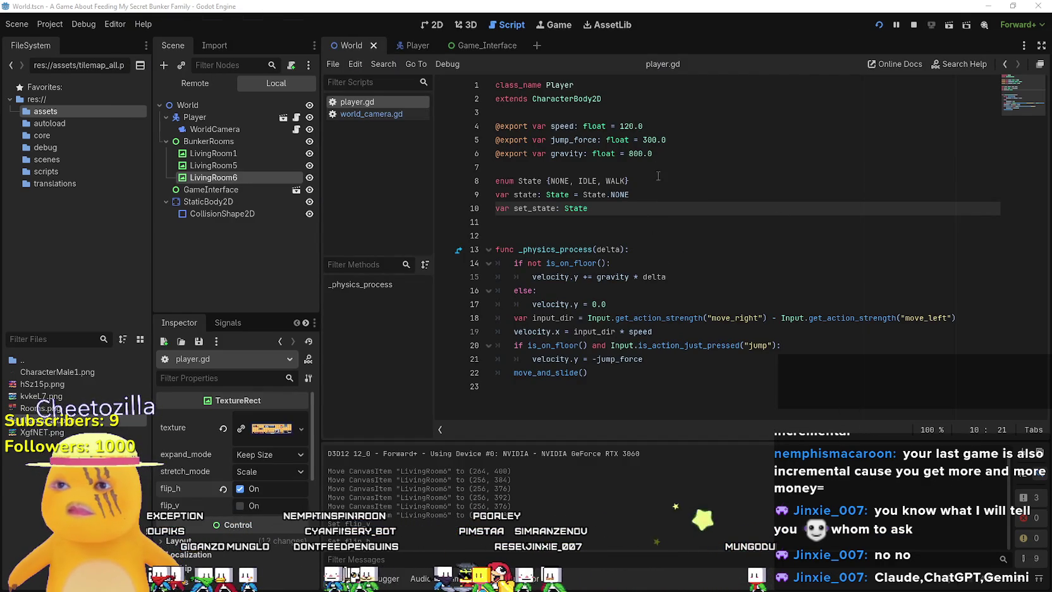
click(658, 177)
click(667, 193)
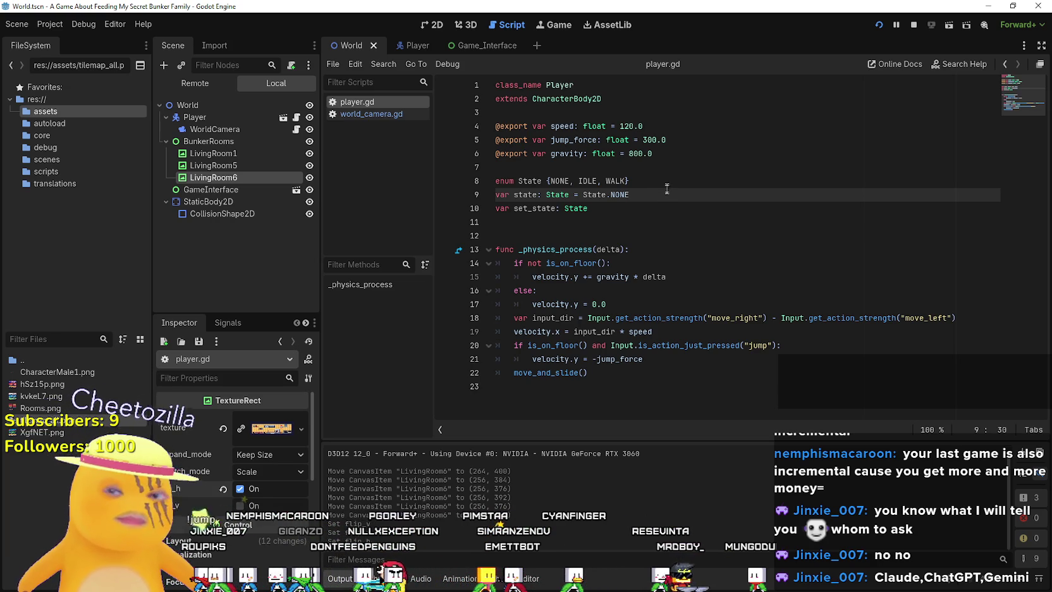
mouse_move(587, 373)
mouse_down()
mouse_move(524, 283)
mouse_move(488, 257)
mouse_up()
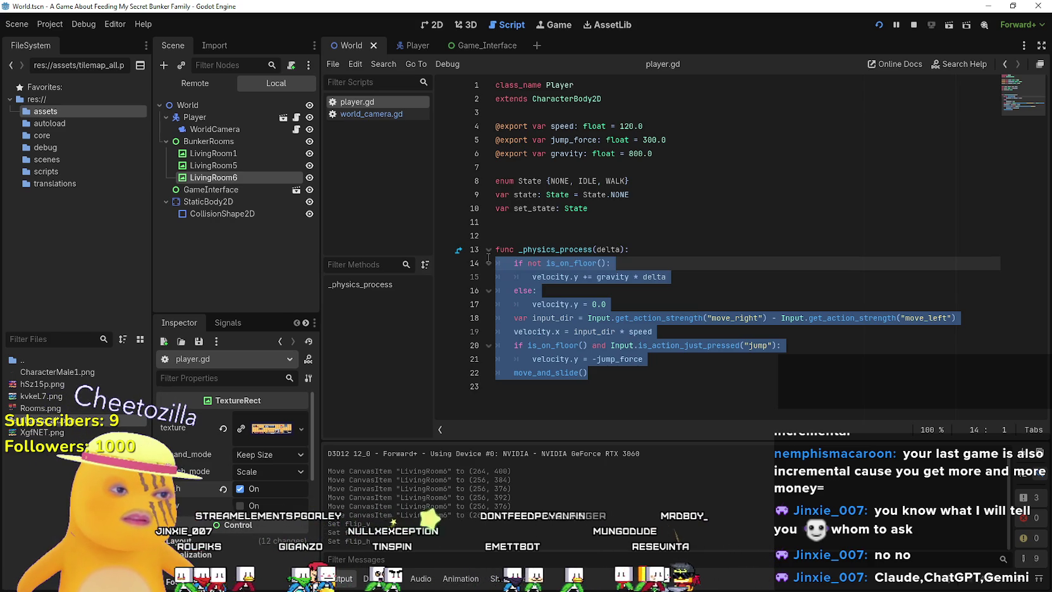
drag(488, 255, 488, 252)
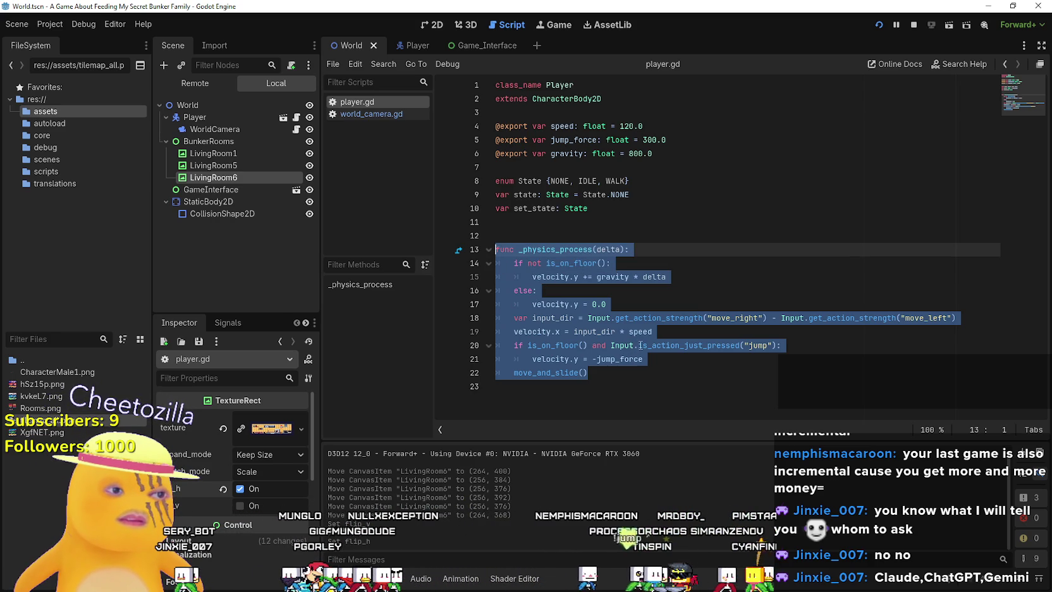
click(612, 386)
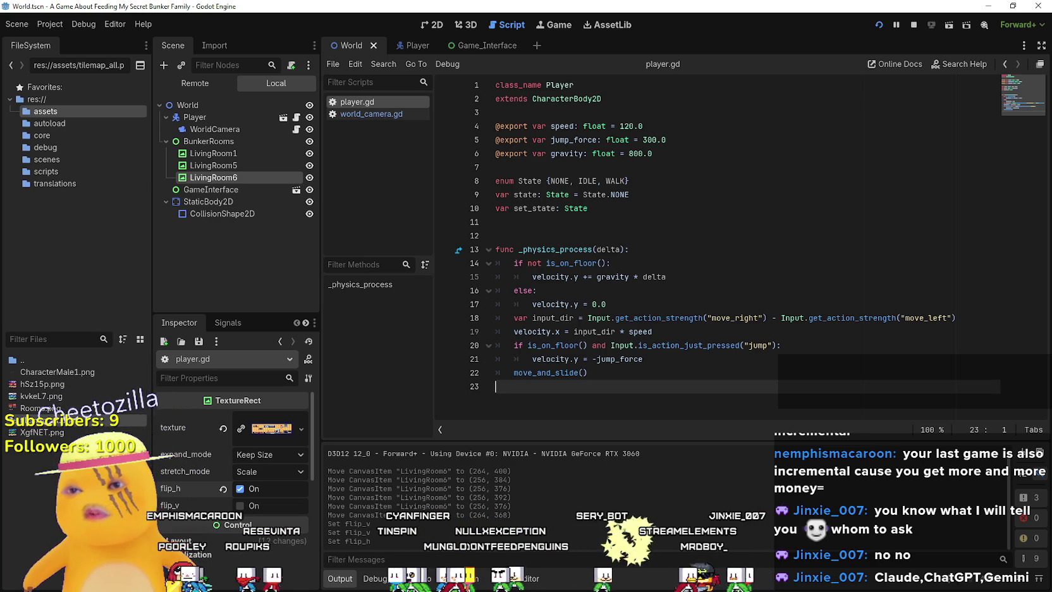
Comment out the body lines of the old _physics_process with Ctrl+K.
mouse_move(602, 373)
mouse_down()
mouse_move(506, 342)
mouse_move(496, 263)
mouse_up()
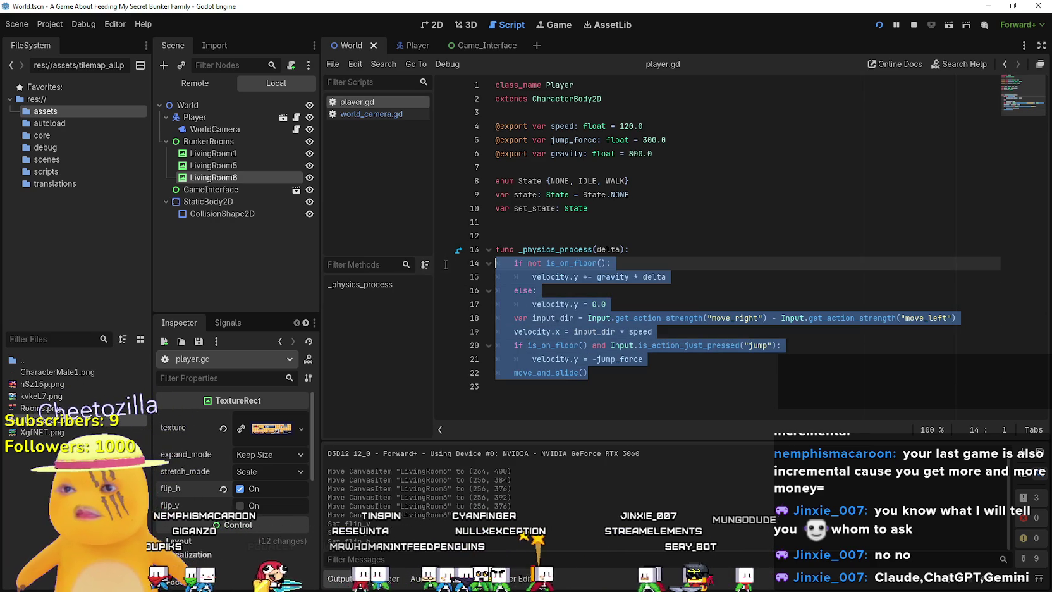
key(ctrl+k)
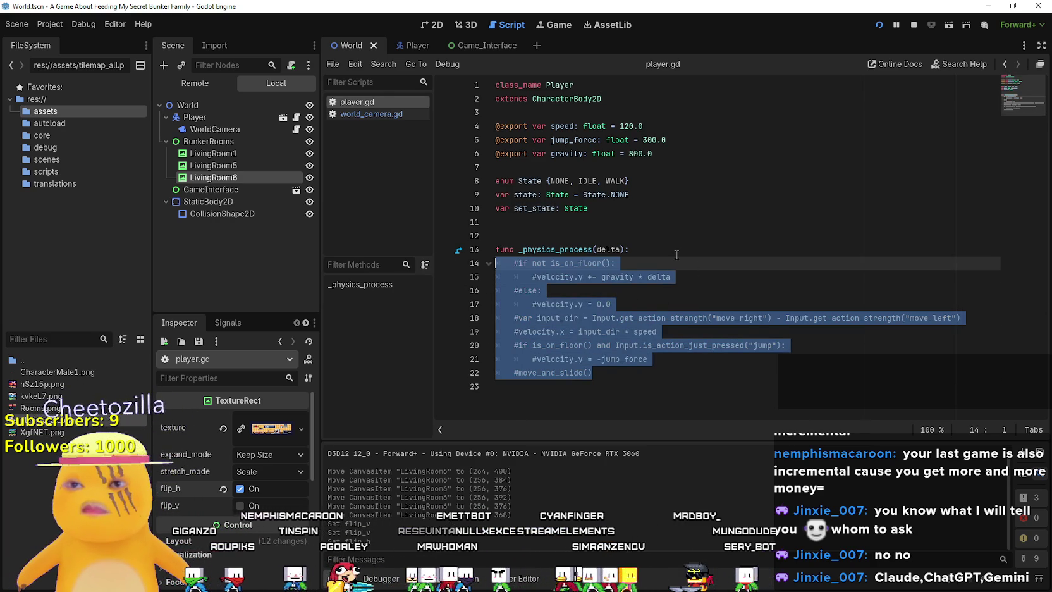
click(673, 251)
key(Return)
key(Return)
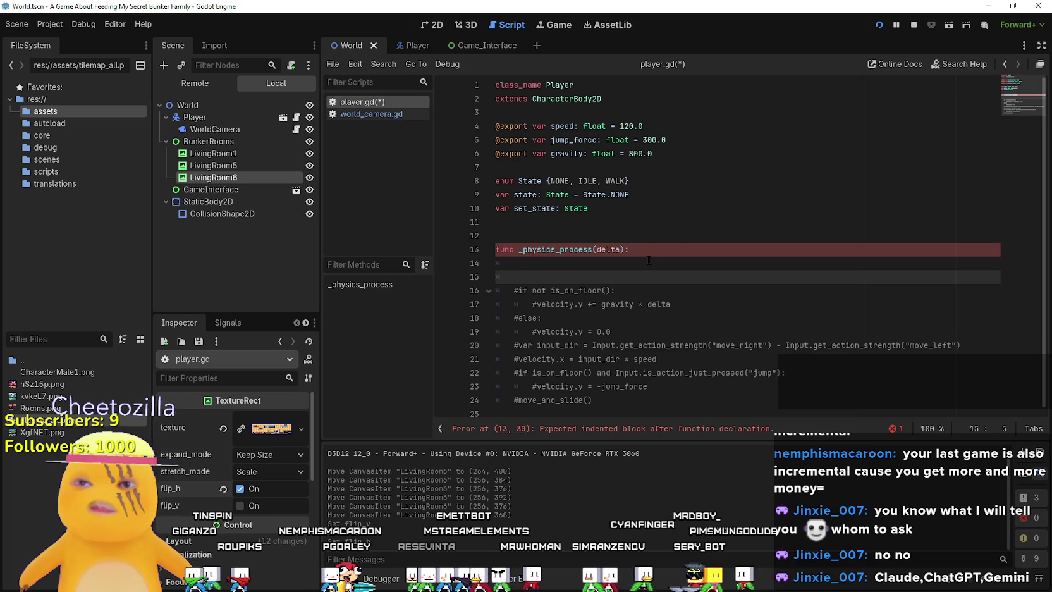
click(621, 250)
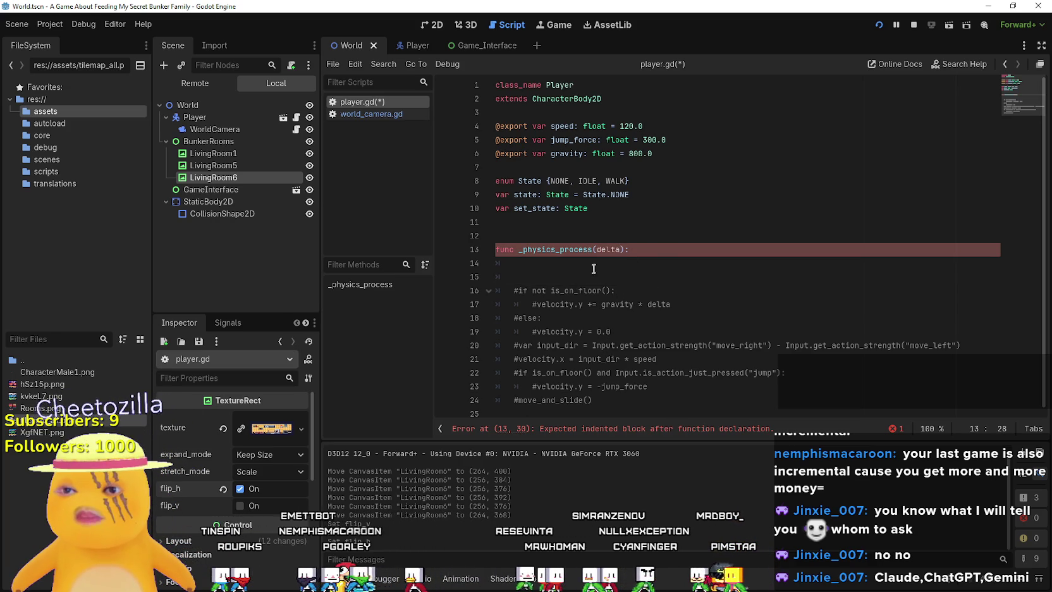
drag(630, 249, 520, 276)
key(BackSpace)
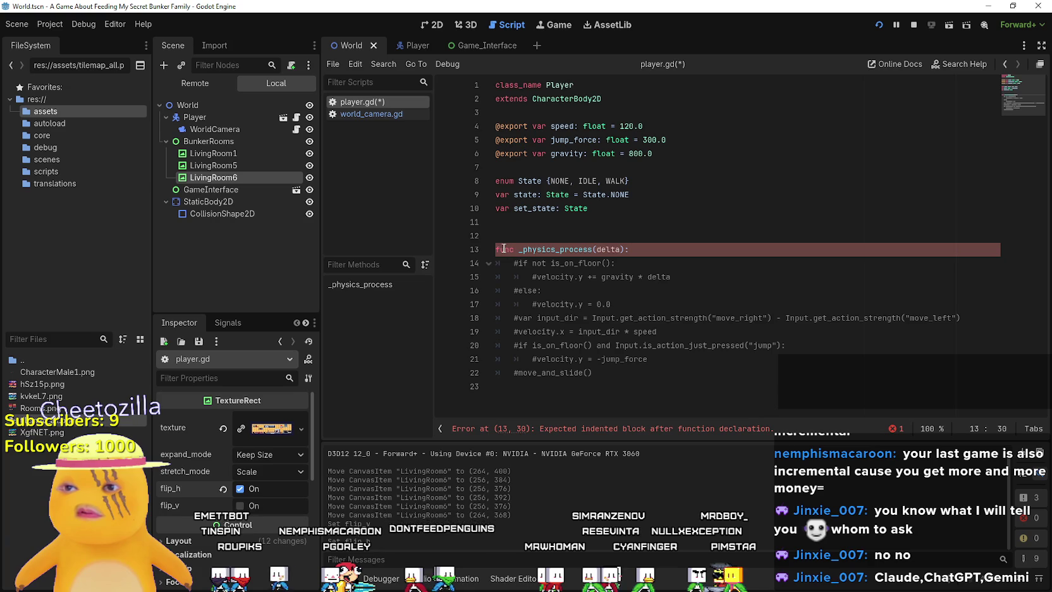
Comment out the old header and add func _physics_process(delta: float) -> void above it.
key(ctrl+k)
key(Return)
key(Up)
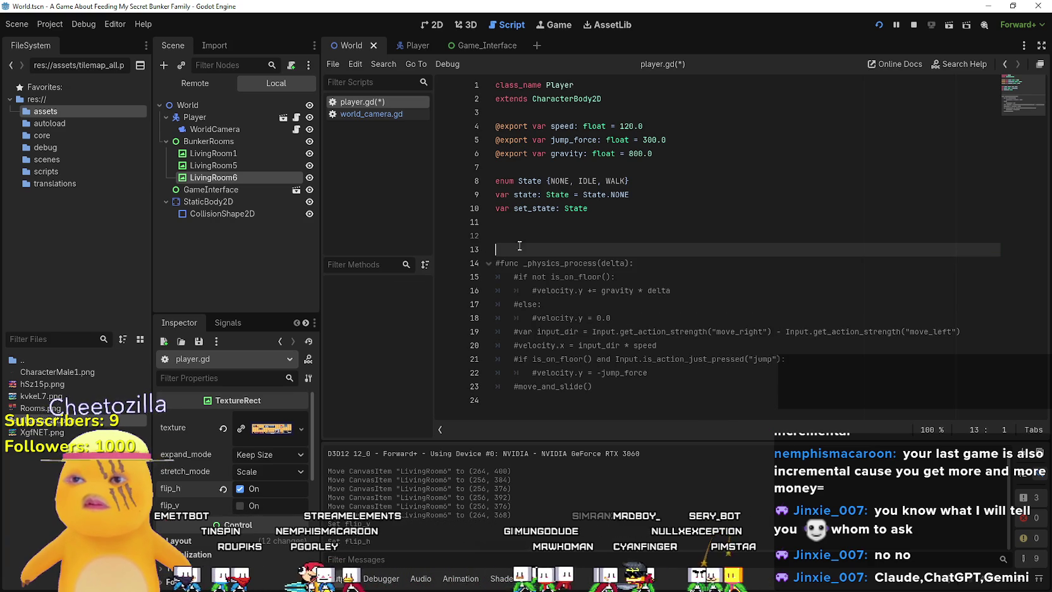
key(BackSpace)
key(BackSpace)
text(f)
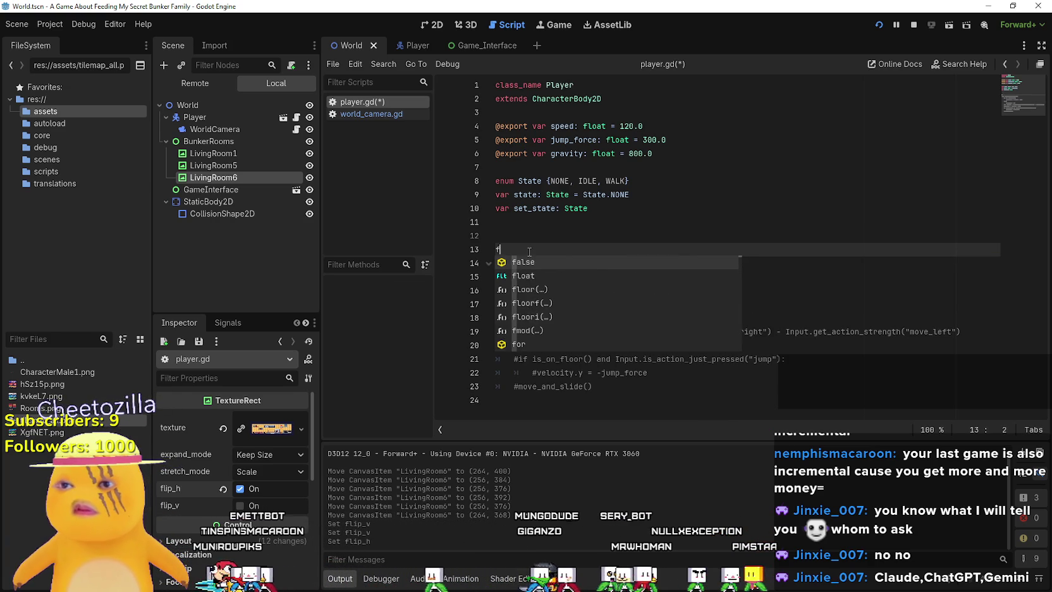
text(unc )
text(_phys)
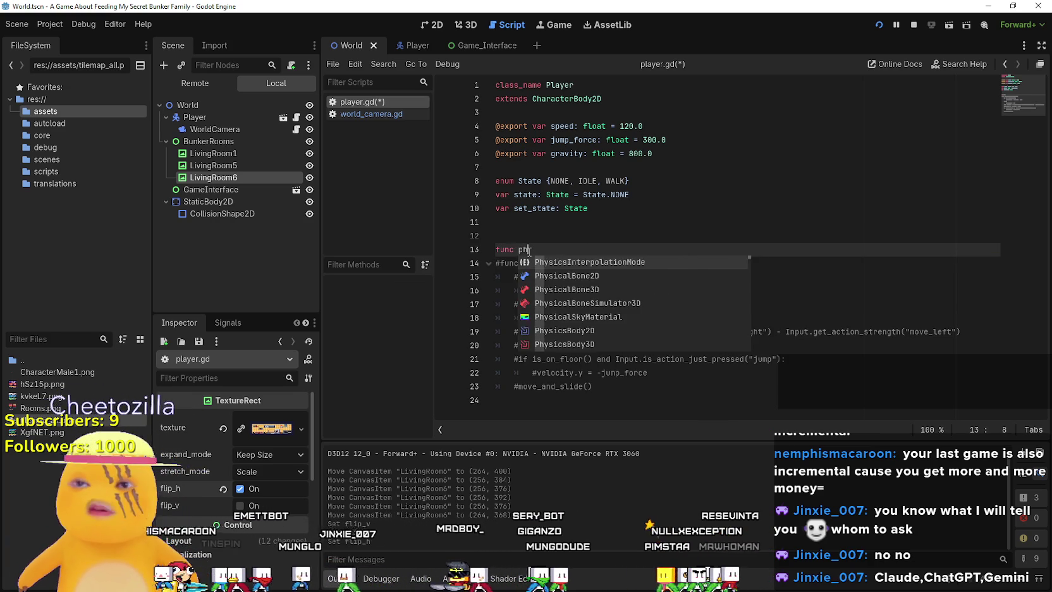
key(Return)
key(Return)
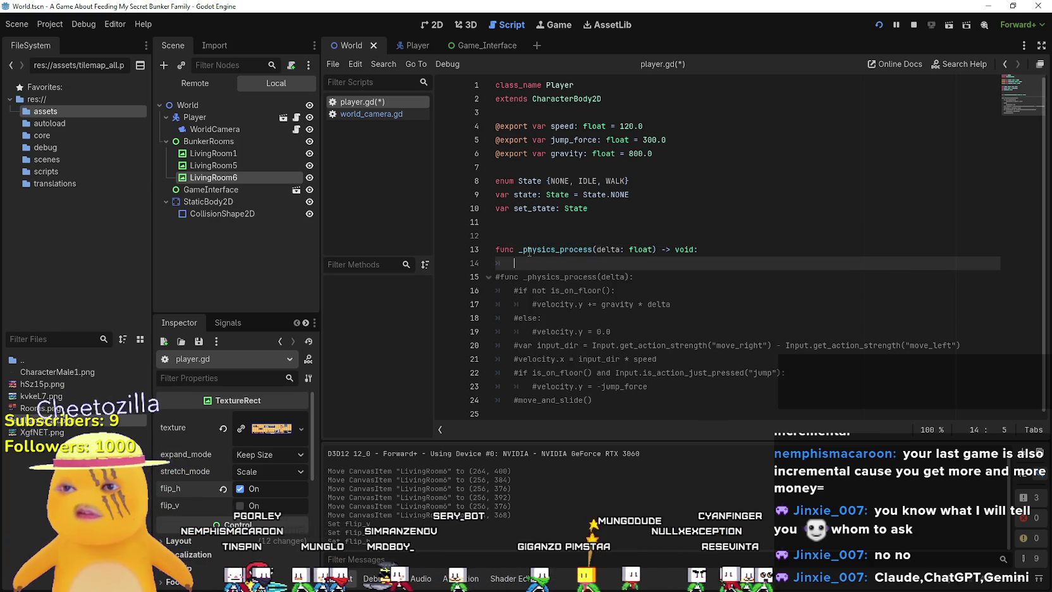
Type 'match state:' with State.IDLE: and State.WALK: cases using autocomplete.
text(matc)
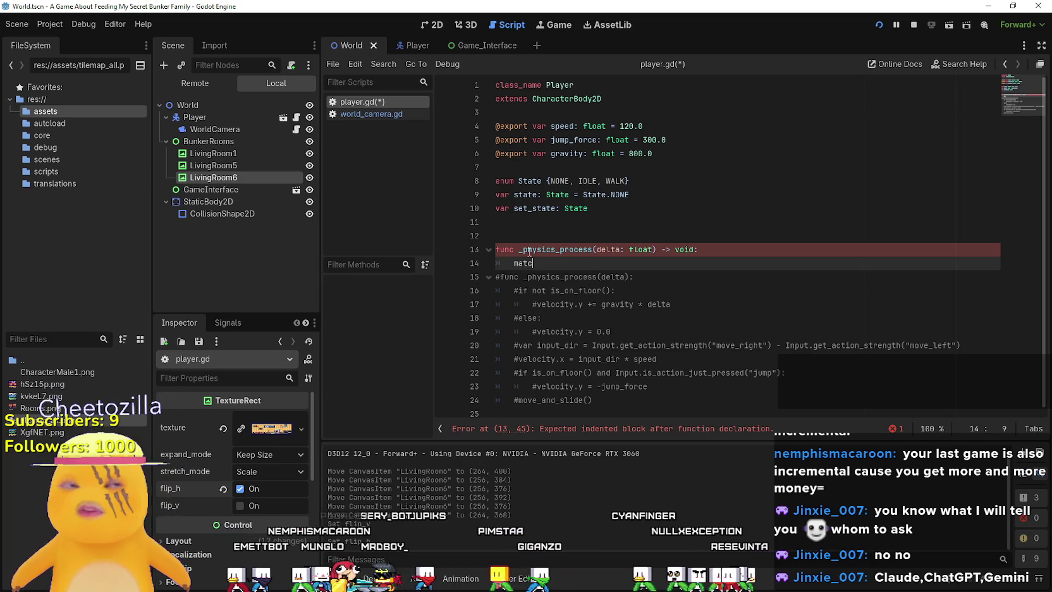
text(h state:)
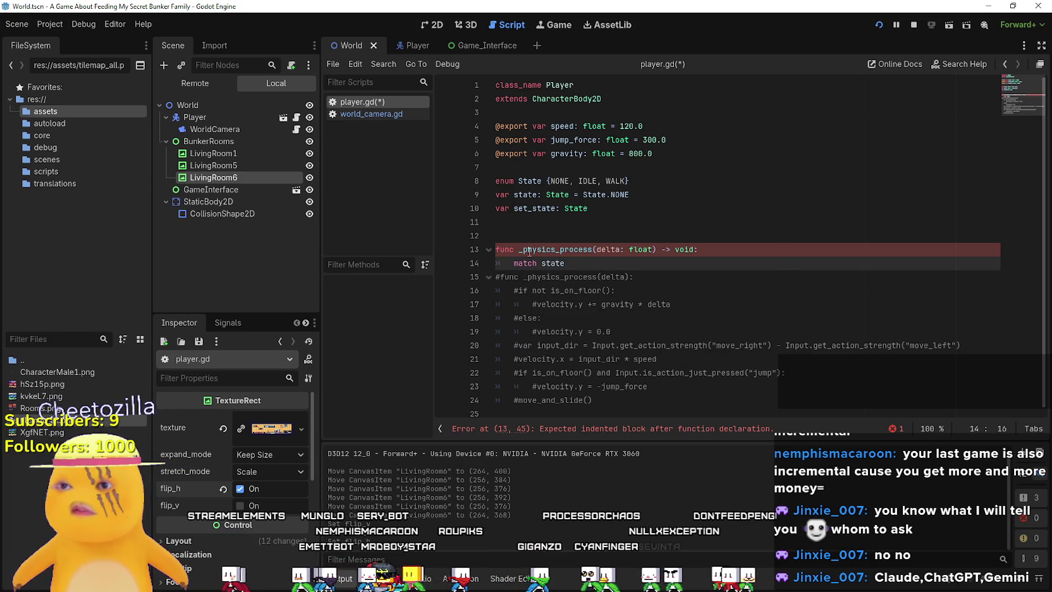
key(Return)
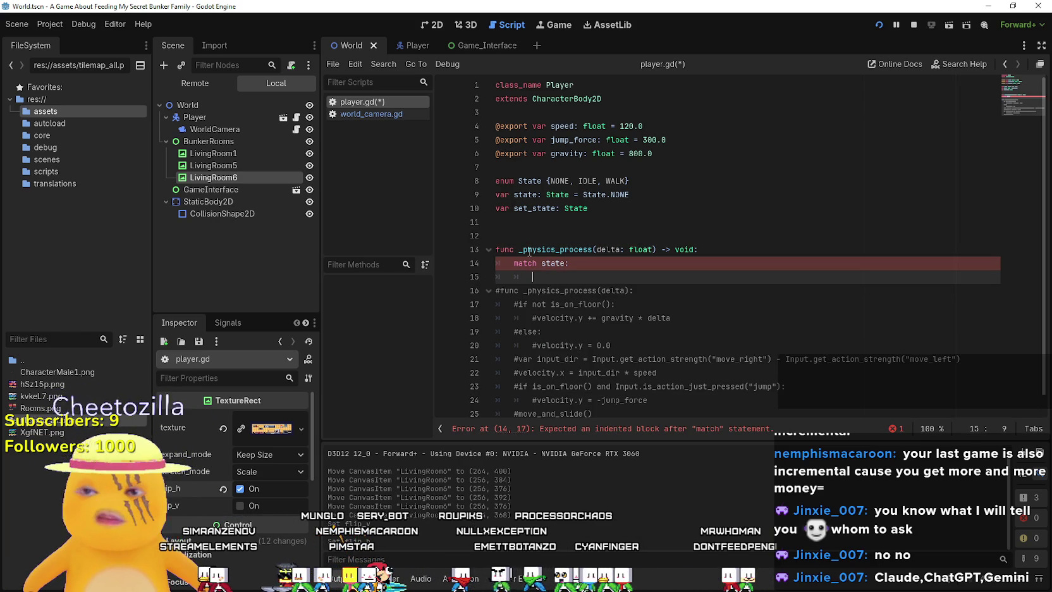
mouse_move(529, 252)
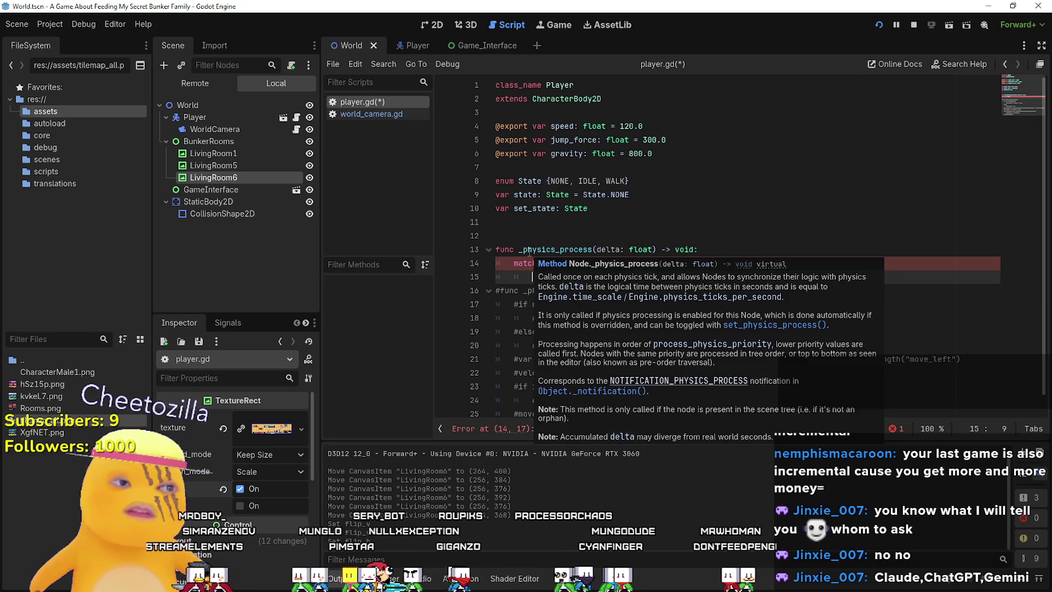
text(State)
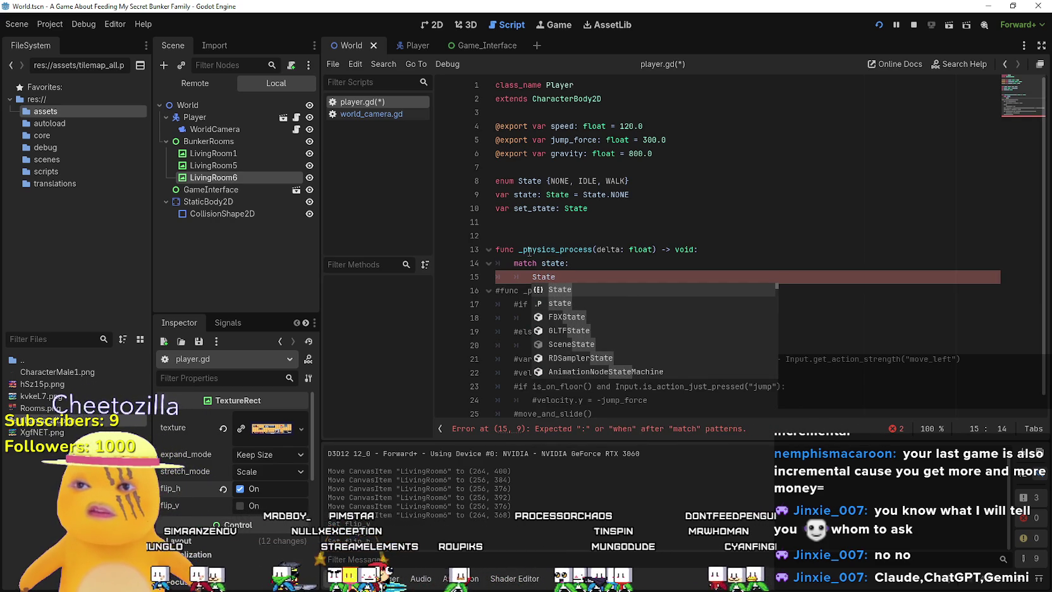
text(.)
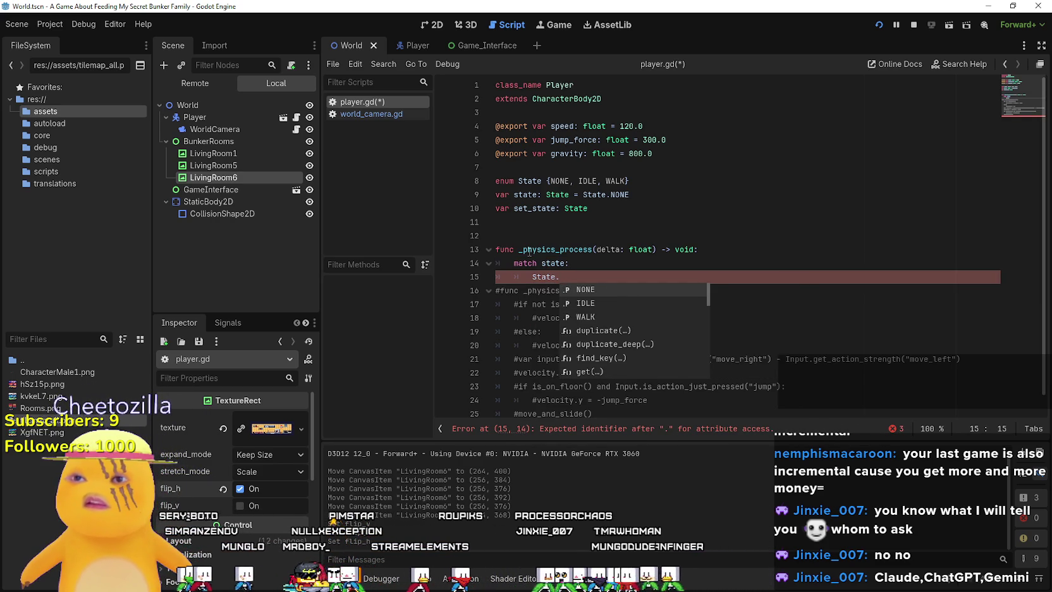
text(I)
key(Return)
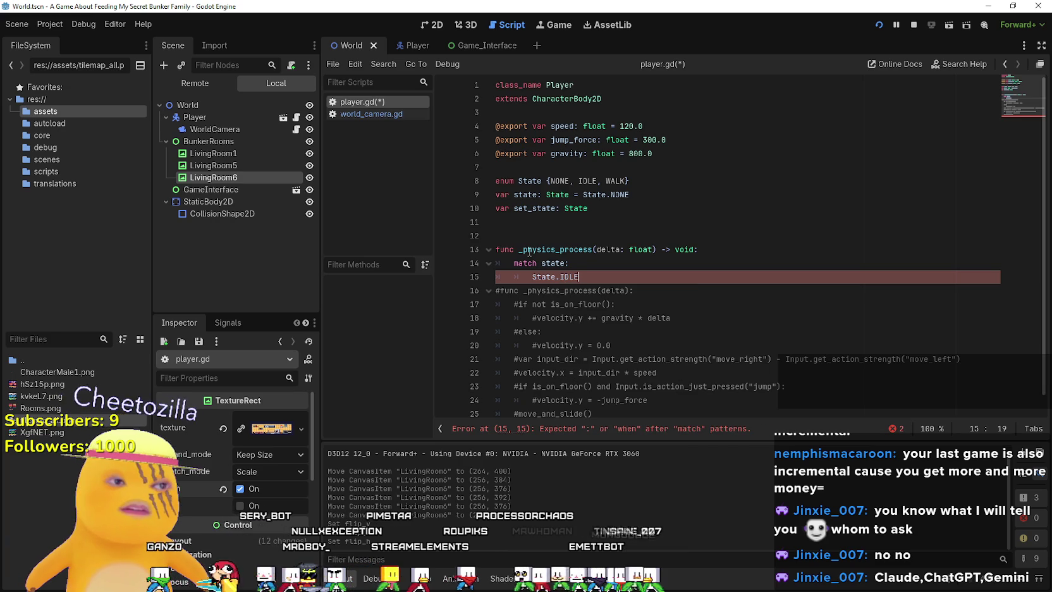
text(:)
key(Return)
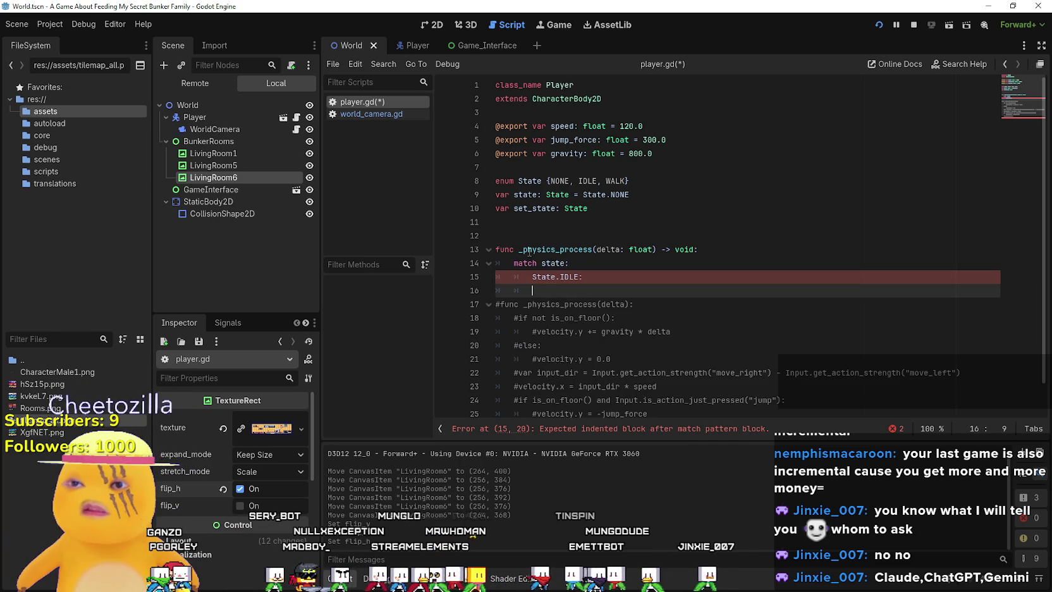
text(State.W)
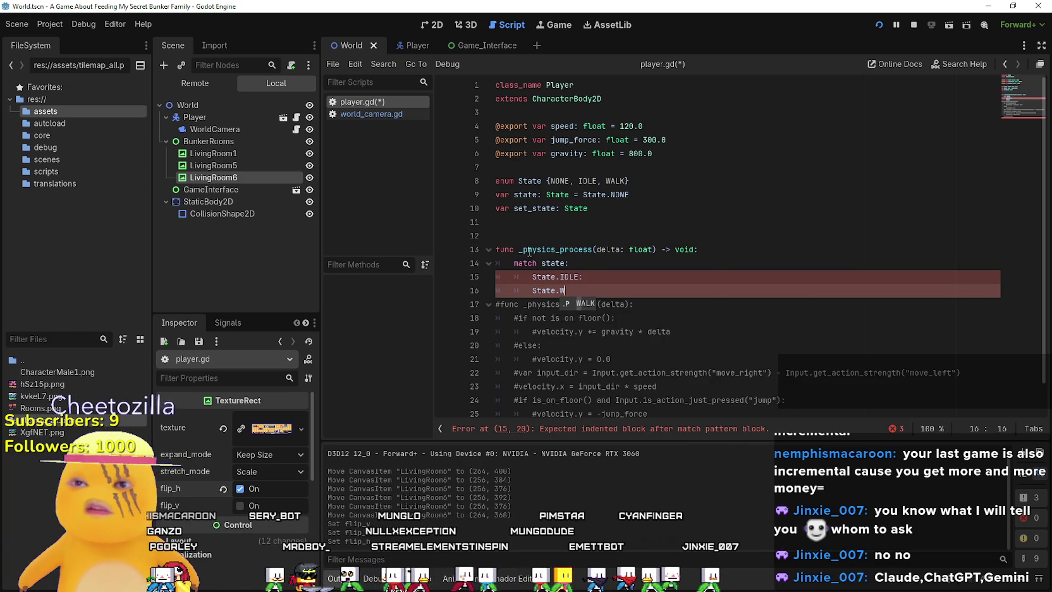
key(Return)
text(:)
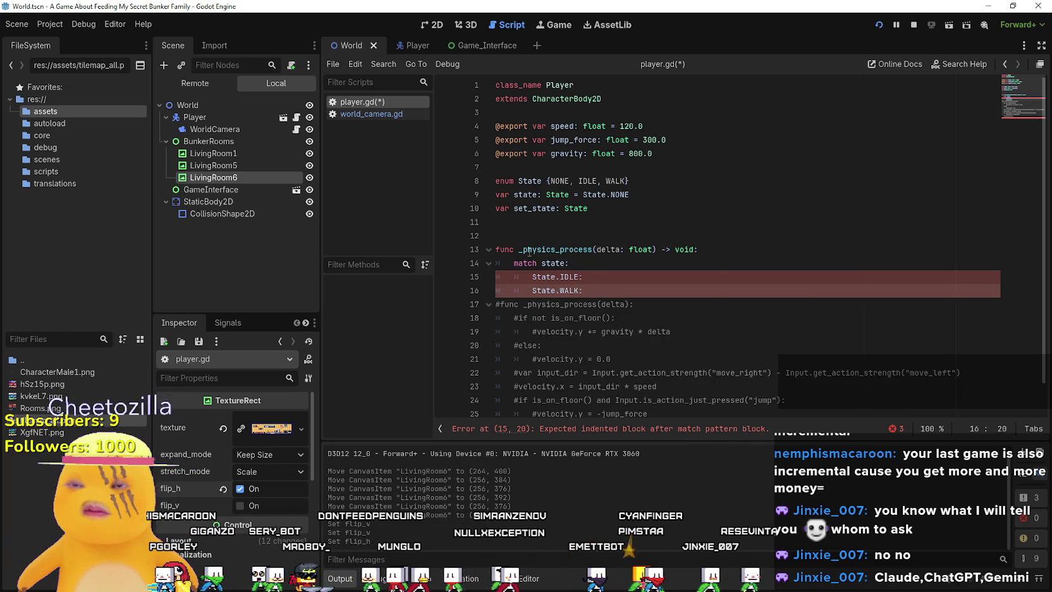
Add an empty indented line under each of the State.IDLE: and State.WALK: cases.
click(612, 277)
key(Return)
click(614, 304)
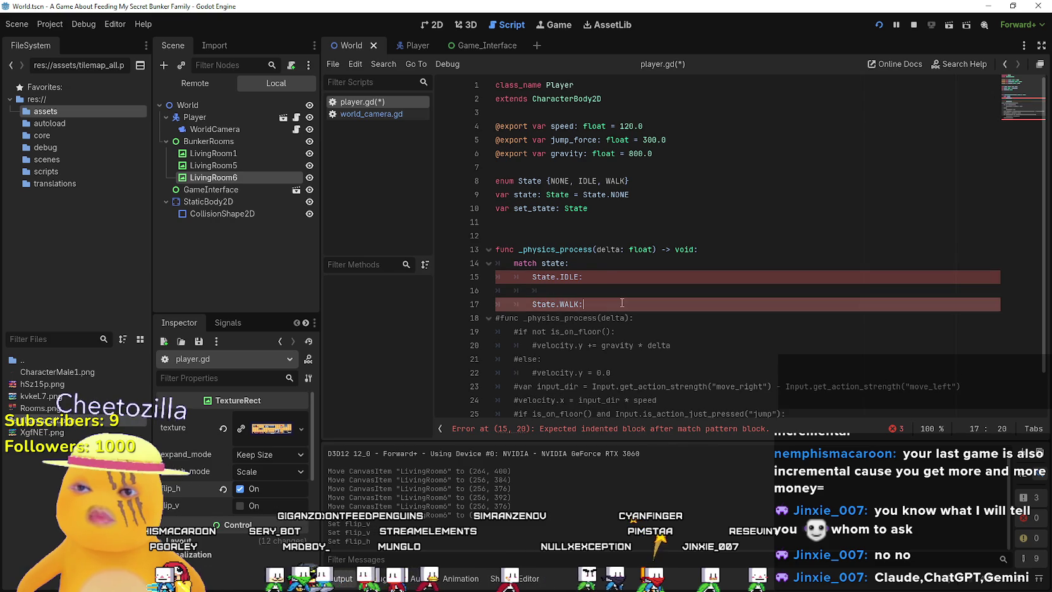
key(Return)
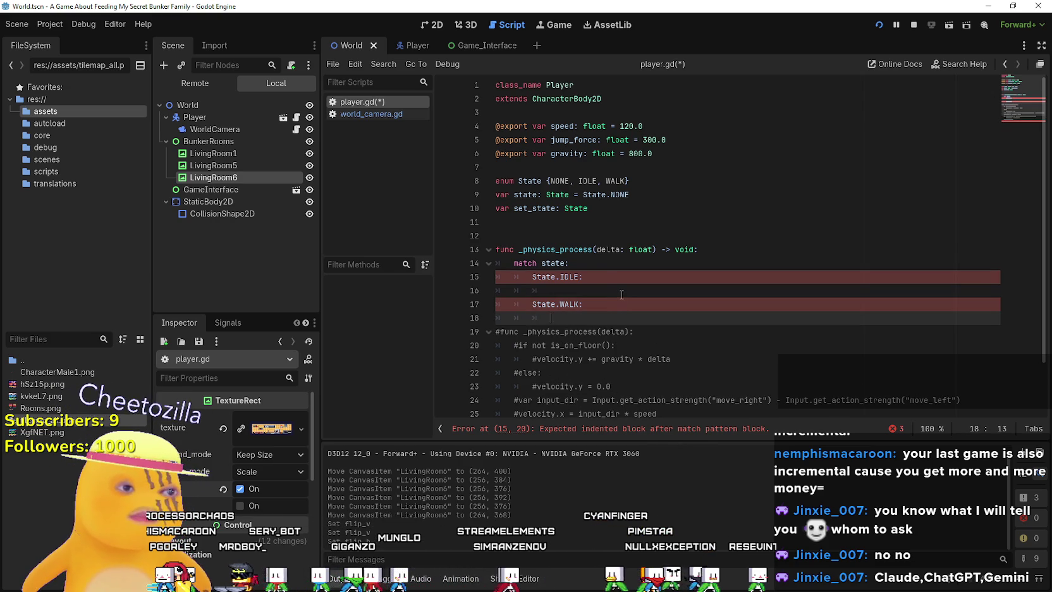
scroll(621, 294, down, 2)
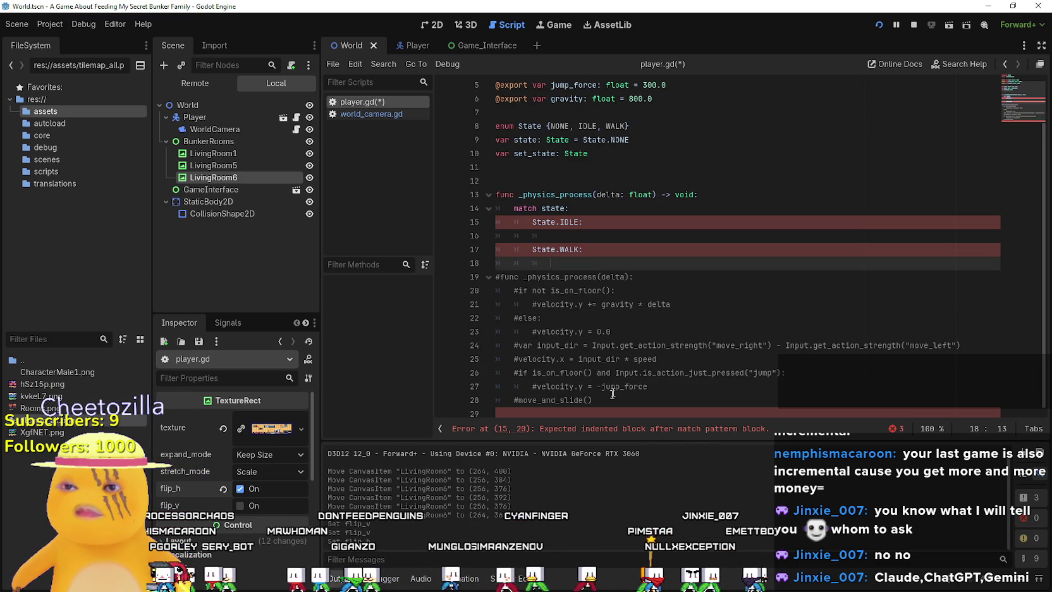
Paste the commented old gravity, movement and jump code under State.WALK:, indented and uncommented.
mouse_move(597, 399)
mouse_down()
mouse_move(498, 342)
mouse_move(473, 289)
mouse_up()
key(ctrl+c)
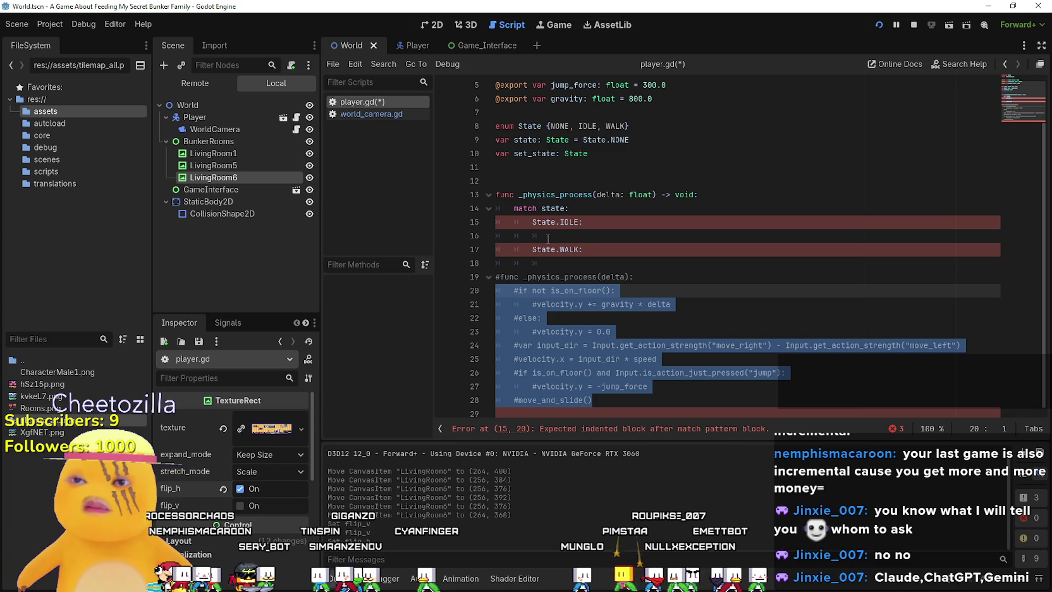
click(531, 262)
key(ctrl+v)
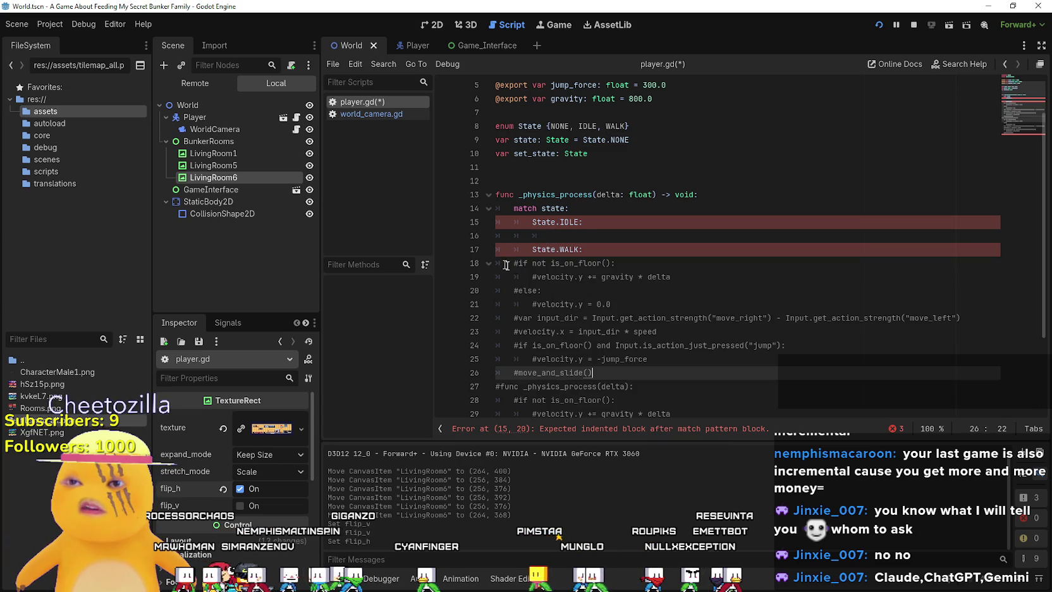
key(shift+Up)
key(shift+Up)
key(shift+Up)
key(shift+Up)
key(Tab)
key(Tab)
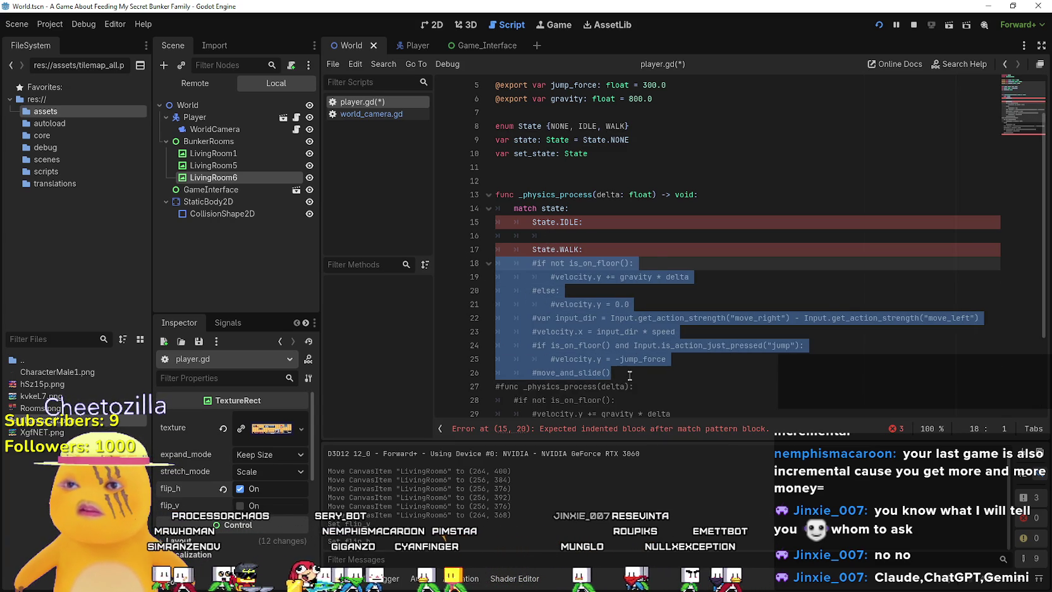
key(shift+Down)
key(shift+Down)
key(shift+Down)
shift+click(464, 267)
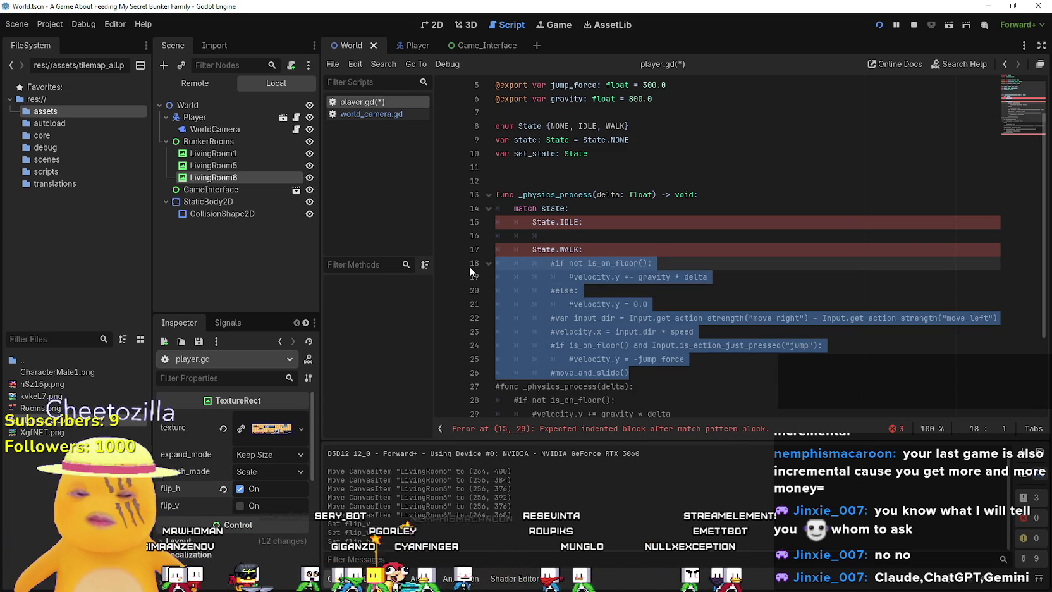
key(BackSpace)
key(ctrl+z)
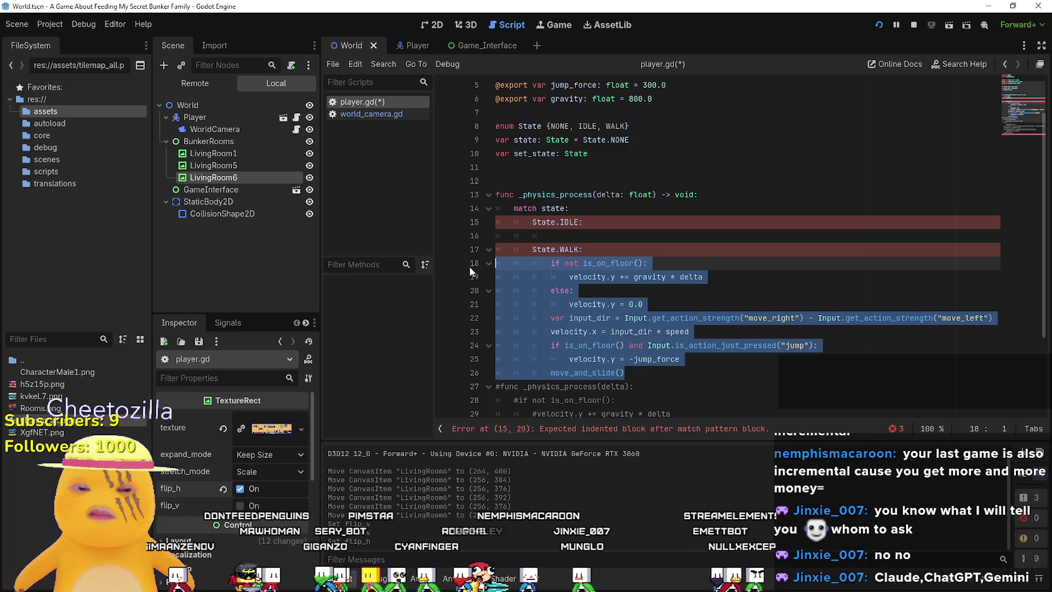
key(Right)
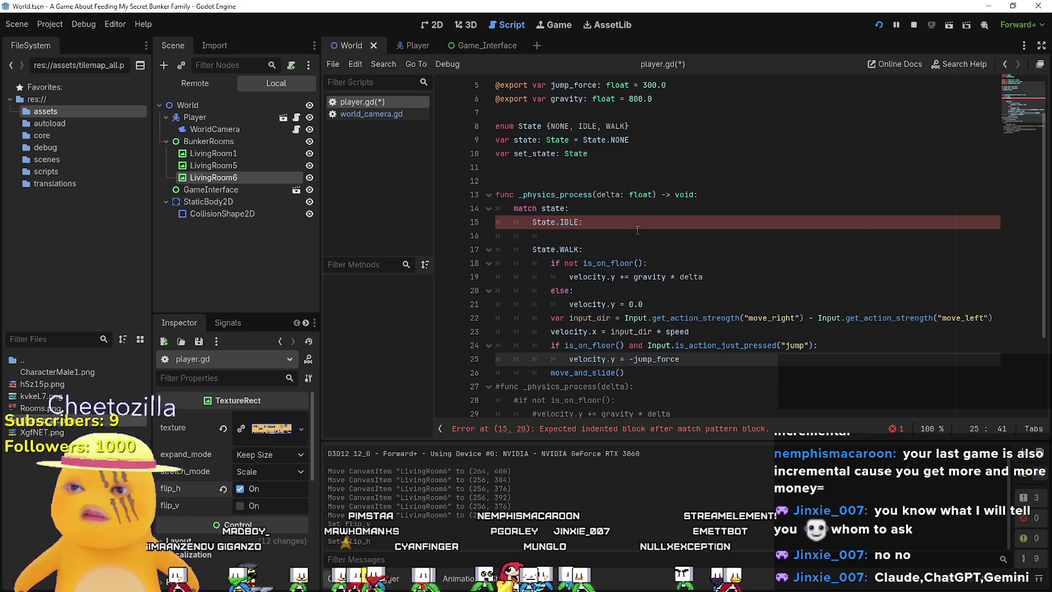
click(550, 235)
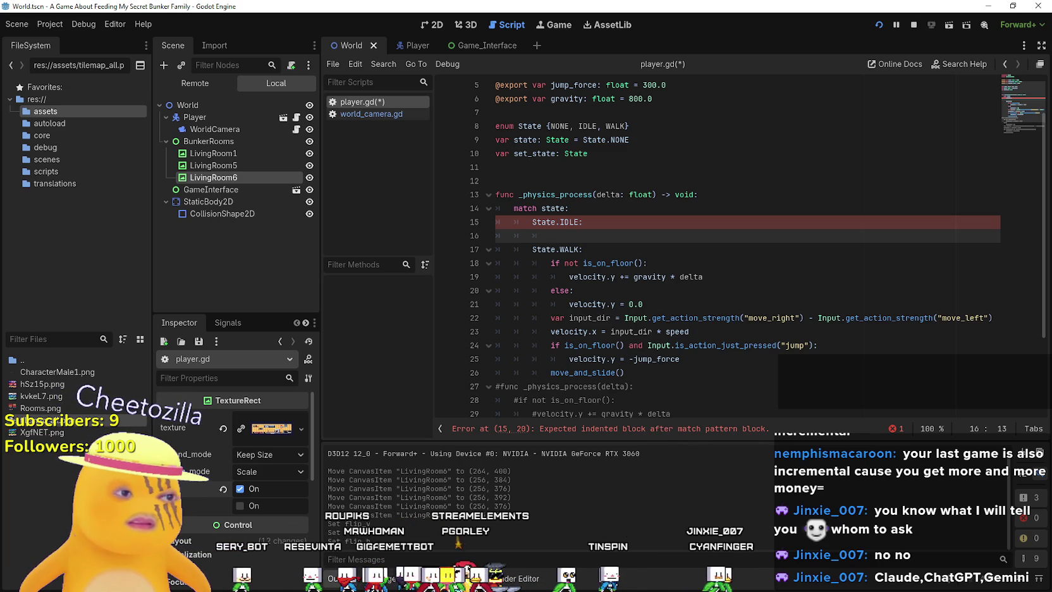
Add JUMP to the State enum after WALK.
click(734, 373)
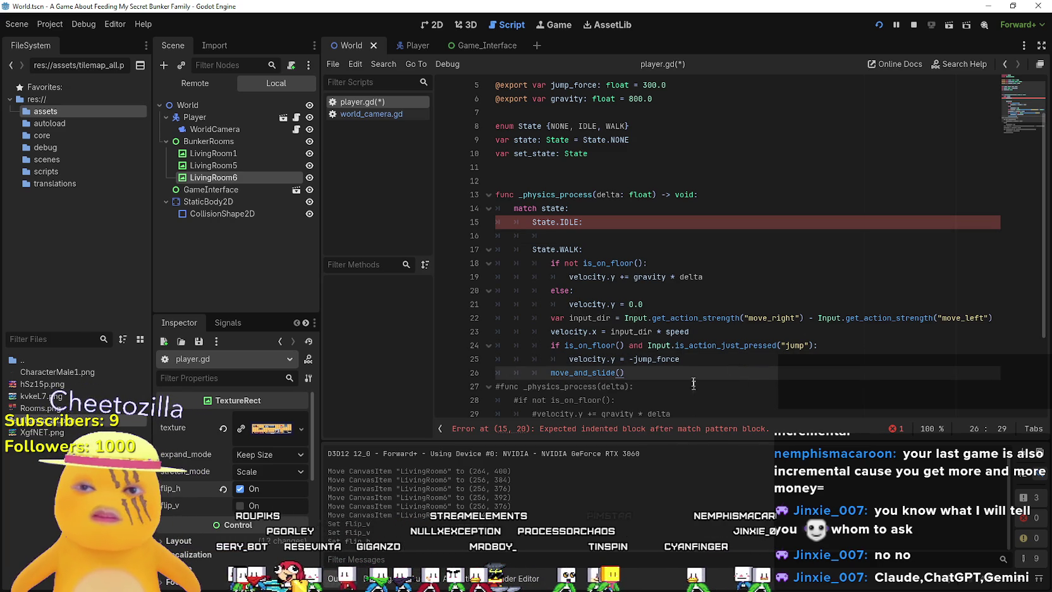
scroll(694, 383, down, 1)
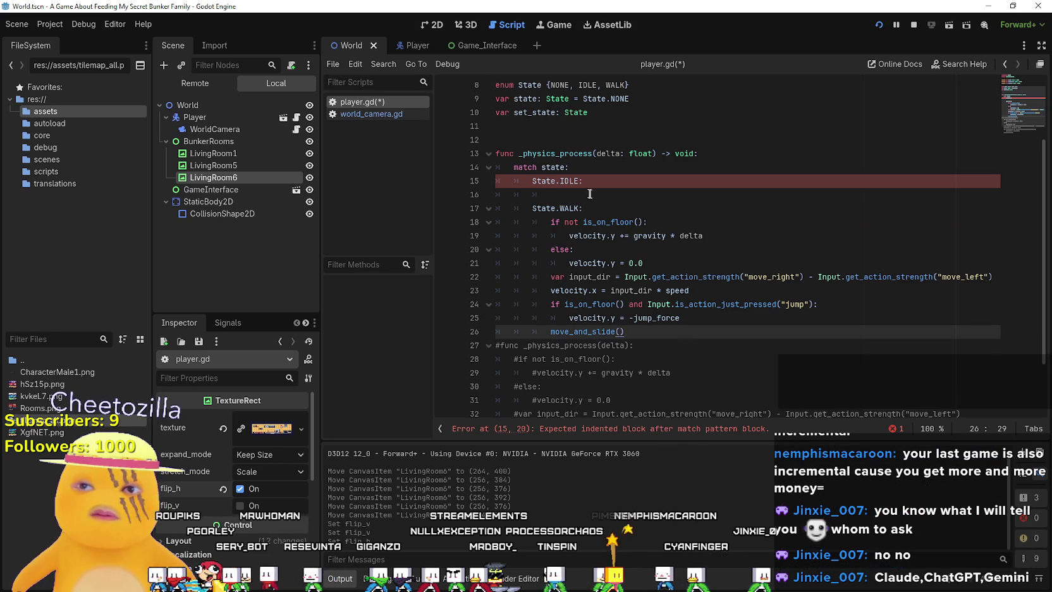
scroll(589, 194, up, 3)
click(559, 277)
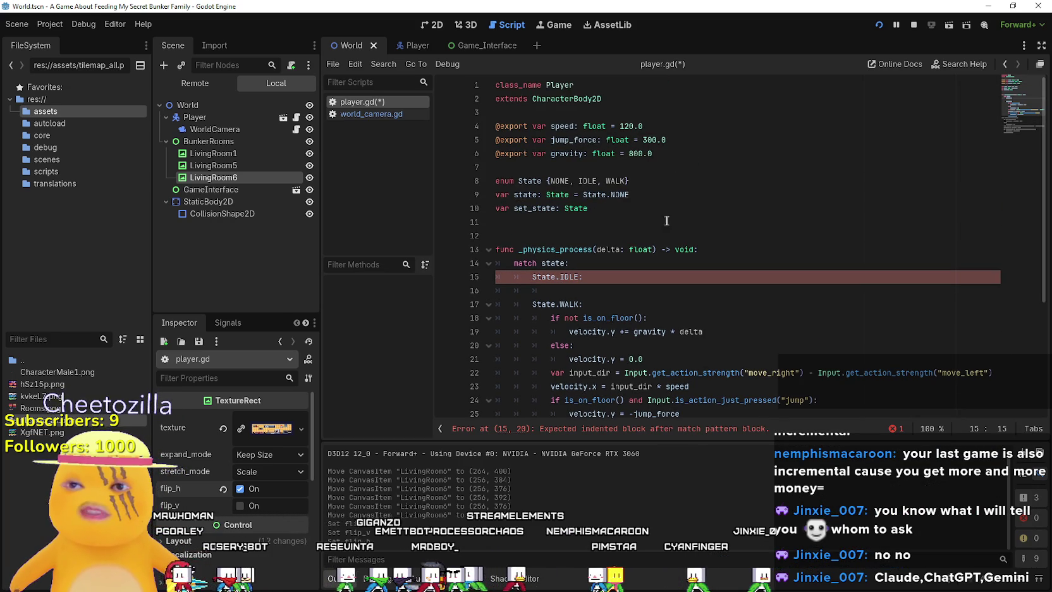
click(625, 181)
text(, )
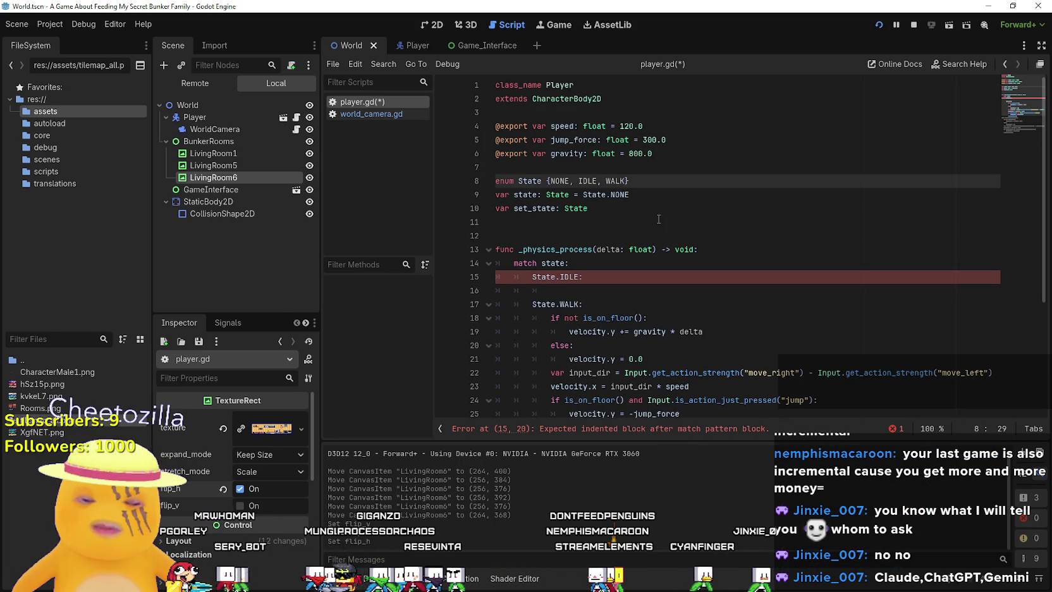
text(JUMP)
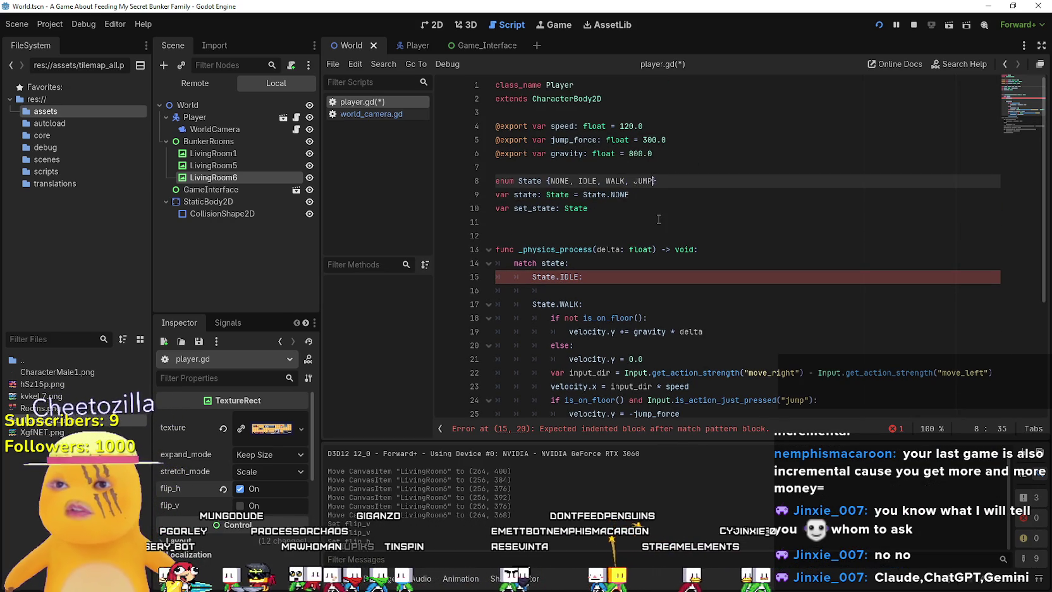
Insert a State.JUMP case line above the jump if-statement at case indentation.
scroll(604, 265, down, 2)
scroll(603, 265, down, 1)
click(587, 270)
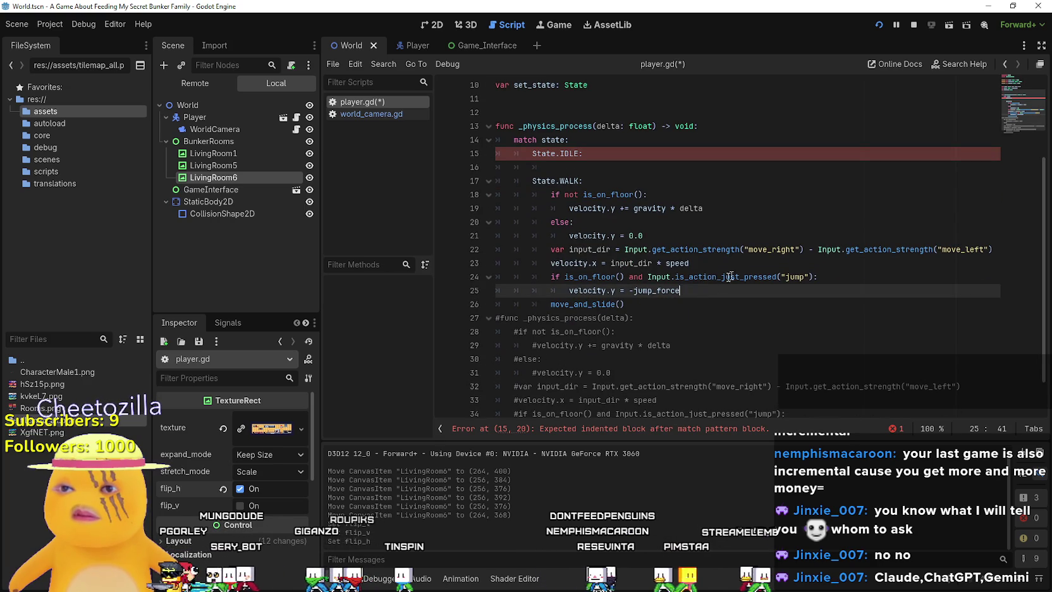
key(Return)
key(BackSpace)
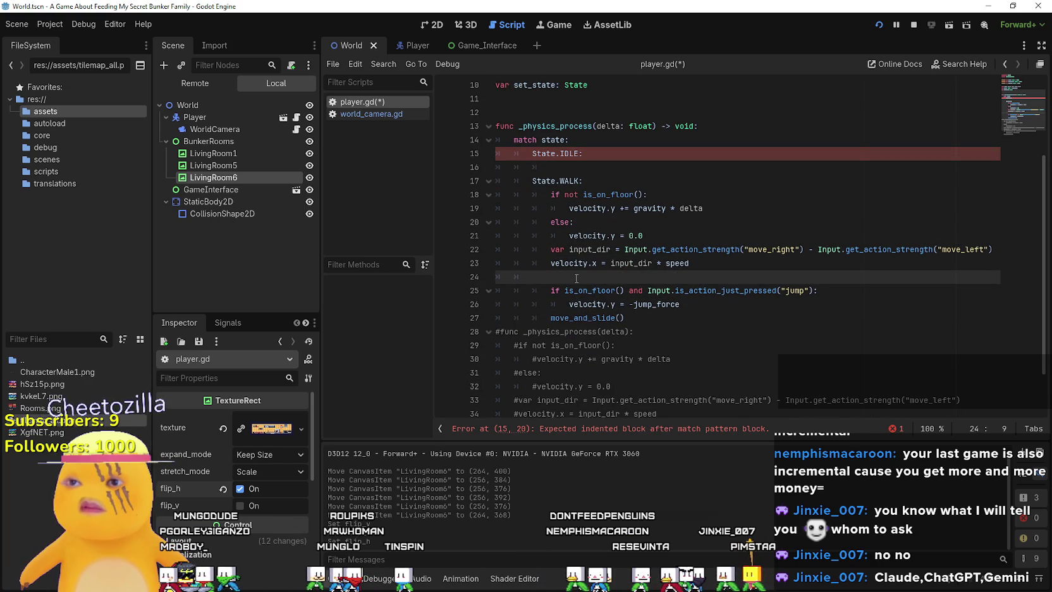
text(State.)
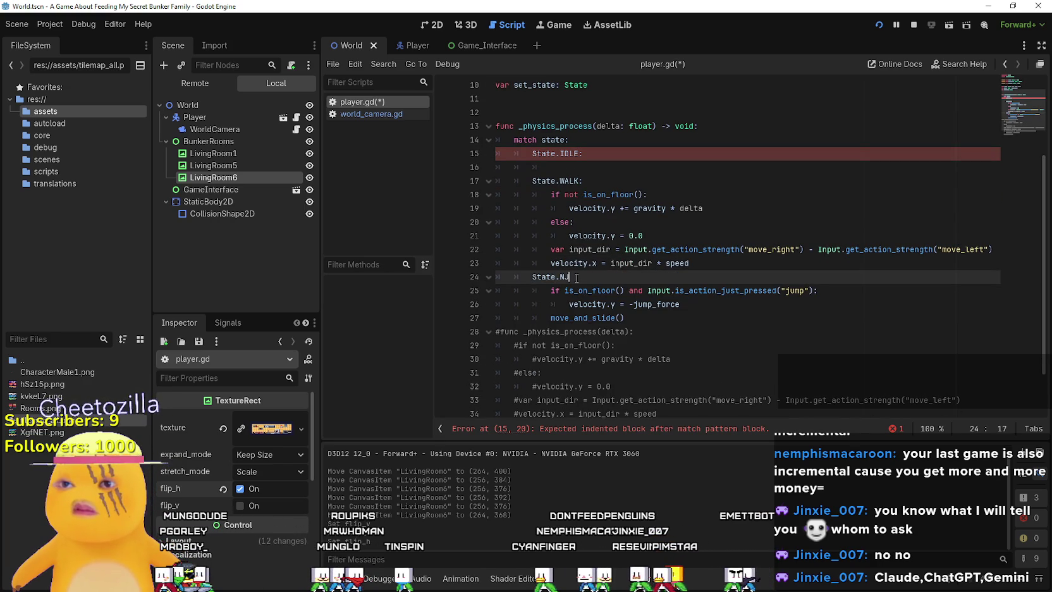
text(JUMP:)
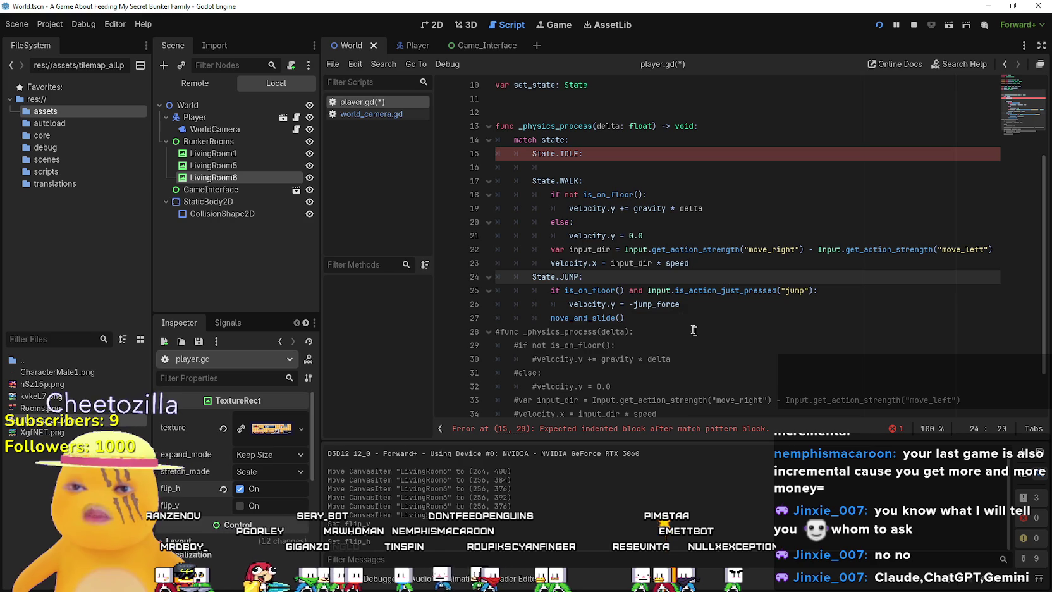
Copy move_and_slide() to the end of the WALK case so it stands on its own.
click(679, 316)
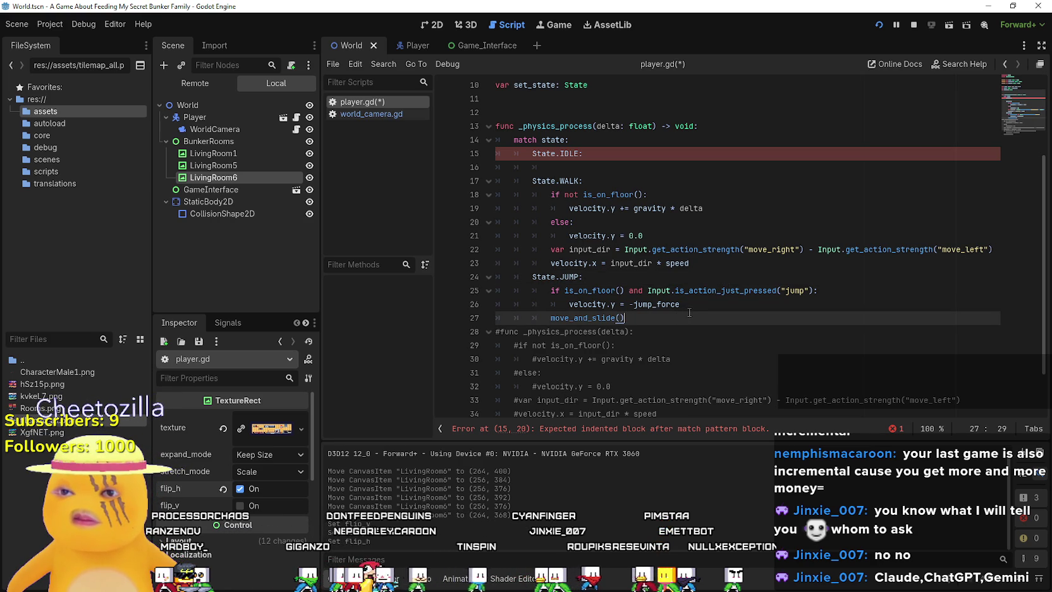
key(shift+Home)
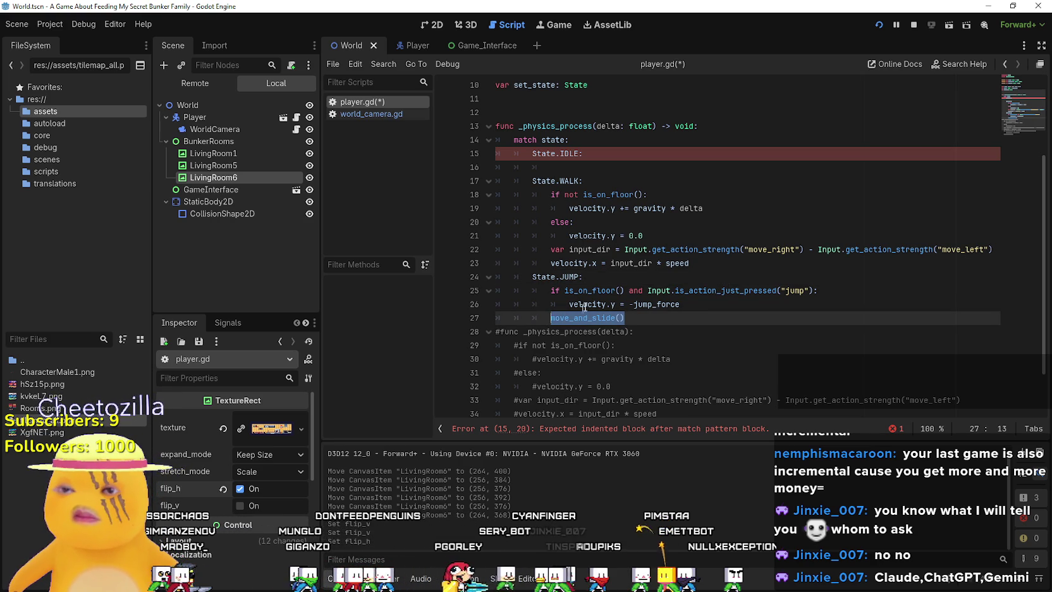
key(ctrl+c)
click(710, 270)
key(Return)
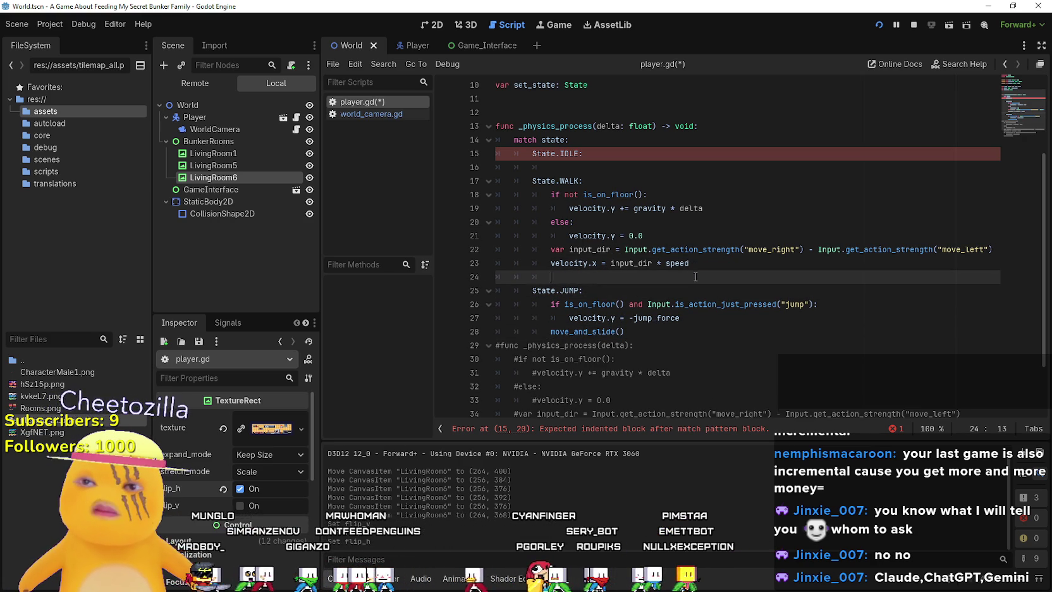
key(ctrl+v)
Move up to the blank line below the state and set_state variable declarations.
click(663, 330)
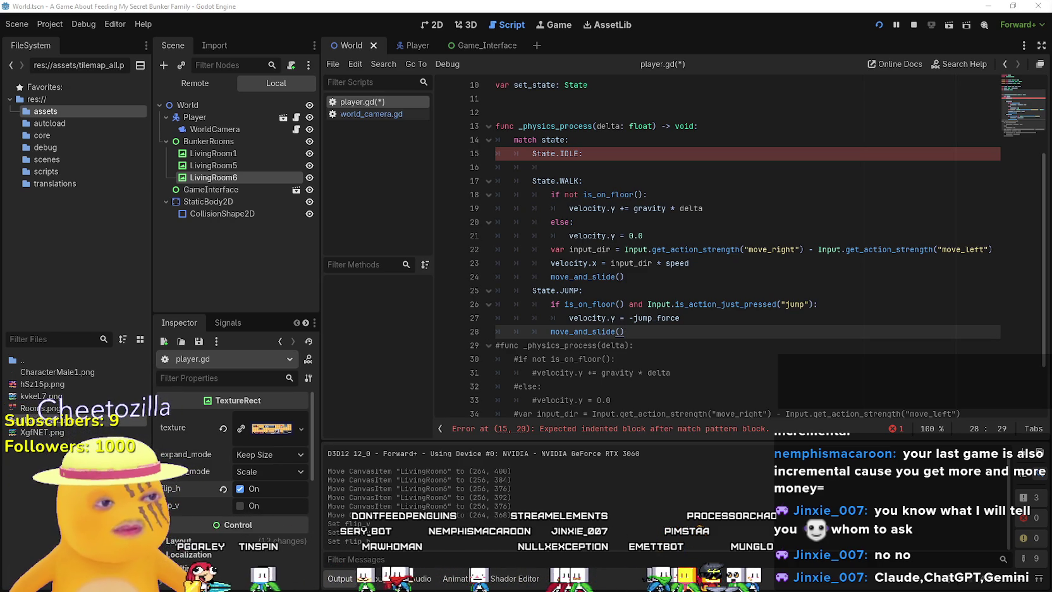
scroll(543, 183, up, 2)
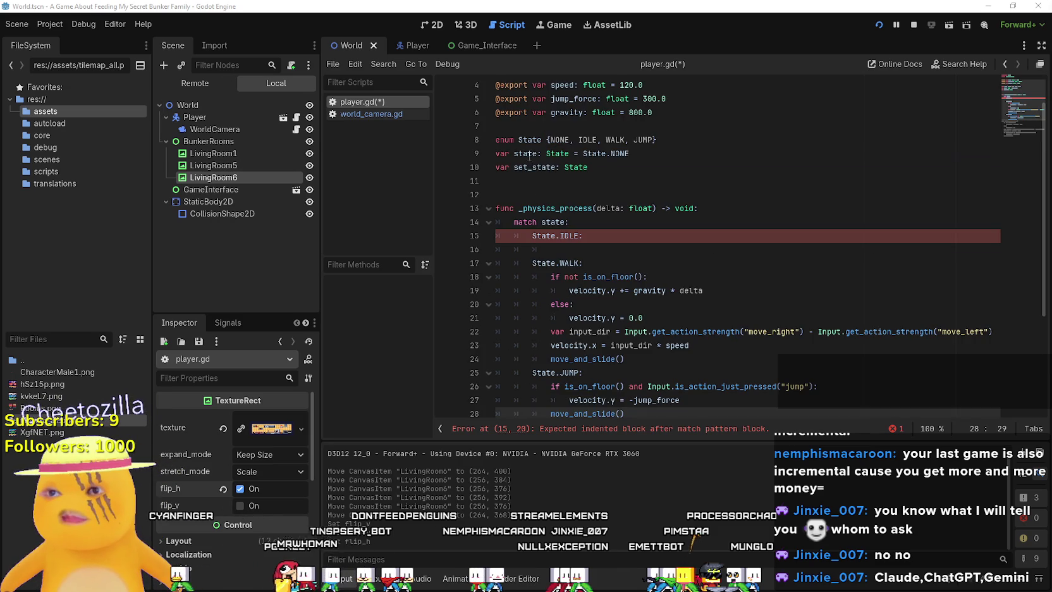
click(542, 181)
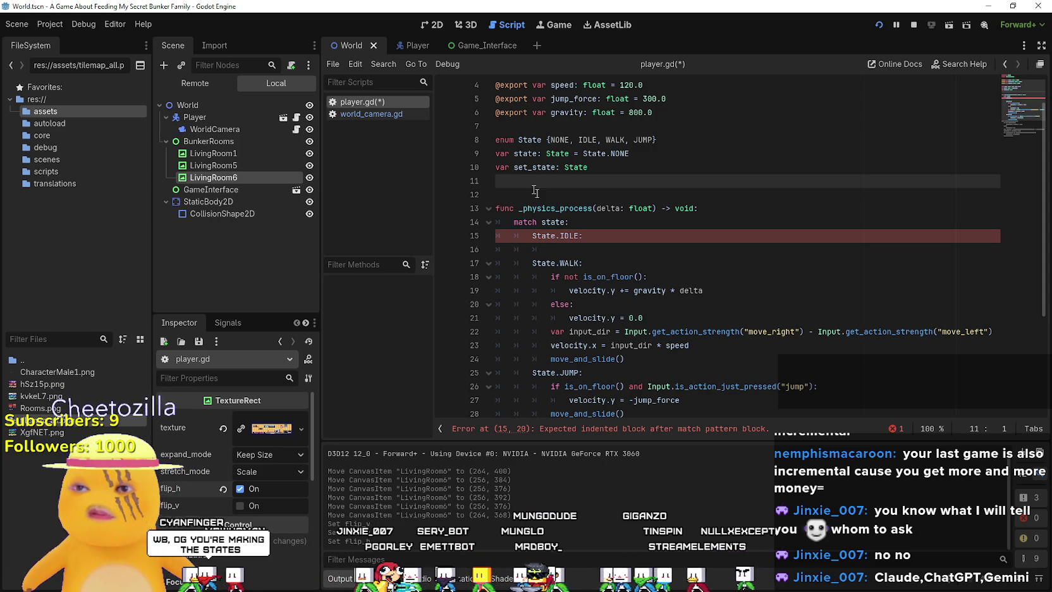
Write 'func set_state(new_state: int) -> void:' with an empty indented body line.
key(Return)
text(fu)
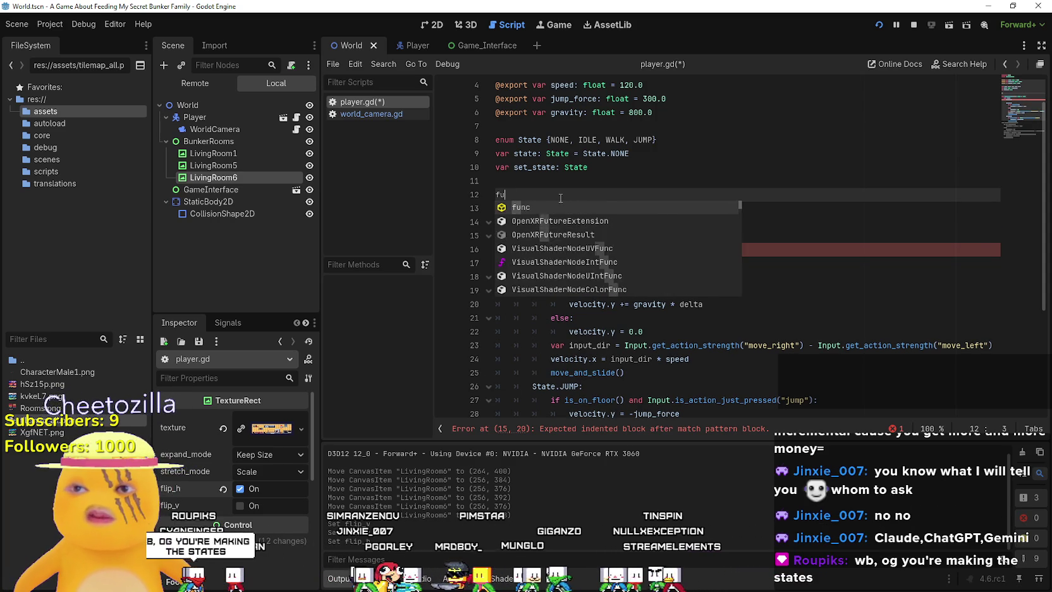
text(nc set_state()
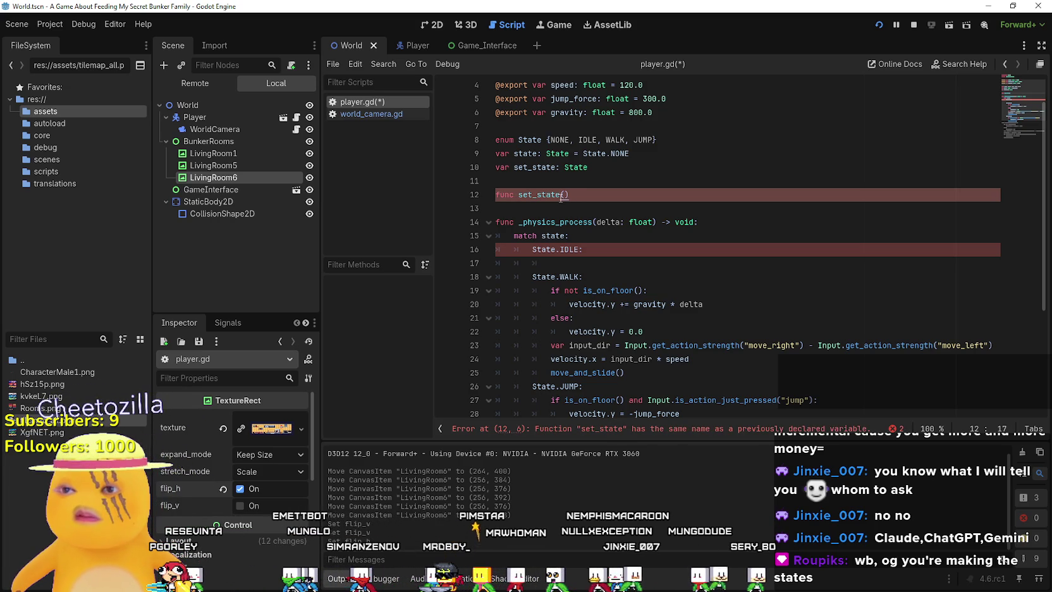
text(new_sta)
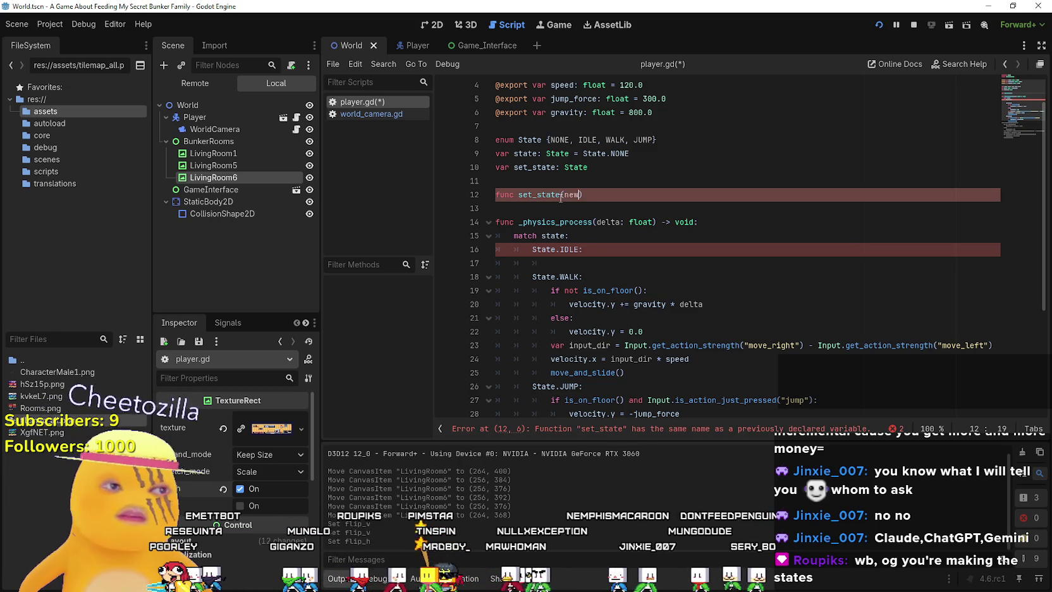
text(te: in)
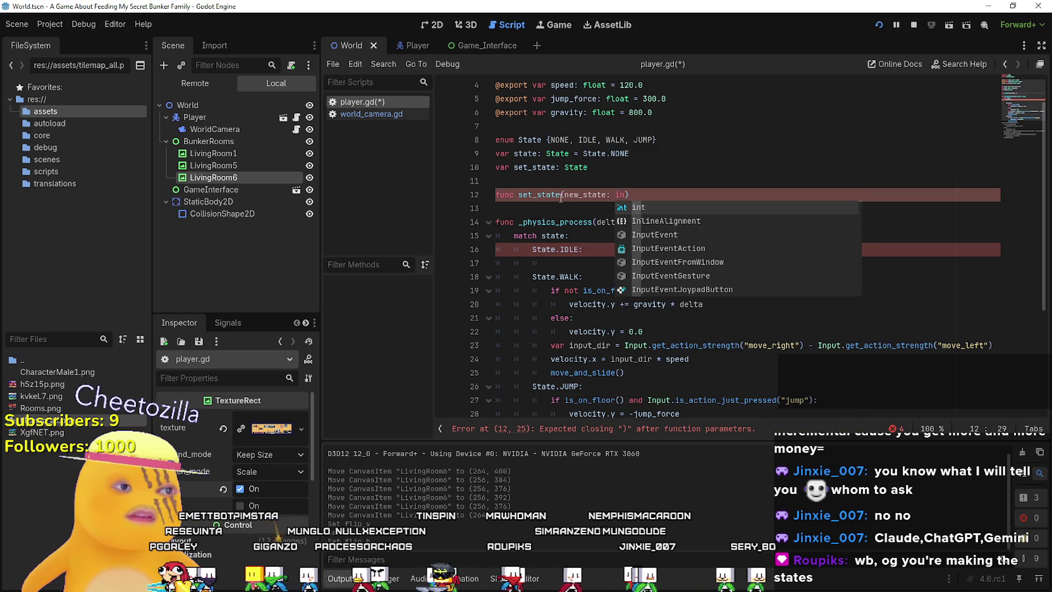
text(t))
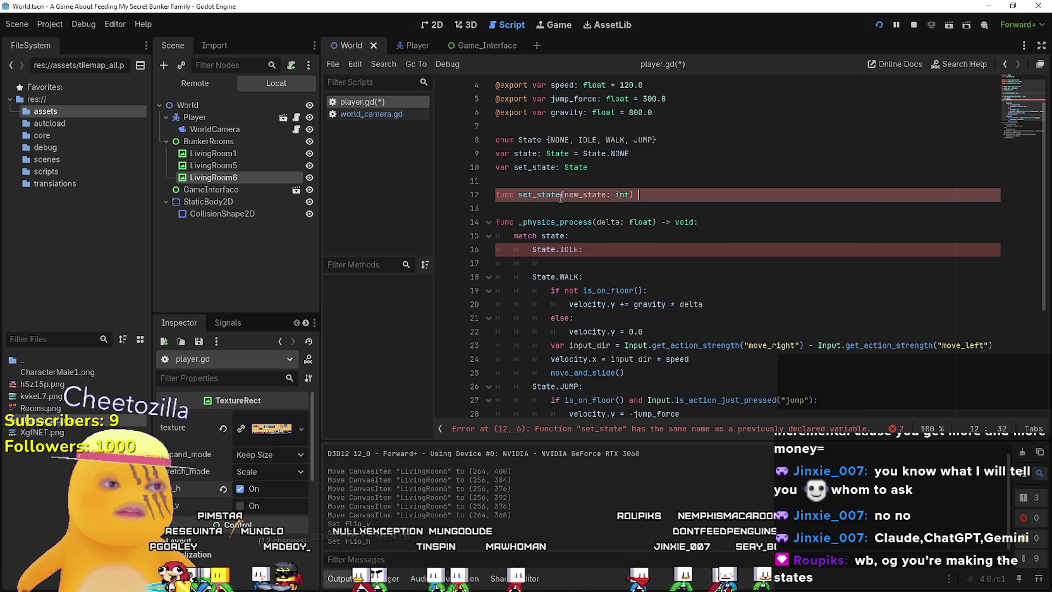
text( -> void:)
key(Return)
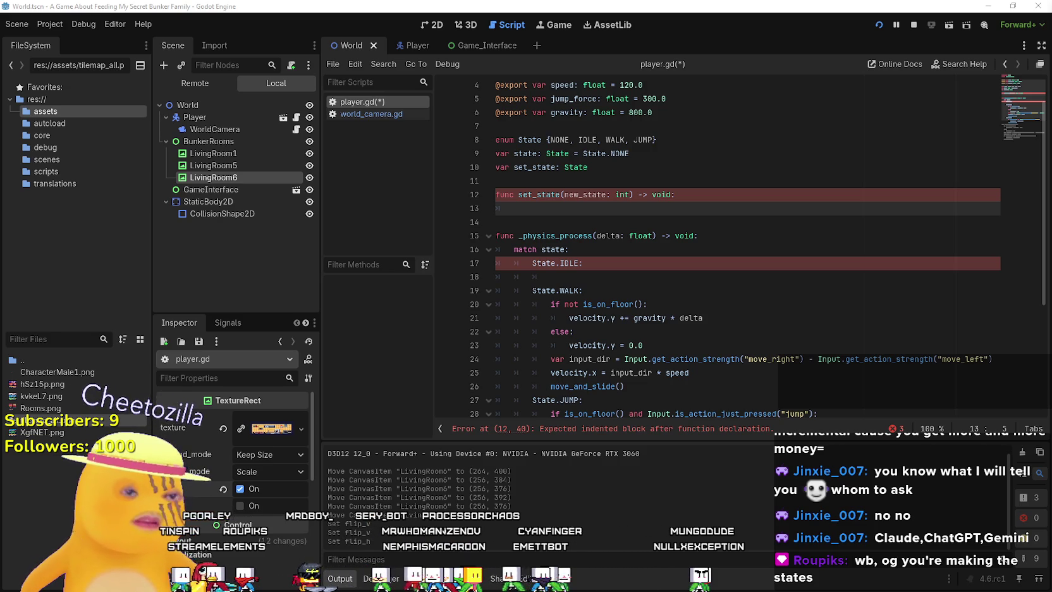
scroll(709, 284, down, 4)
scroll(708, 284, up, 5)
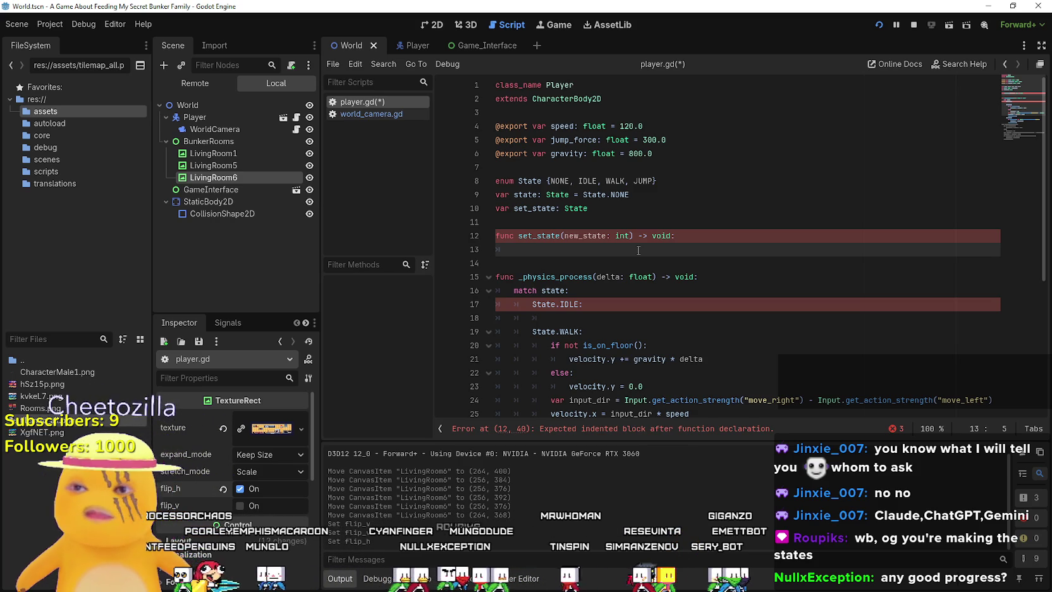
Type 'if state == State.IDLE:' as the first line of set_state.
text(if state)
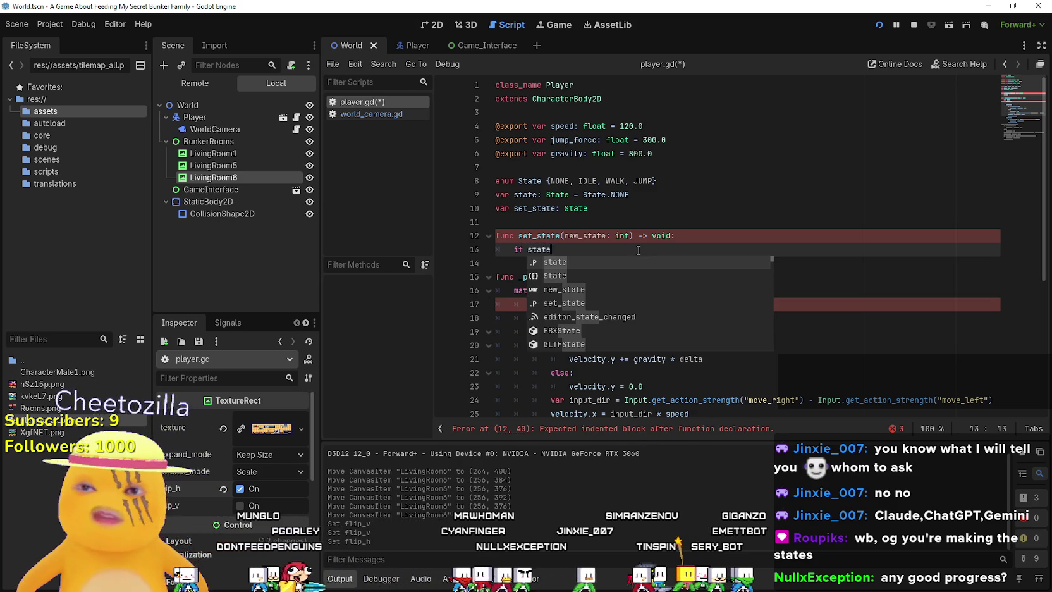
text( ==)
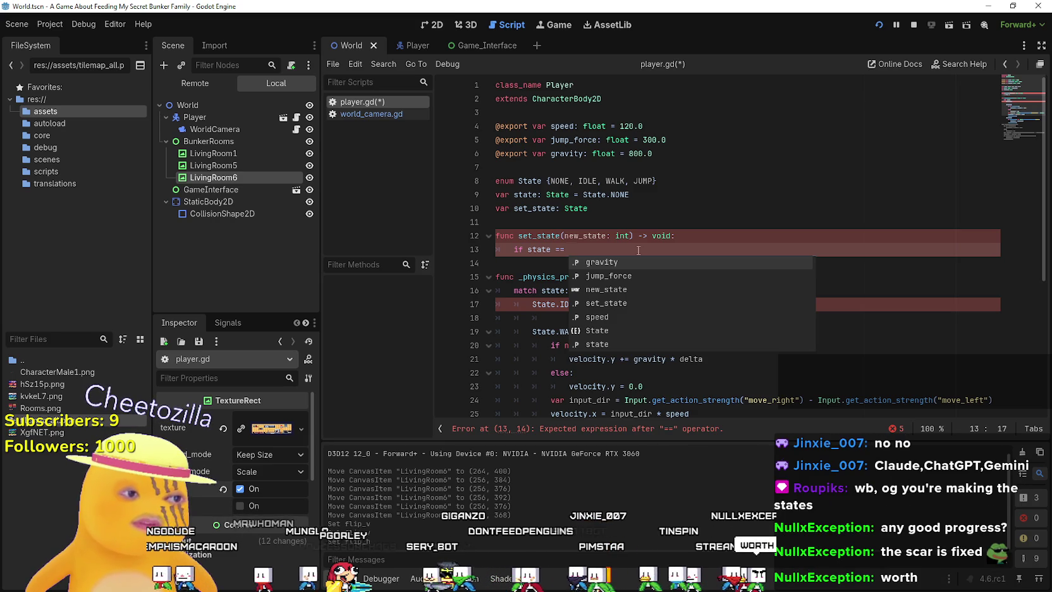
text(State)
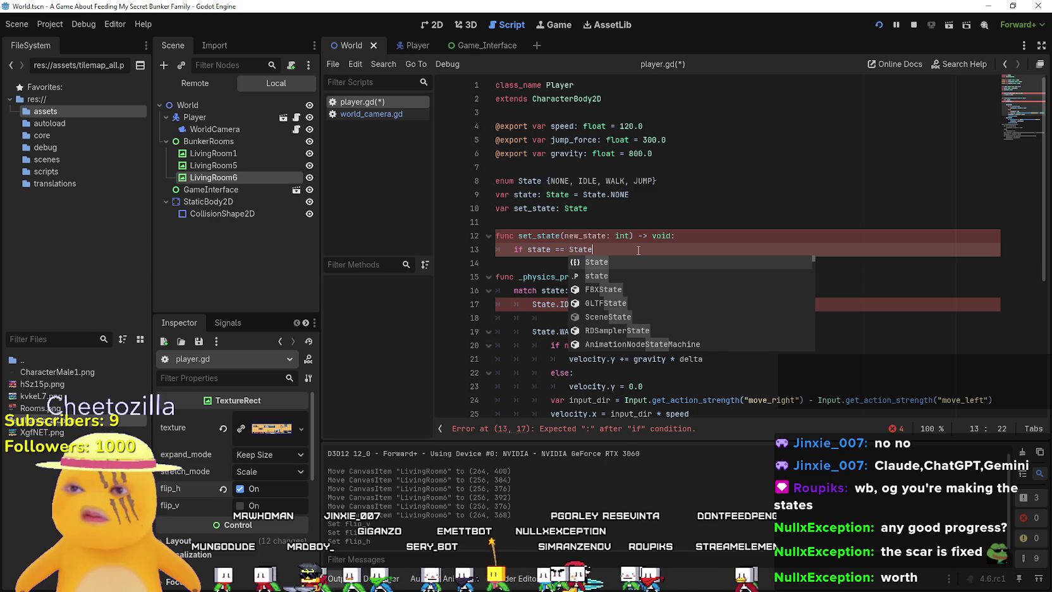
text(s.)
key(BackSpace)
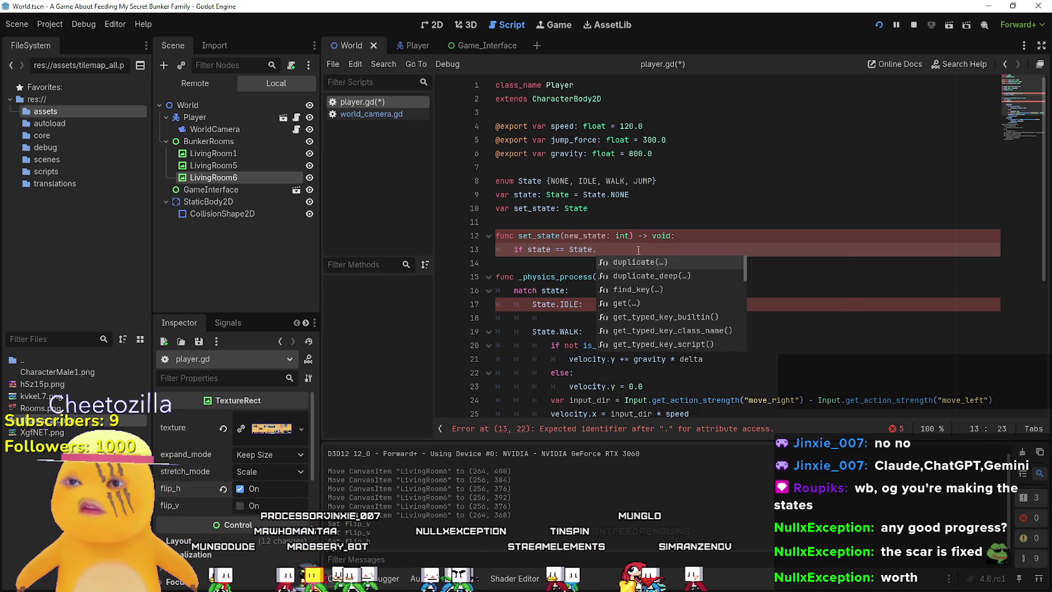
key(BackSpace)
key(BackSpace)
key(BackSpace)
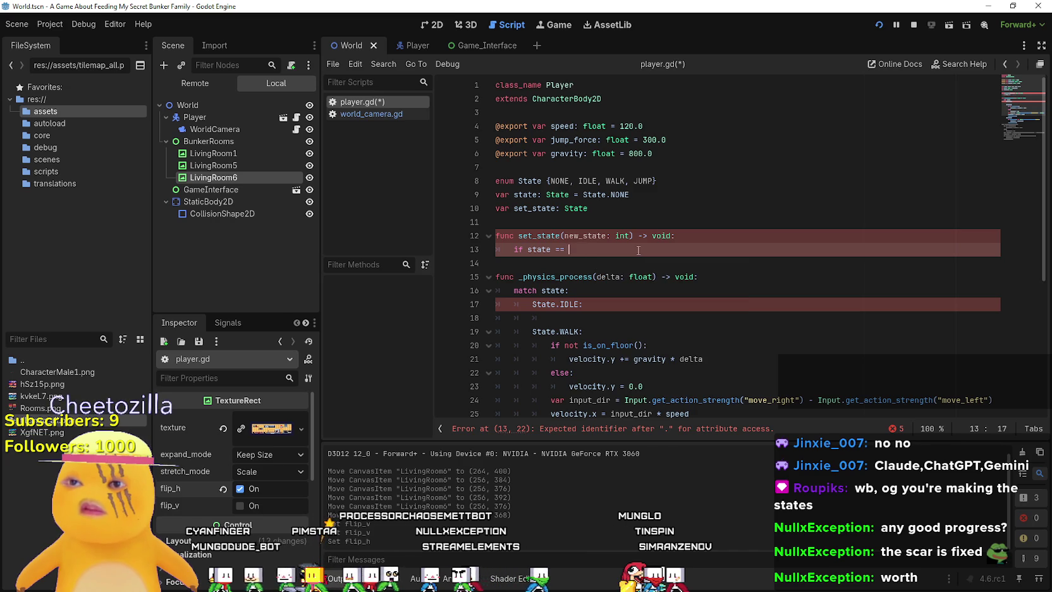
text(State.)
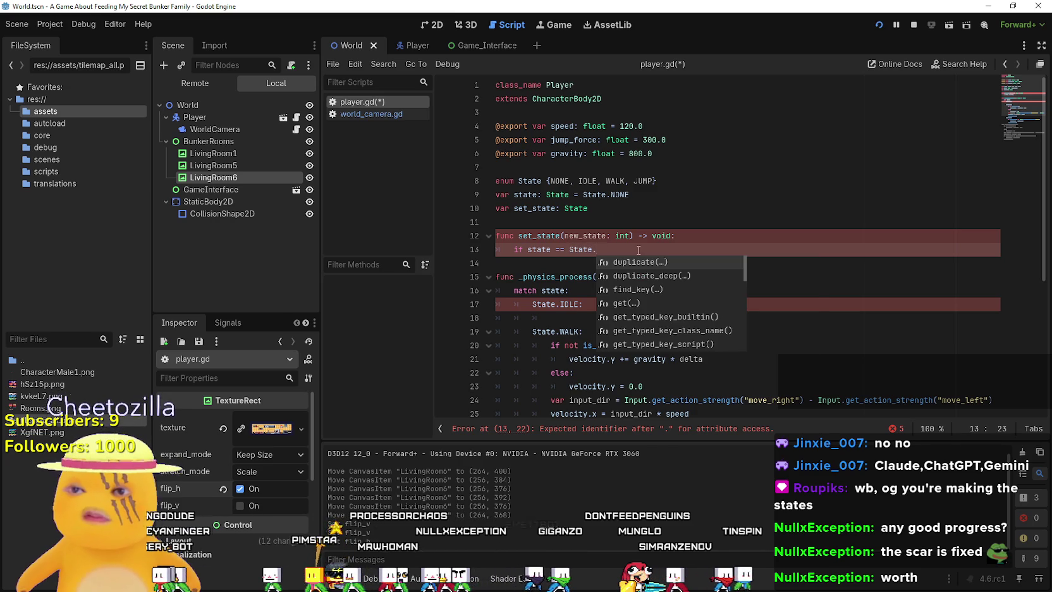
text(ID)
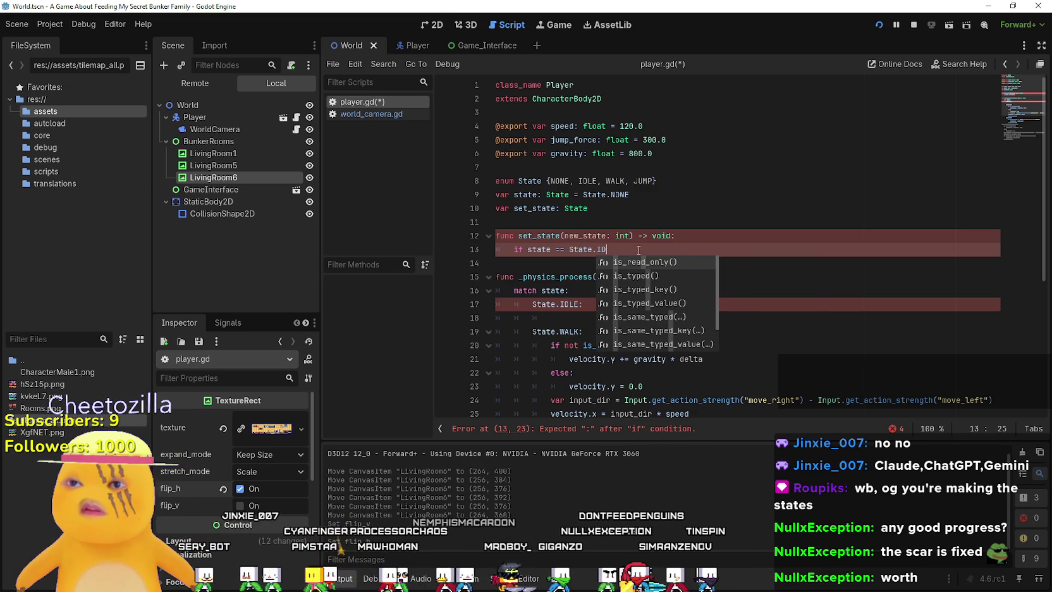
text(LE)
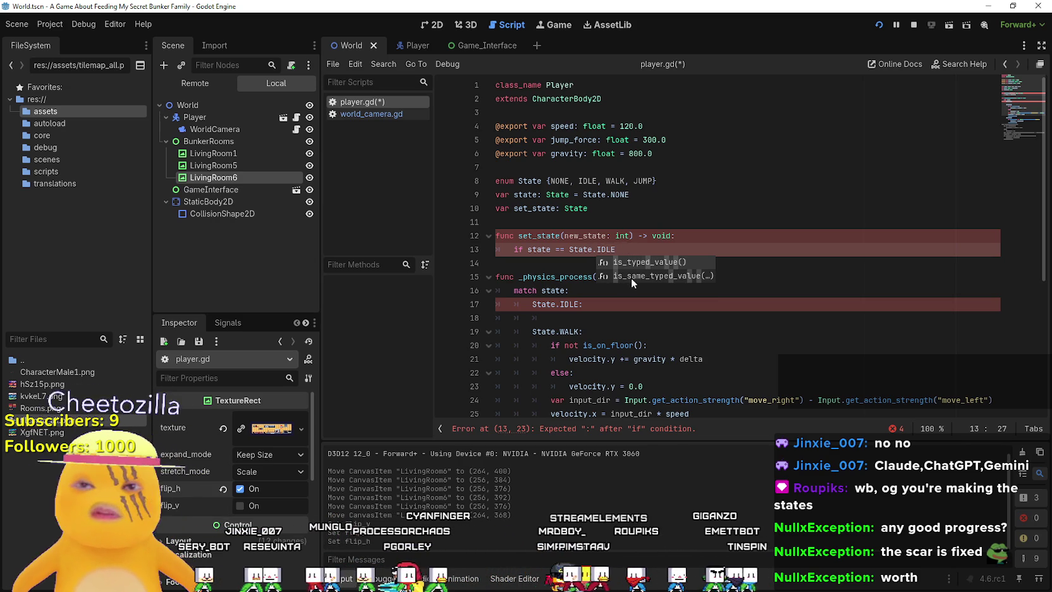
key(Escape)
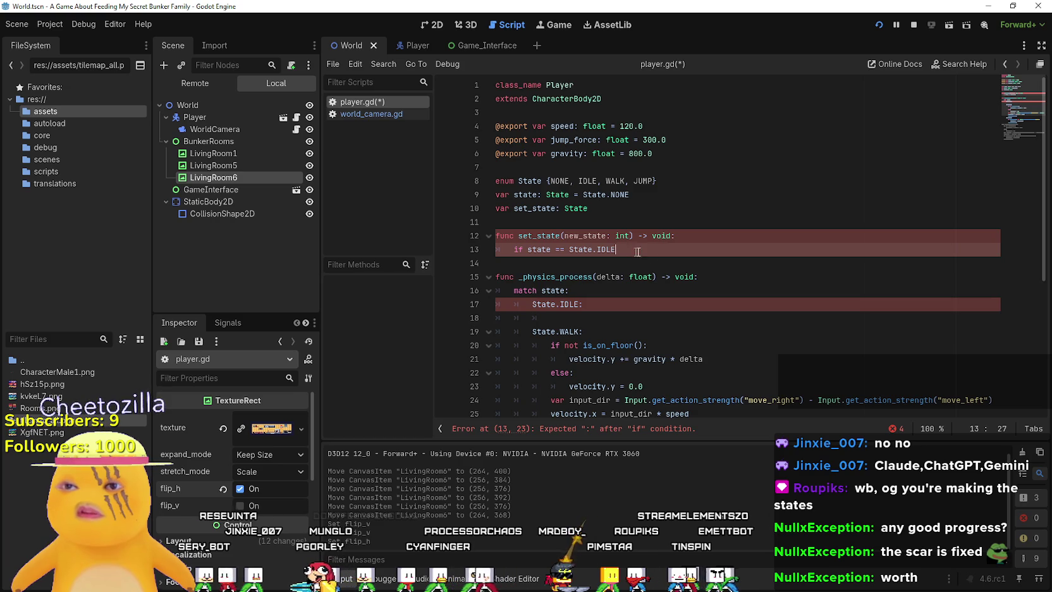
text(:)
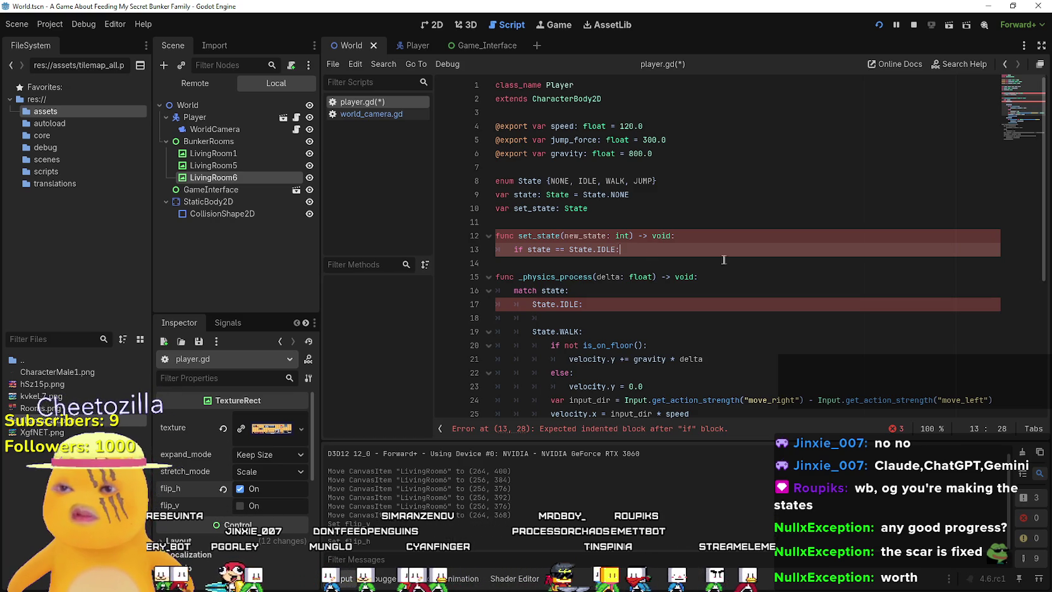
Comment out the empty State.IDLE: case in the match block with #.
click(531, 305)
text(#)
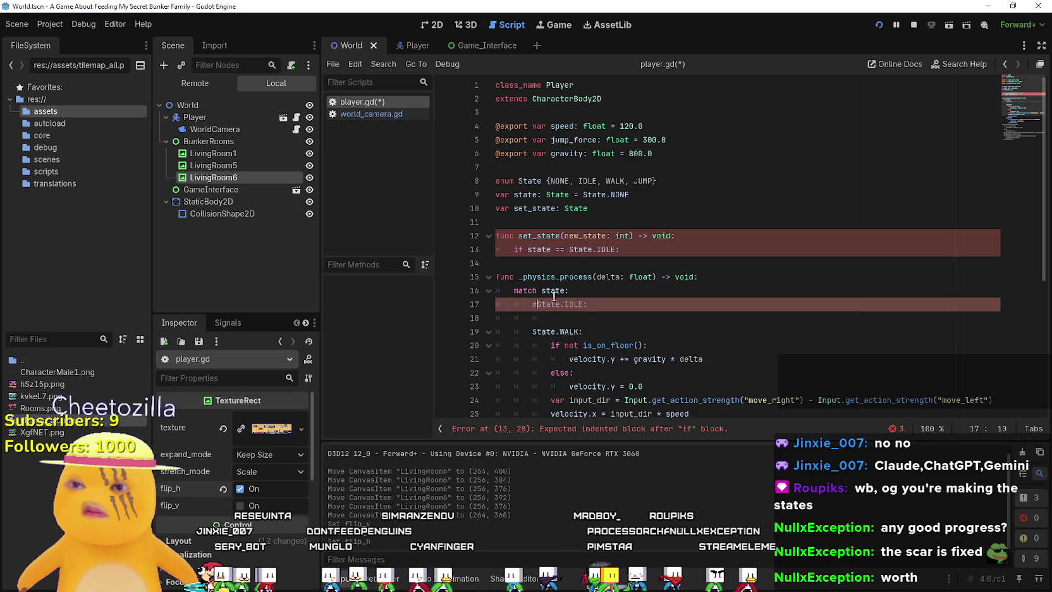
click(546, 258)
Comment out the 'var set_state: State' line that clashes with the set_state function.
click(496, 239)
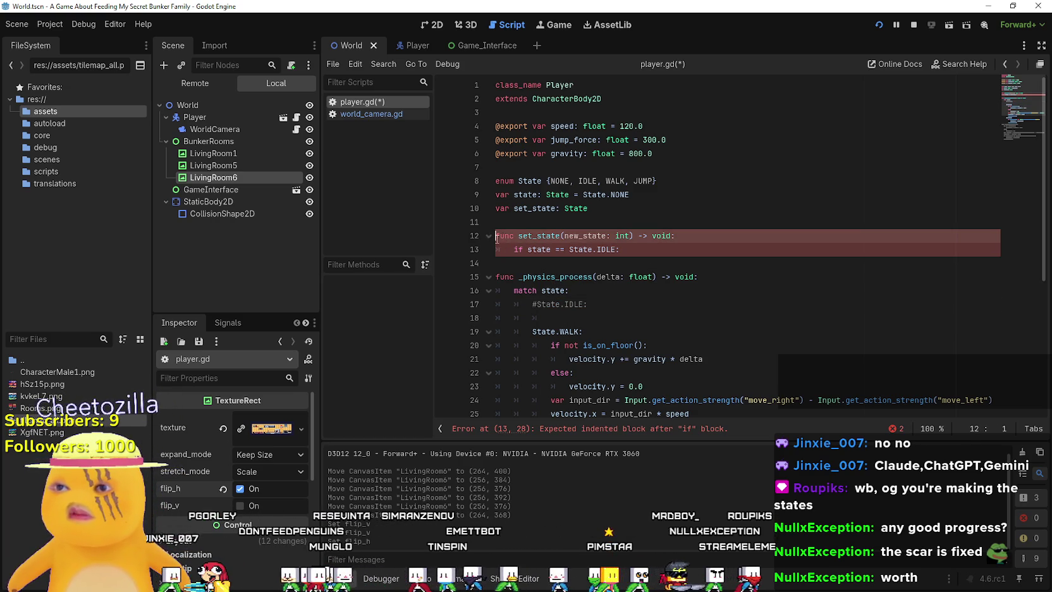
double_click(525, 238)
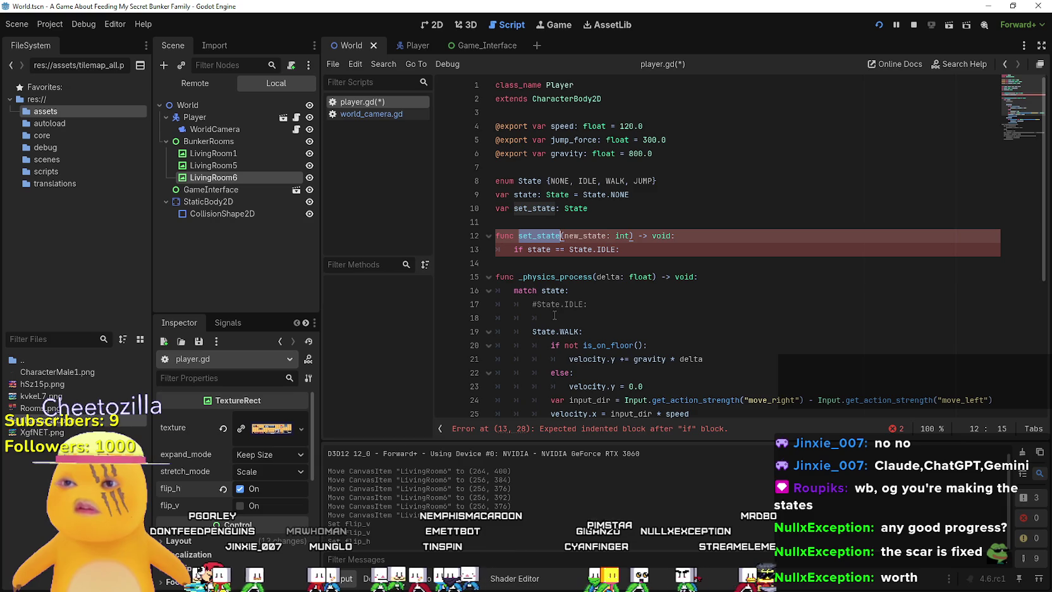
click(598, 209)
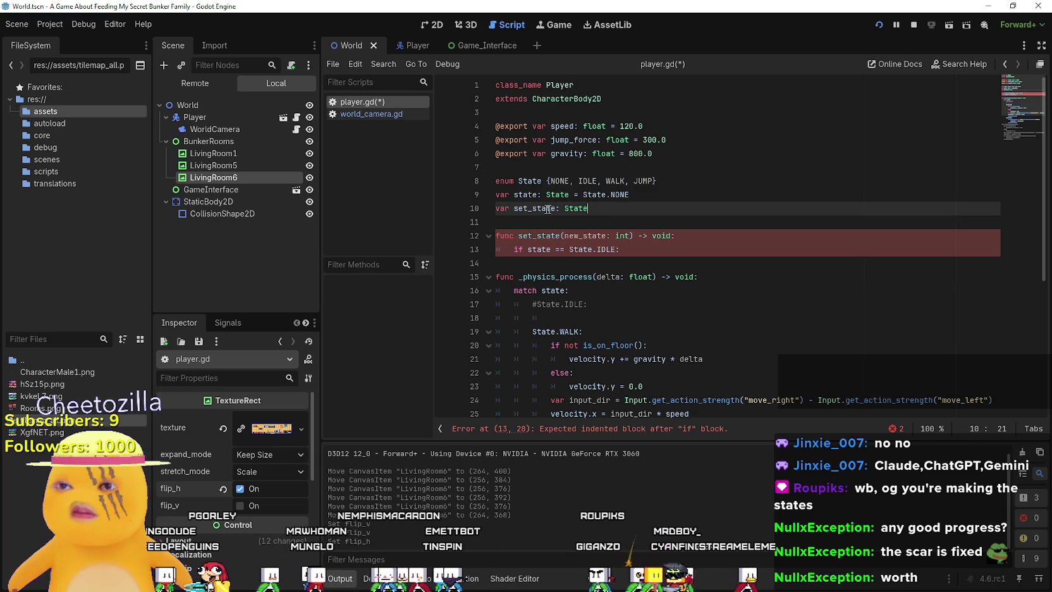
key(ctrl+k)
Add an indented line under the IDLE check and open the Player scene.
click(596, 250)
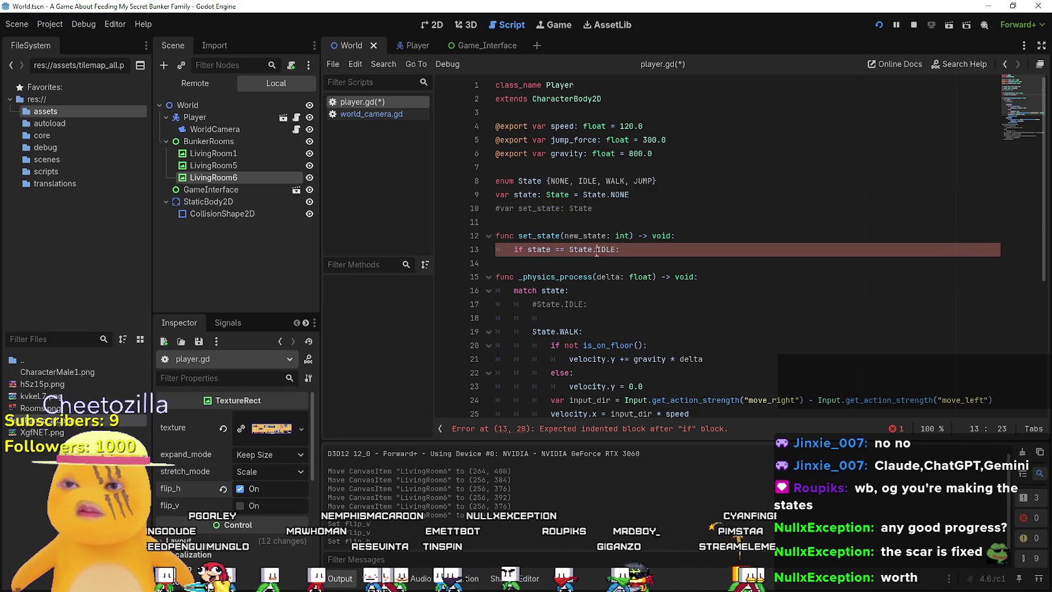
key(Return)
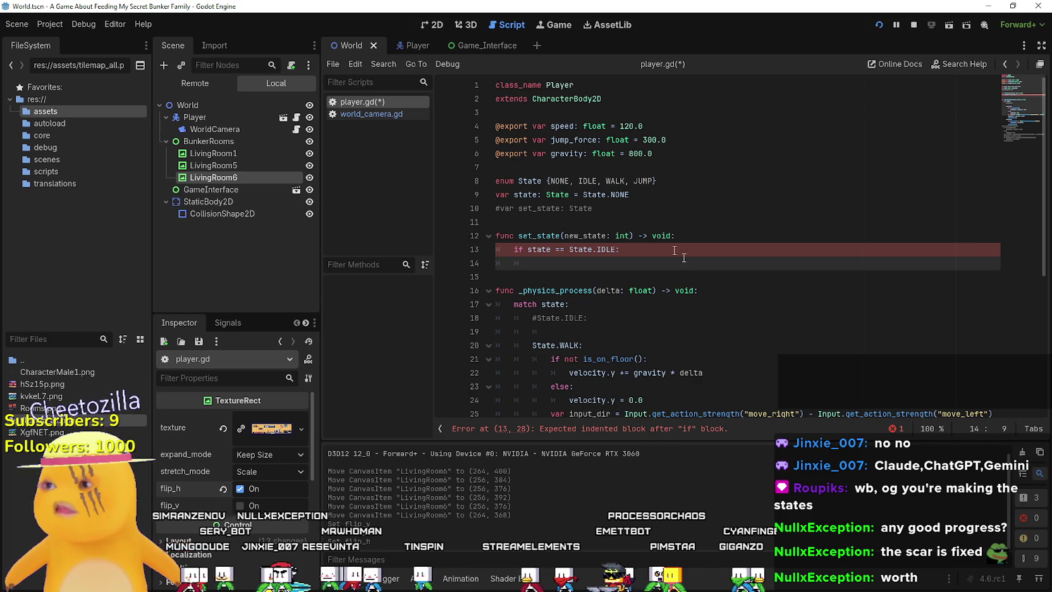
click(418, 45)
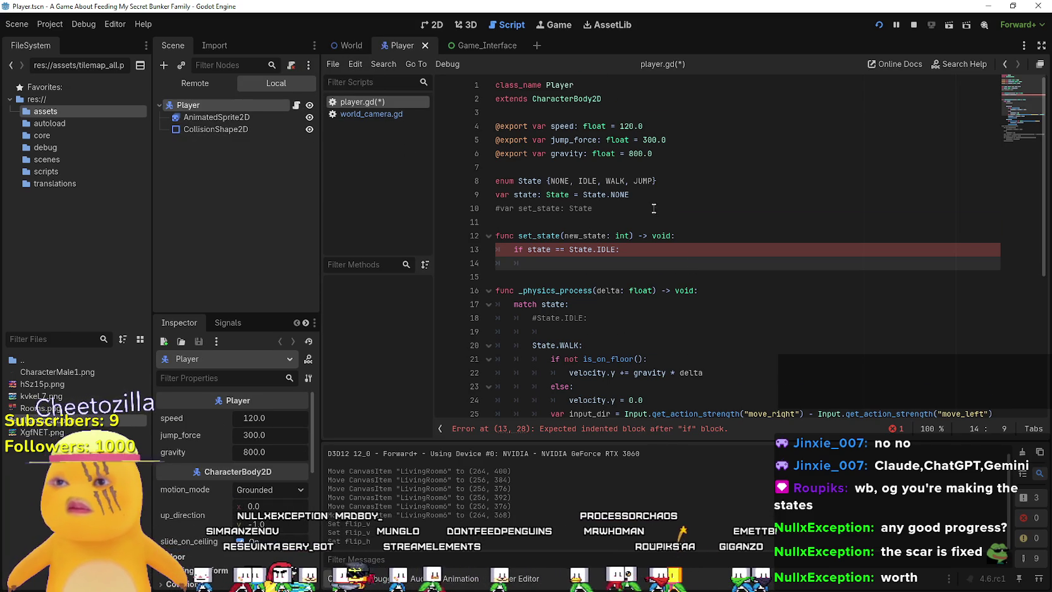
click(692, 157)
key(Return)
key(Return)
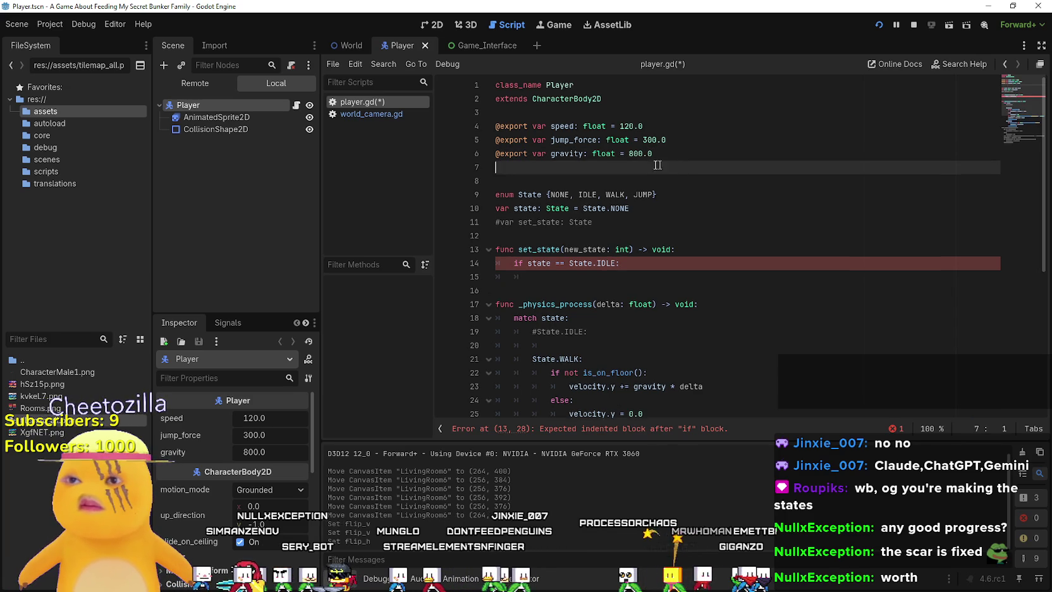
click(597, 114)
key(Return)
key(Return)
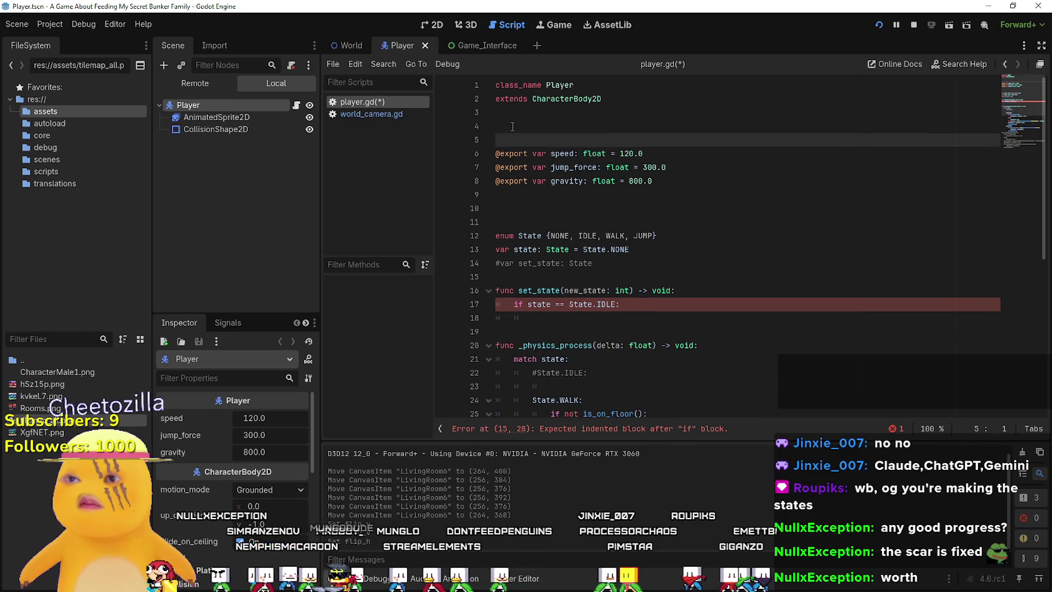
mouse_move(216, 117)
mouse_down()
mouse_move(565, 117)
mouse_move(560, 125)
mouse_up()
double_click(593, 126)
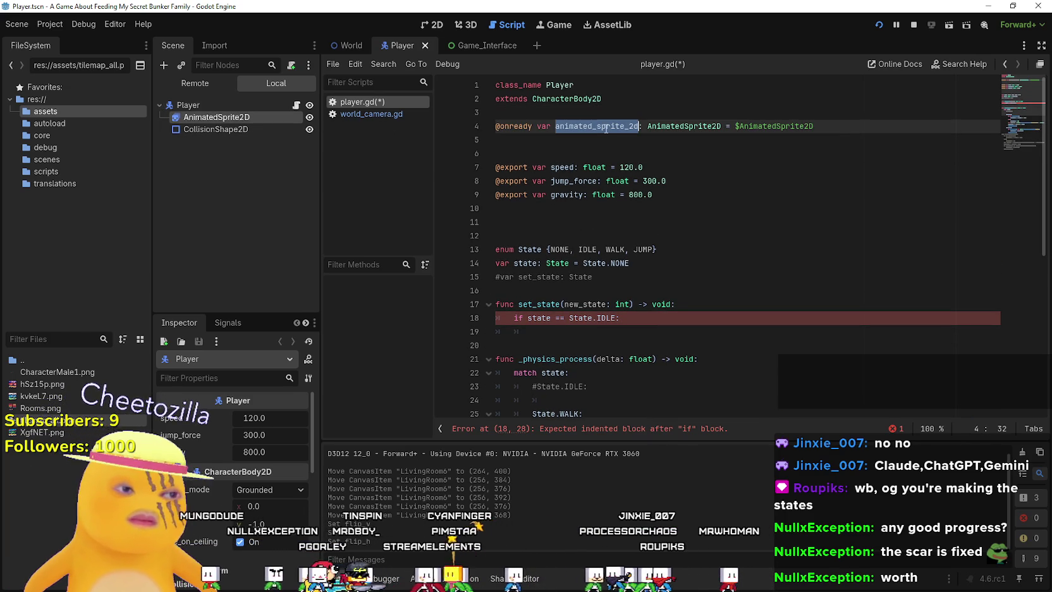
text(animation_pla)
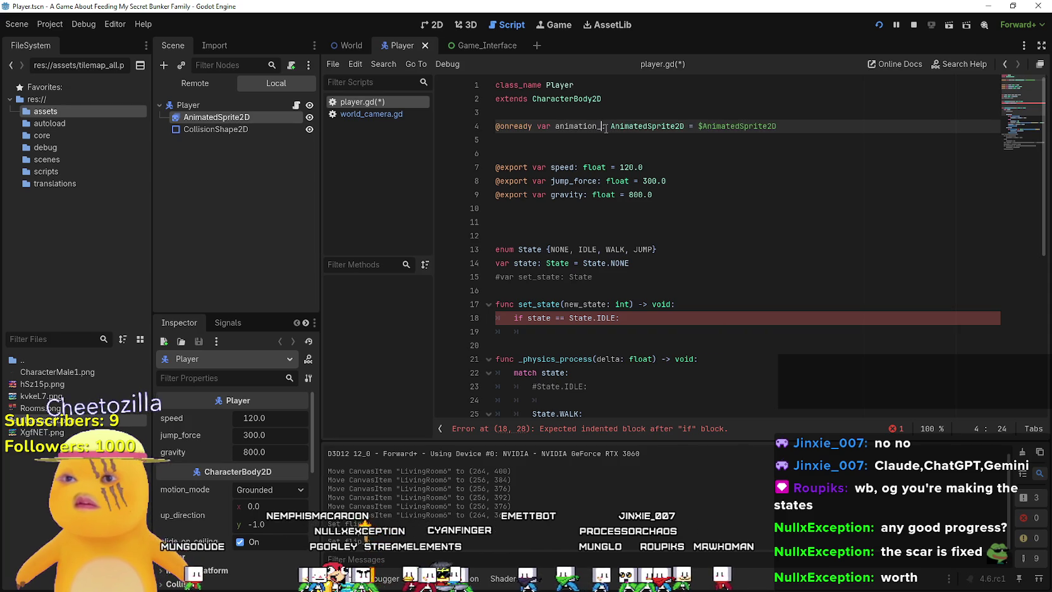
text(yer)
Make the IDLE branch call animation_player.play("Idle").
double_click(594, 125)
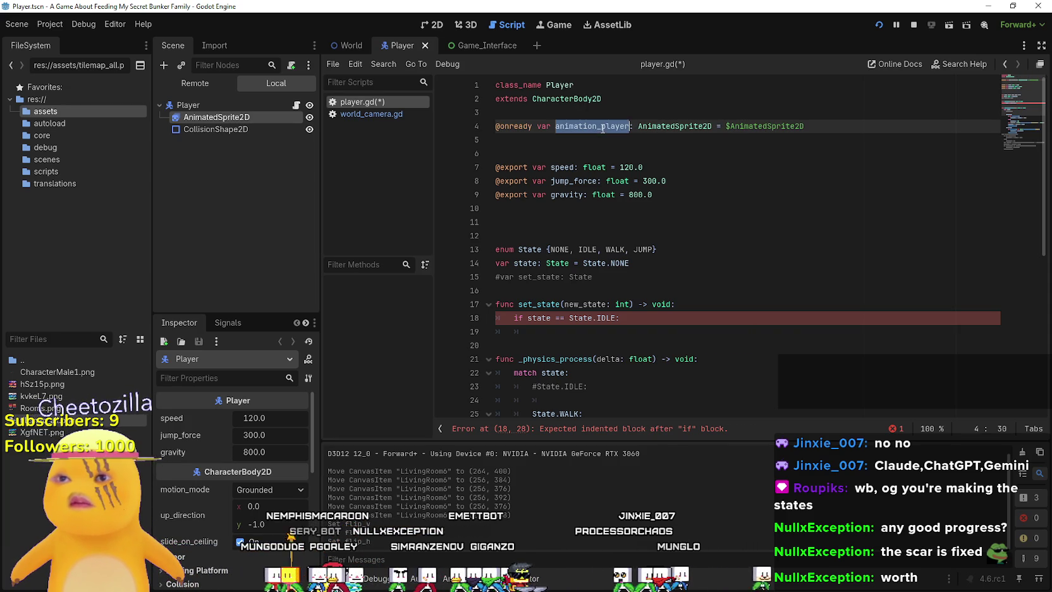
key(ctrl+c)
click(679, 331)
key(ctrl+v)
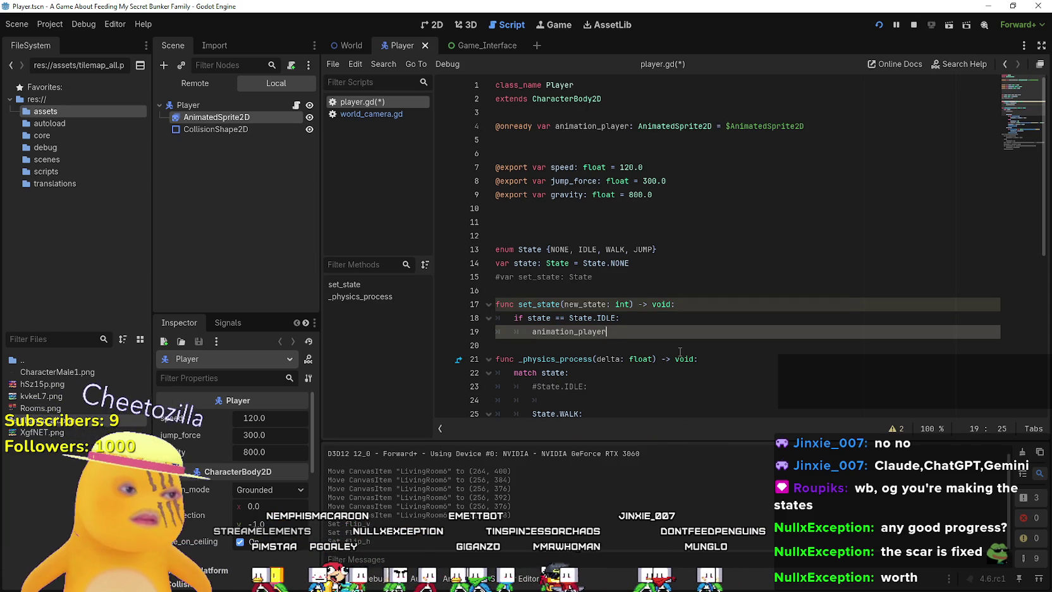
text(.play)
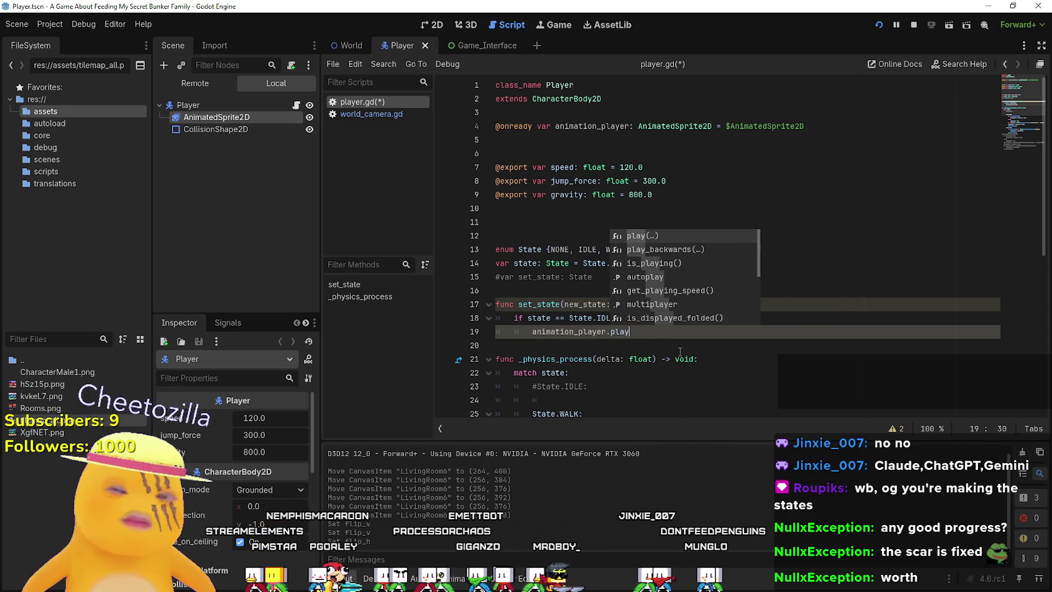
key(Return)
key(Return)
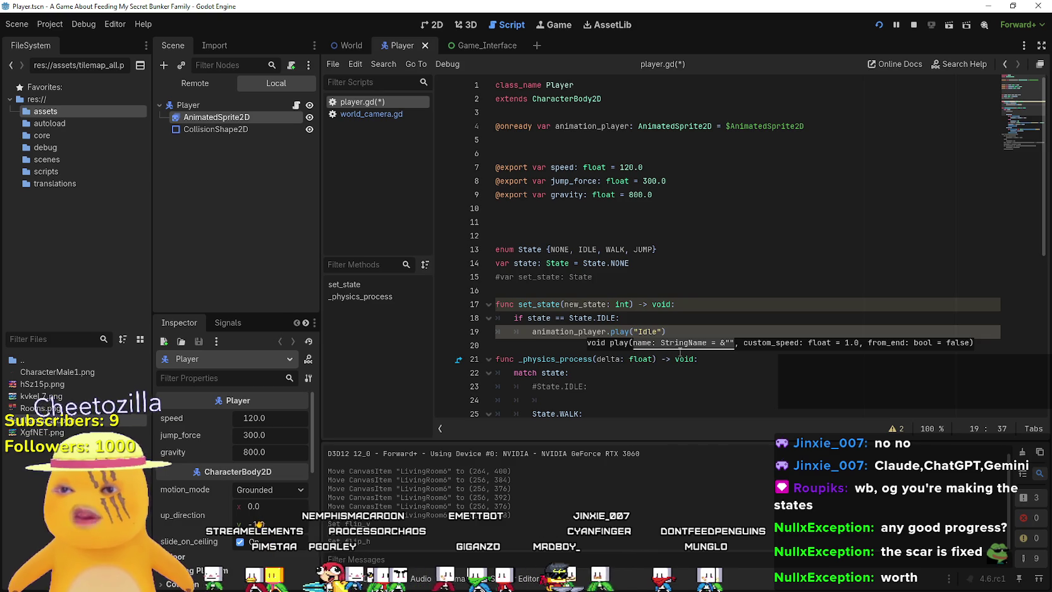
click(604, 349)
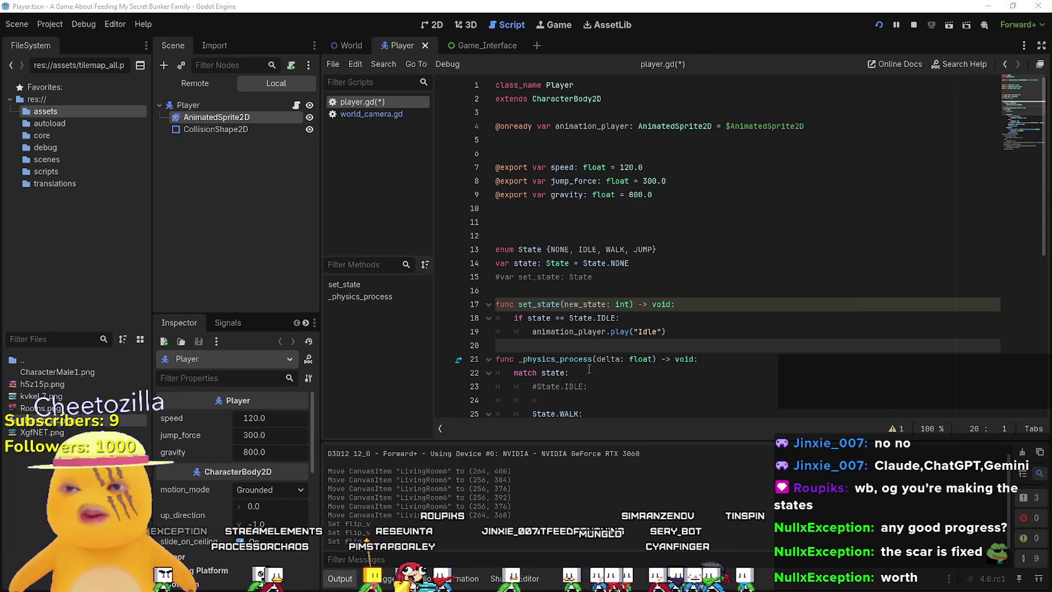
Add an 'elif state == State.WALK:' branch below the IDLE branch.
scroll(589, 361, down, 2)
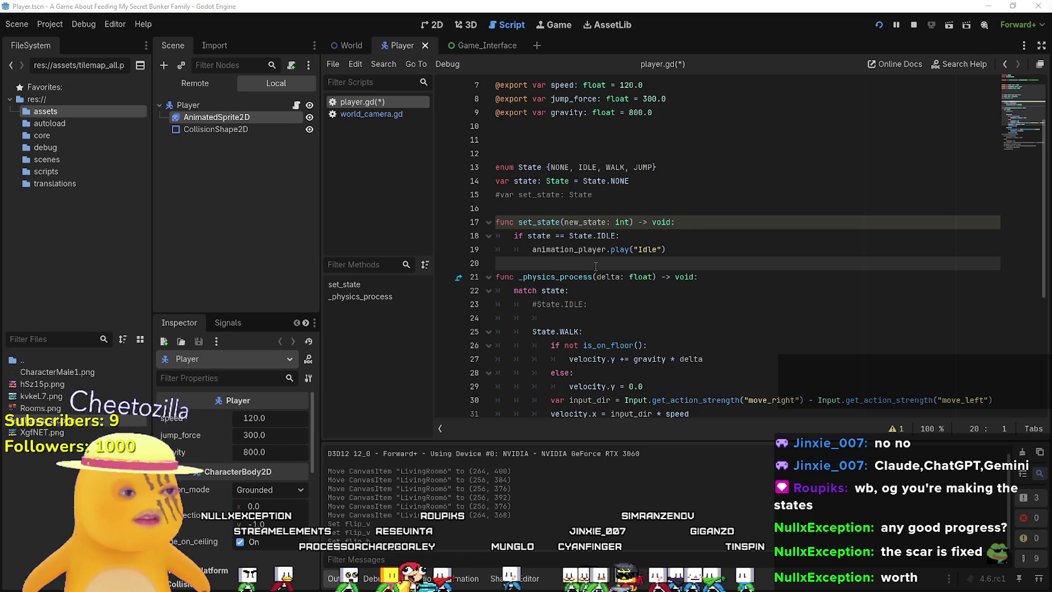
drag(670, 251, 496, 236)
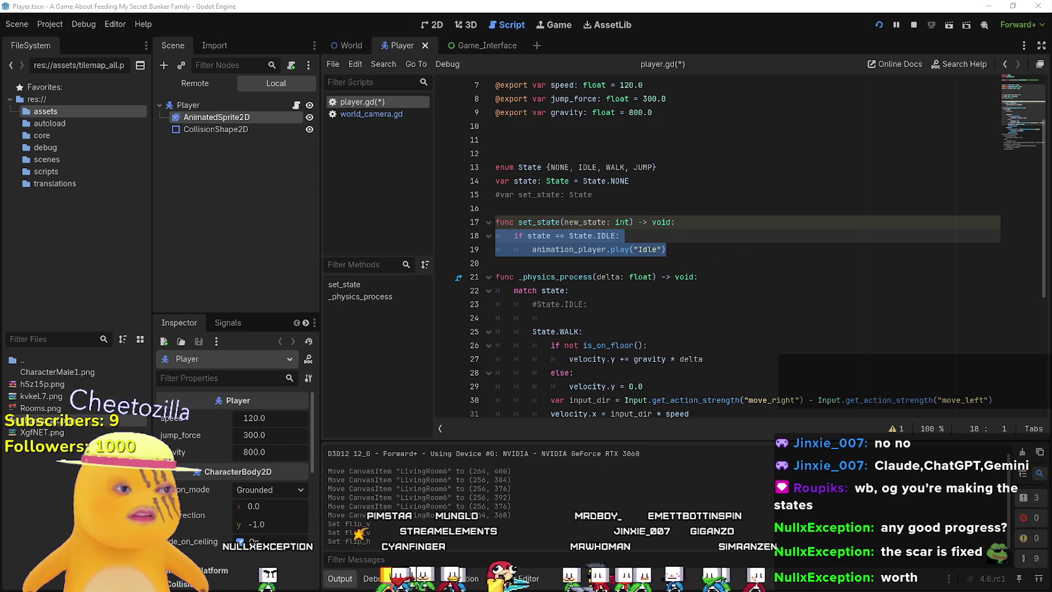
click(548, 261)
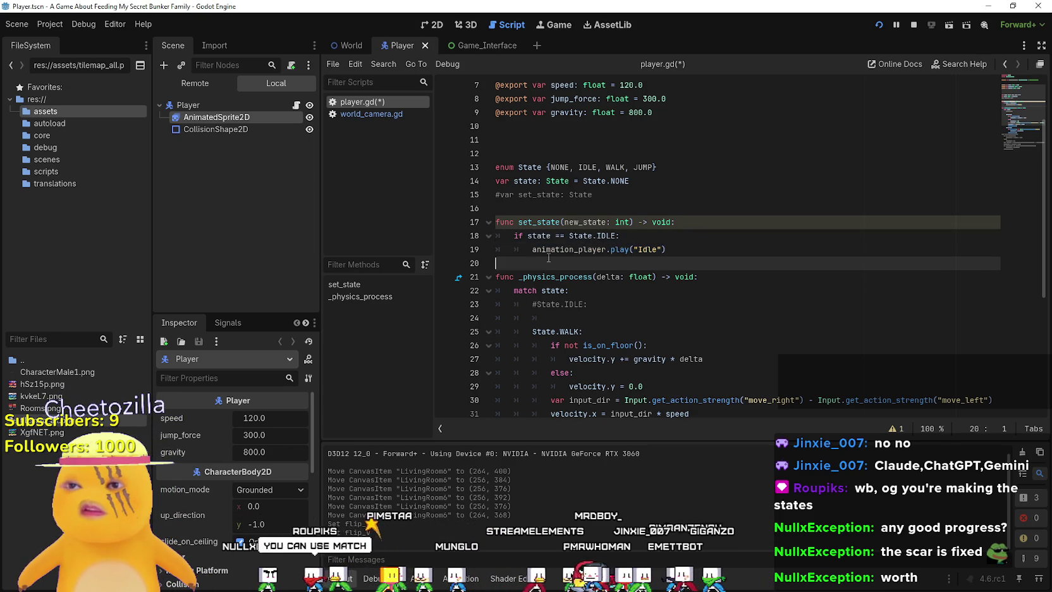
key(Tab)
key(Return)
key(Up)
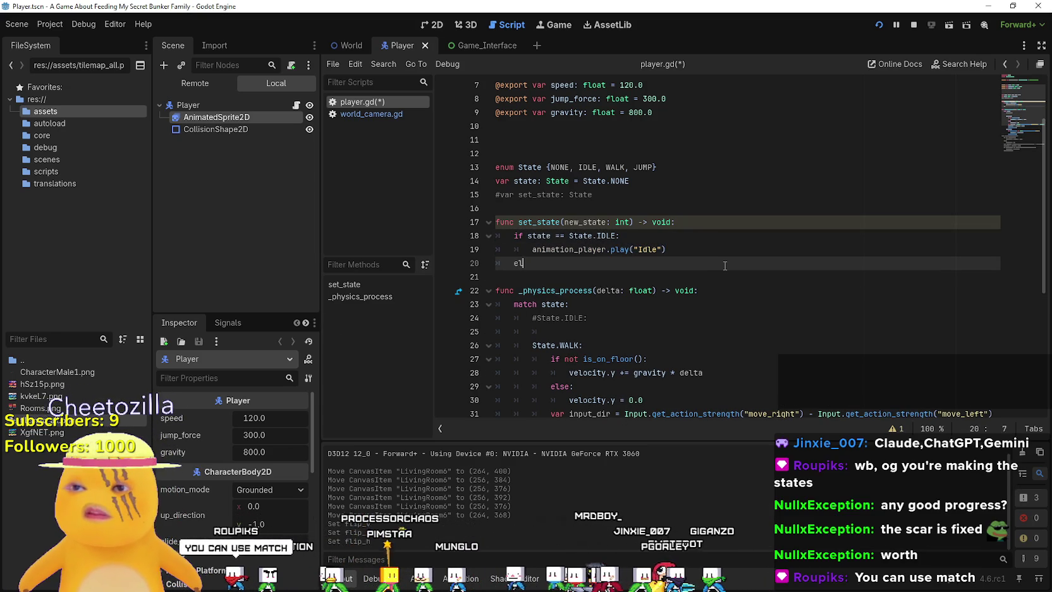
text(else)
text(if)
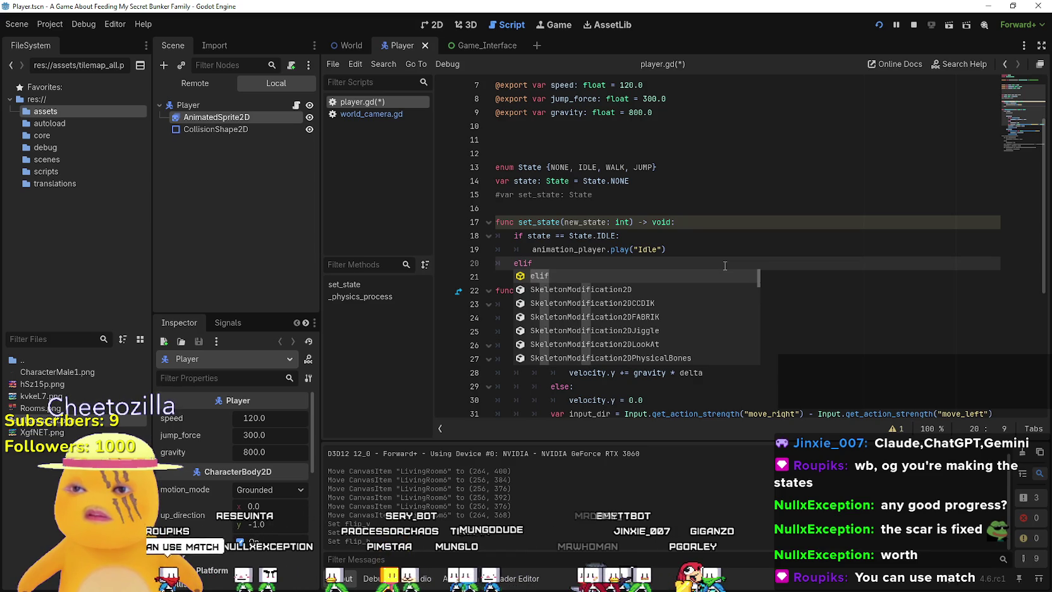
text( state)
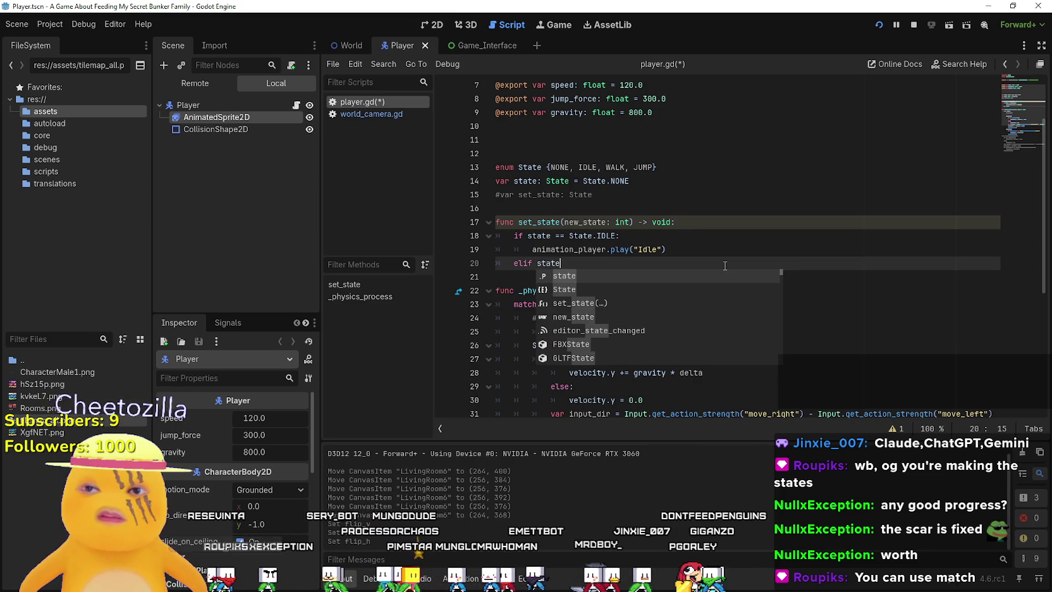
text( ==)
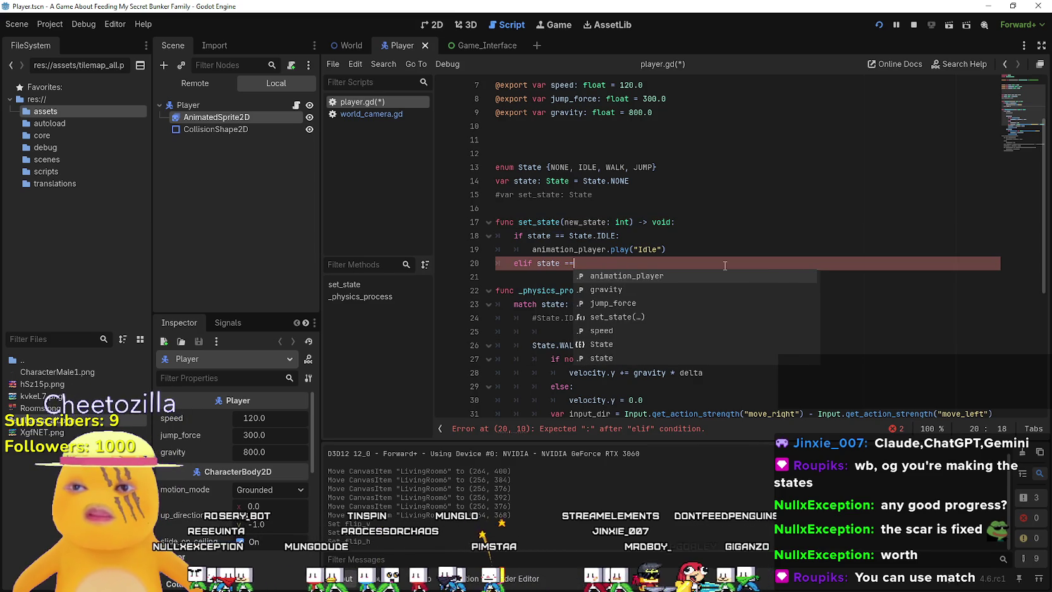
text( State.)
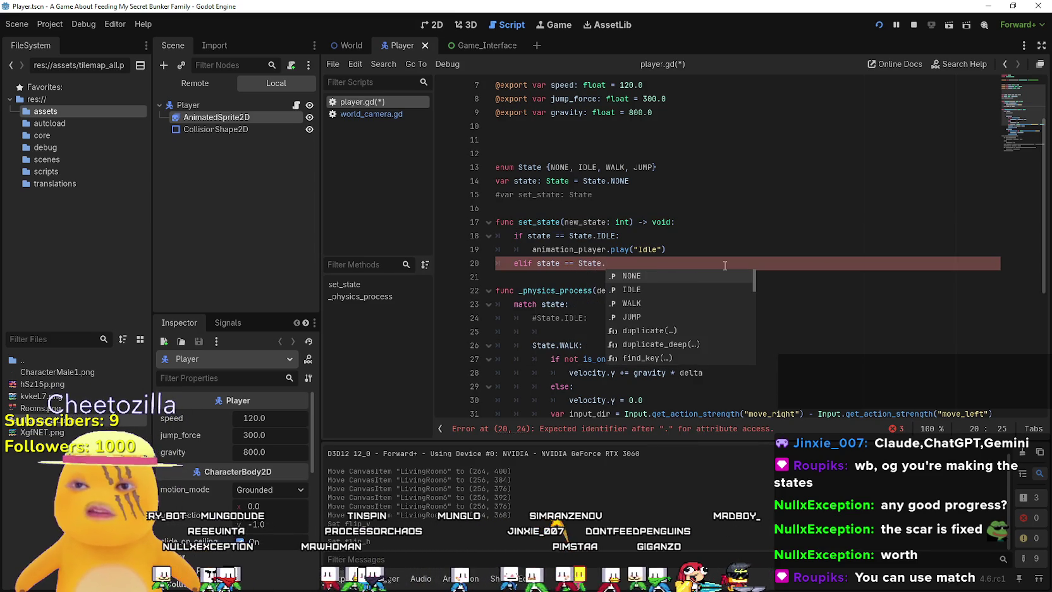
text(WALK:)
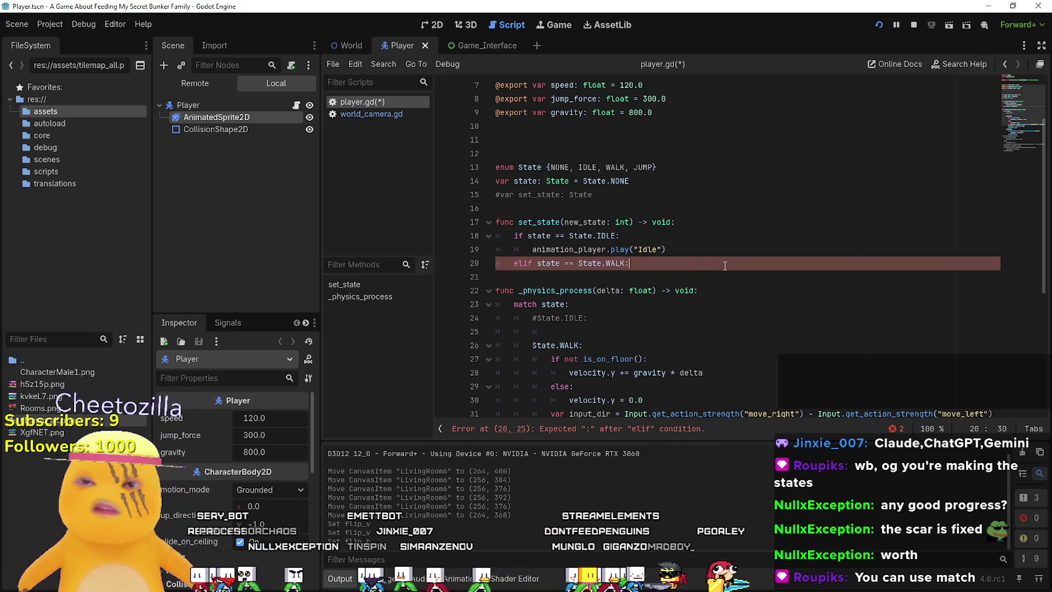
key(Return)
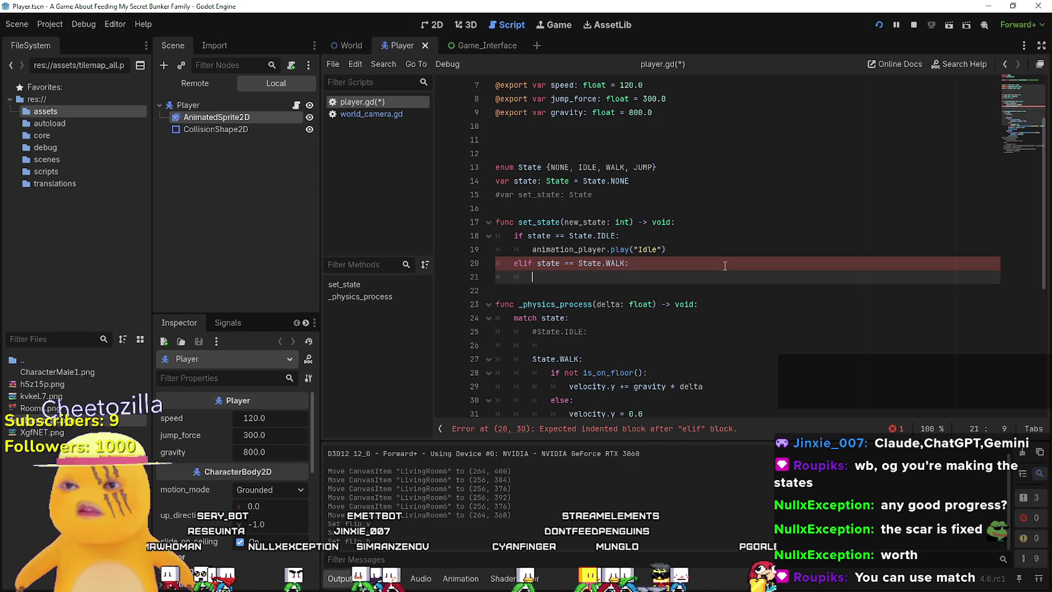
Make the WALK branch call animation_player.play("Walk"), correcting the suggested Run name.
text(anima)
key(Return)
text(.)
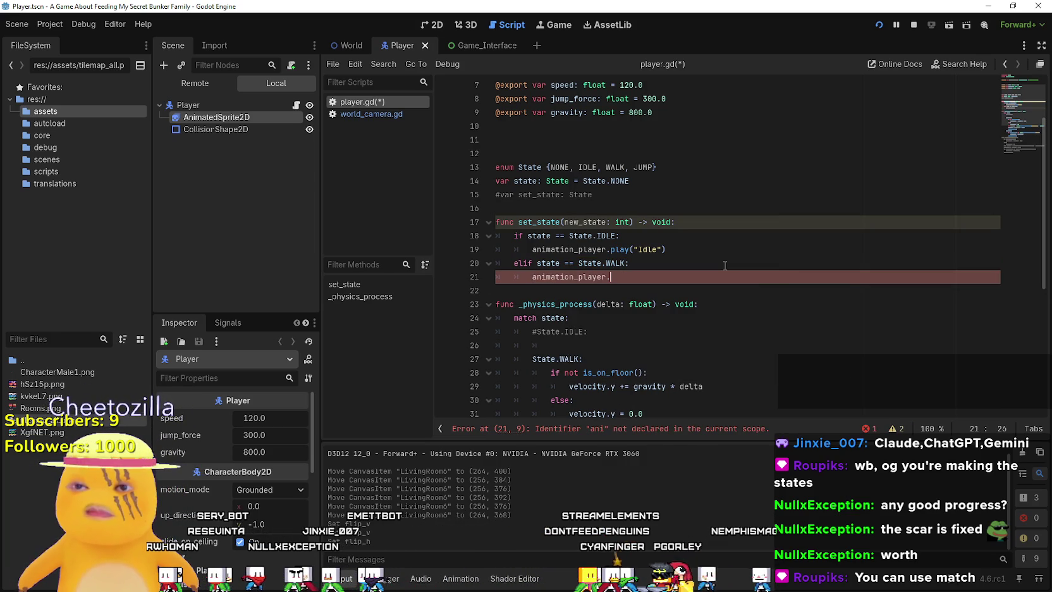
text(play)
key(Return)
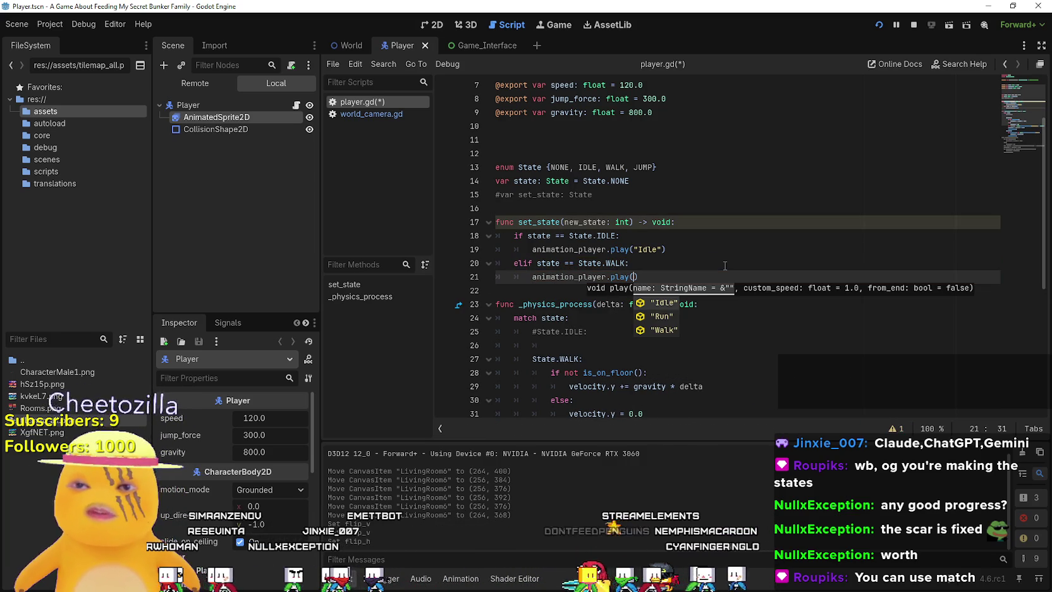
key(Down)
key(Return)
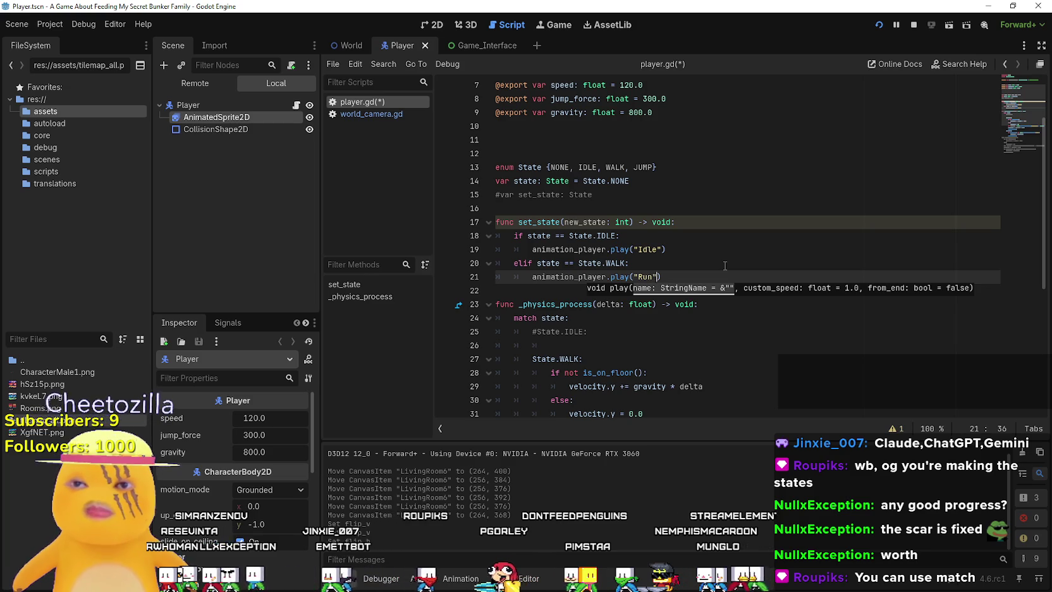
key(Left)
key(BackSpace)
text(alk)
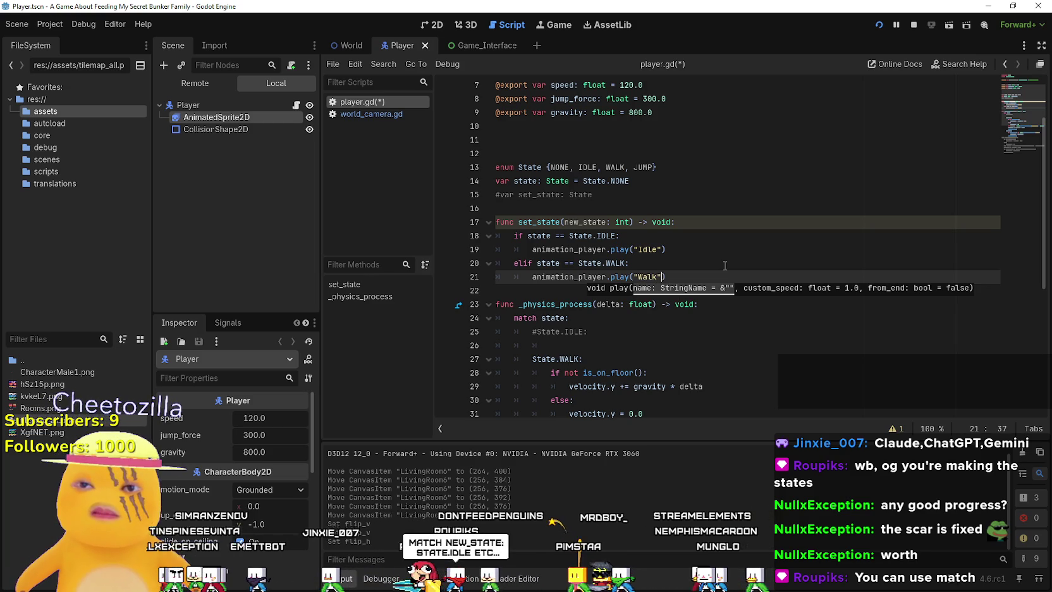
click(725, 266)
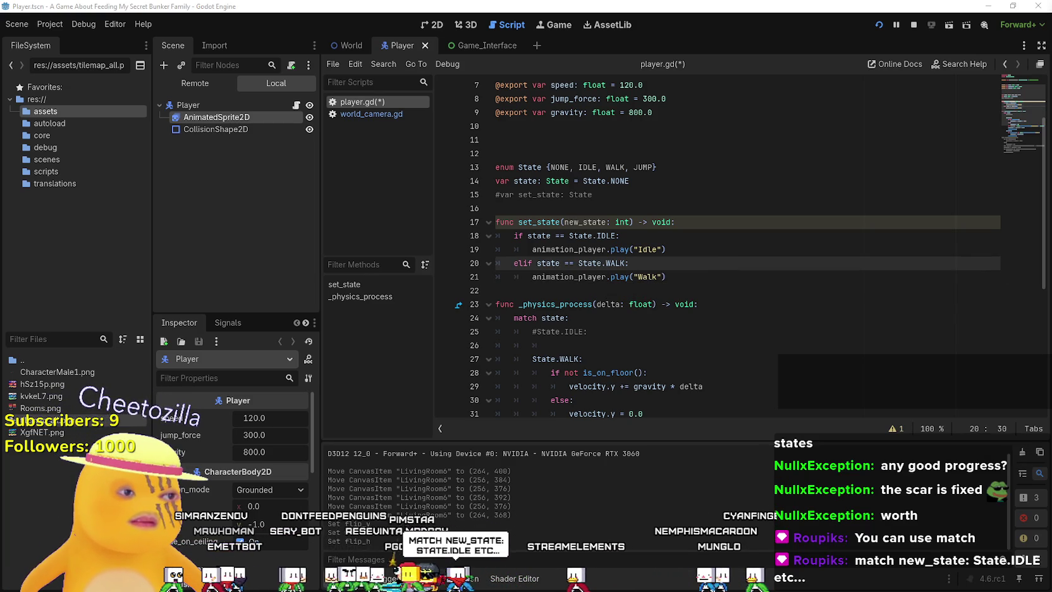
key(Down)
key(Down)
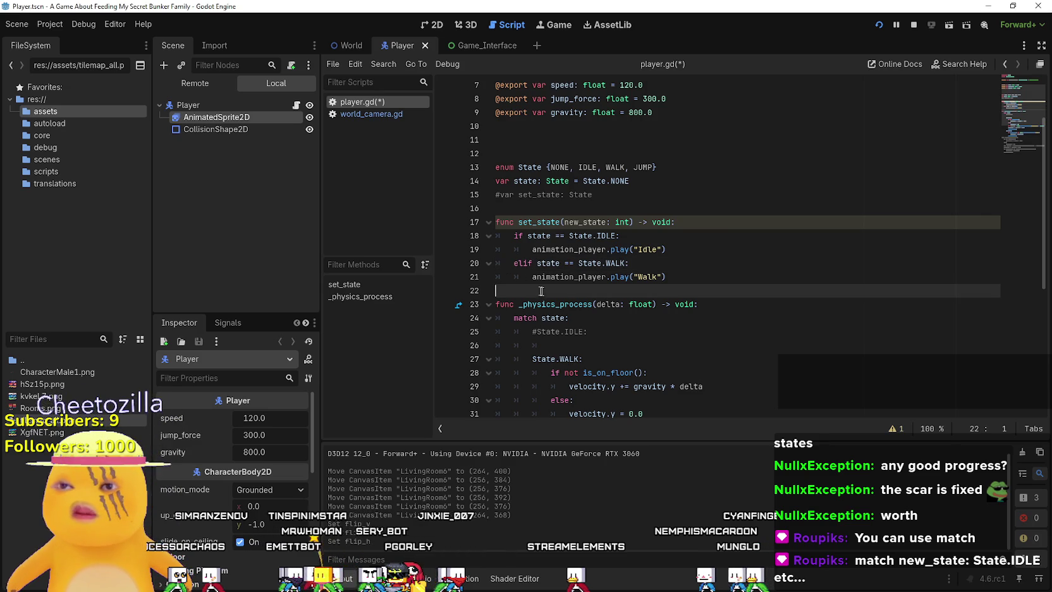
click(717, 222)
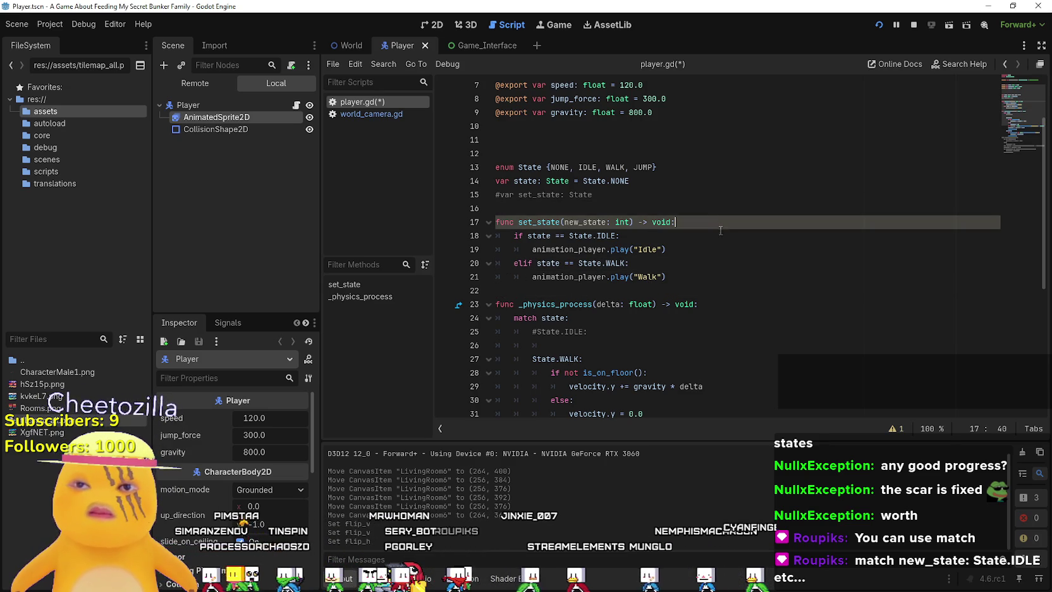
click(601, 290)
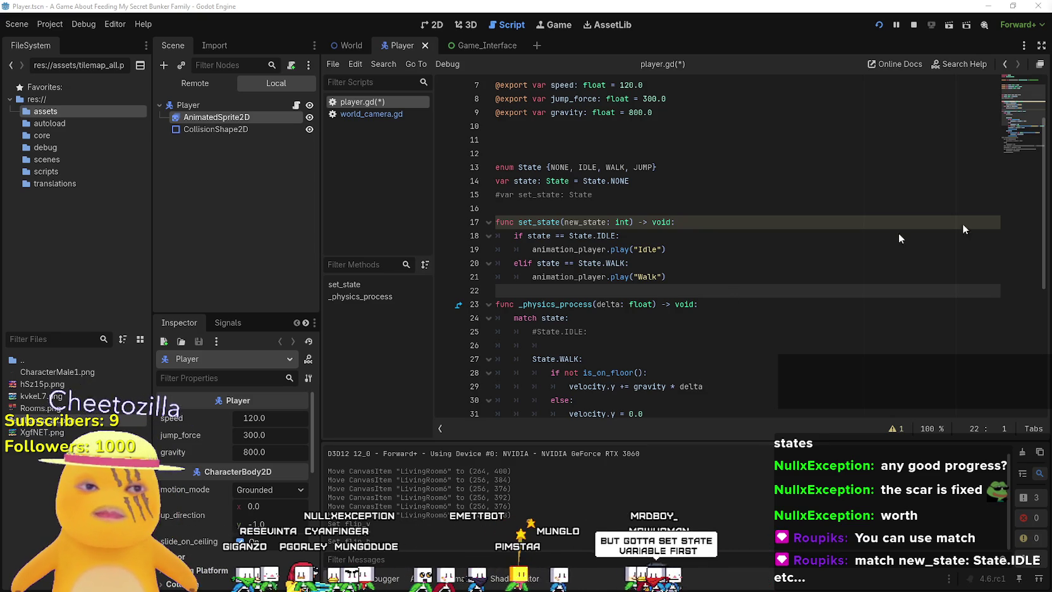
double_click(585, 222)
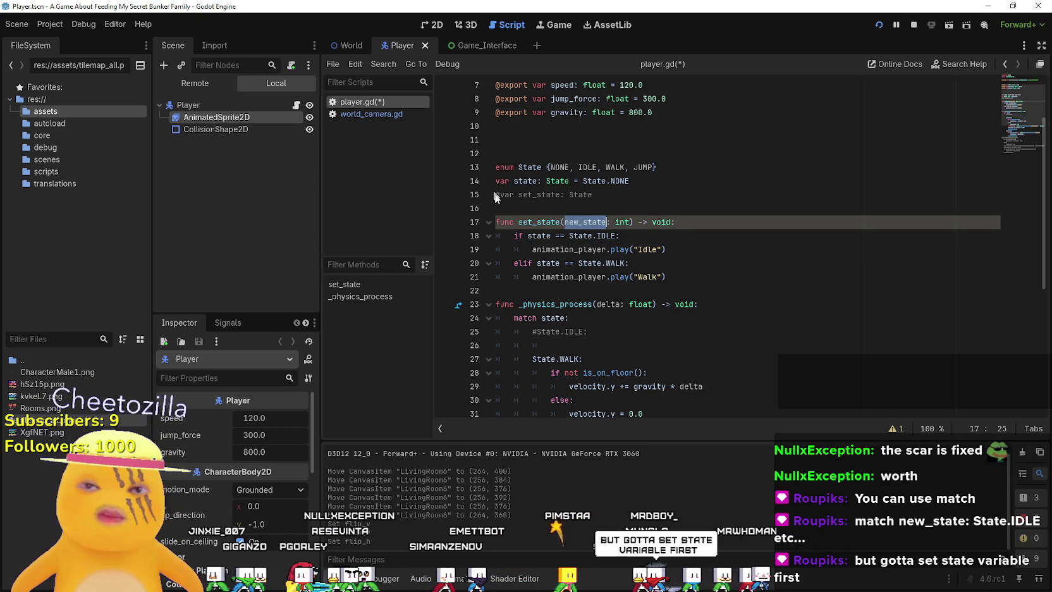
shift+click(630, 221)
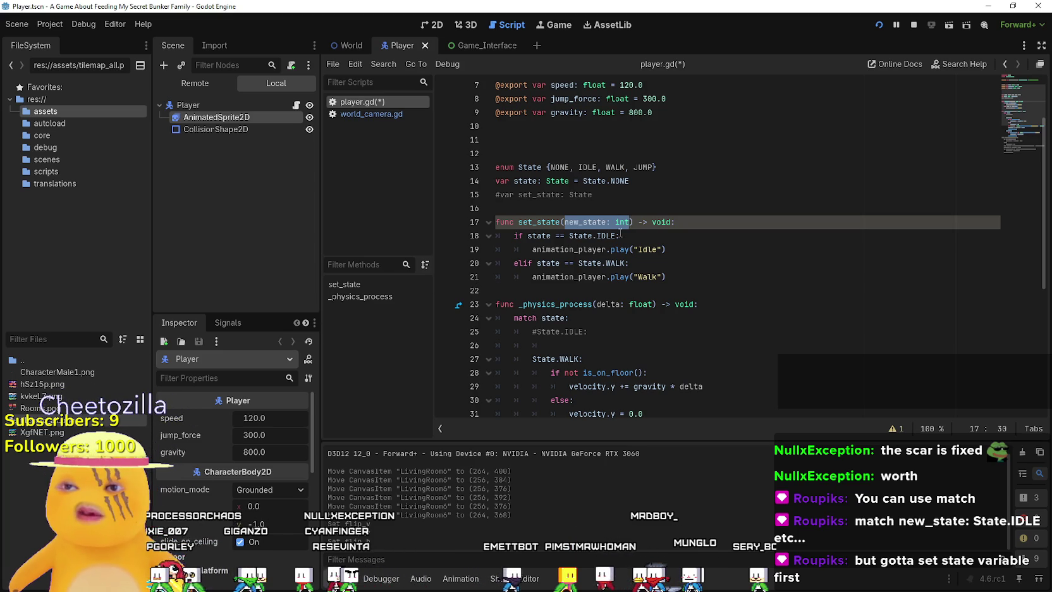
click(705, 222)
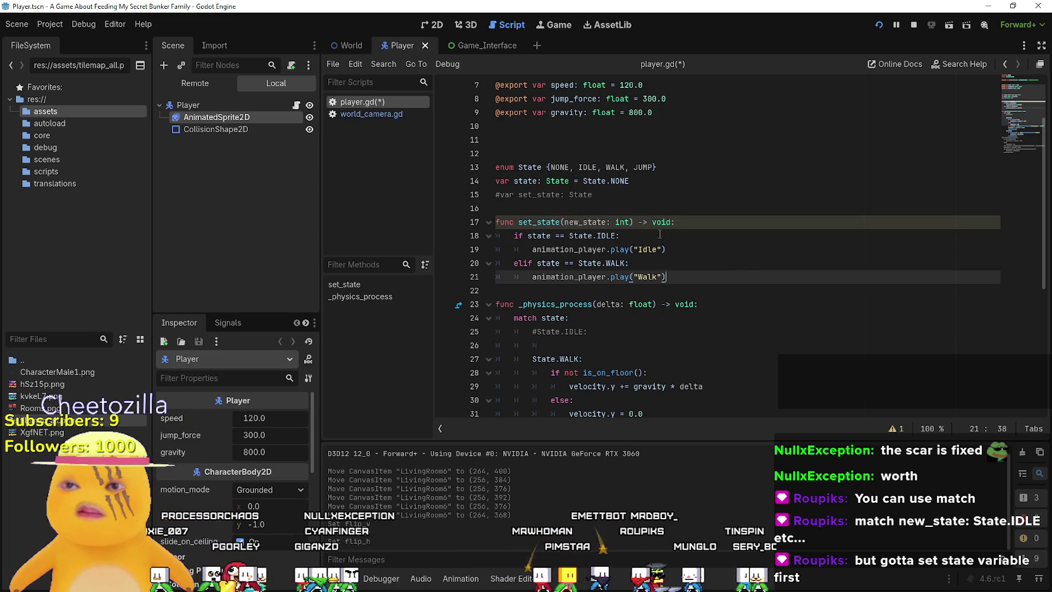
double_click(539, 235)
click(598, 235)
double_click(598, 236)
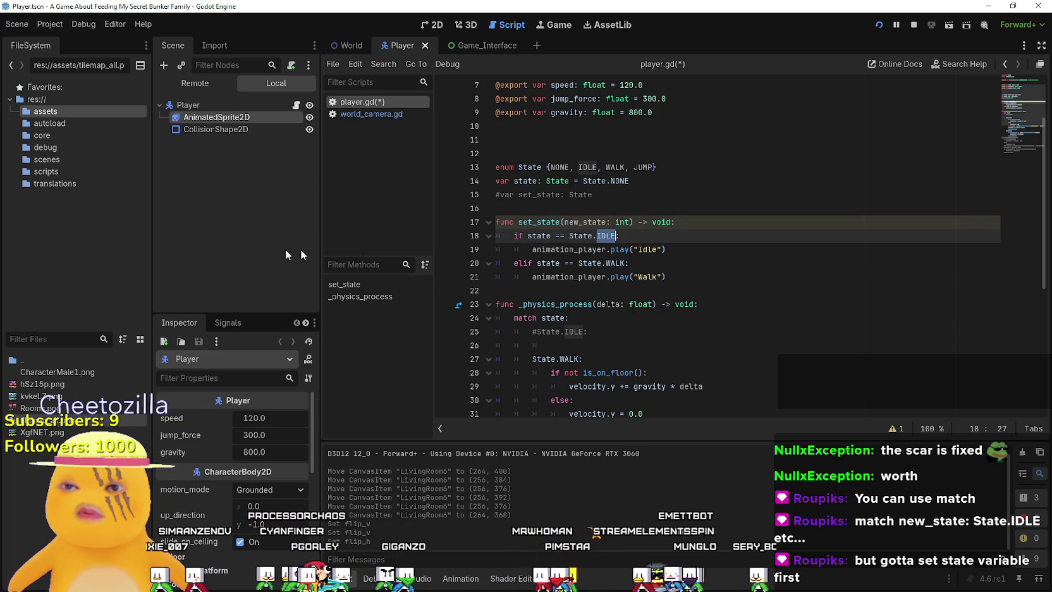
drag(565, 222, 616, 221)
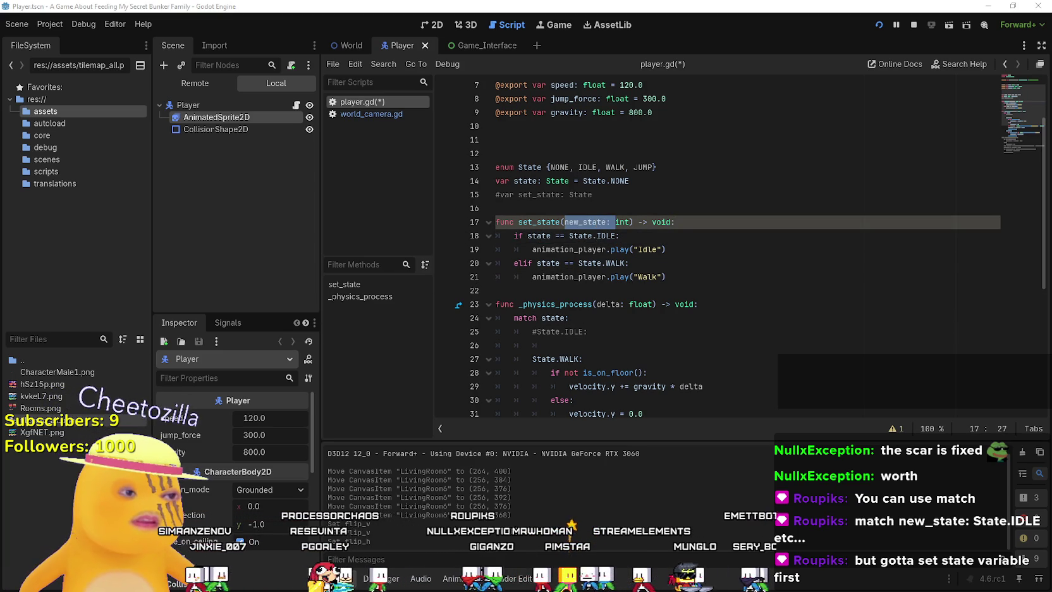
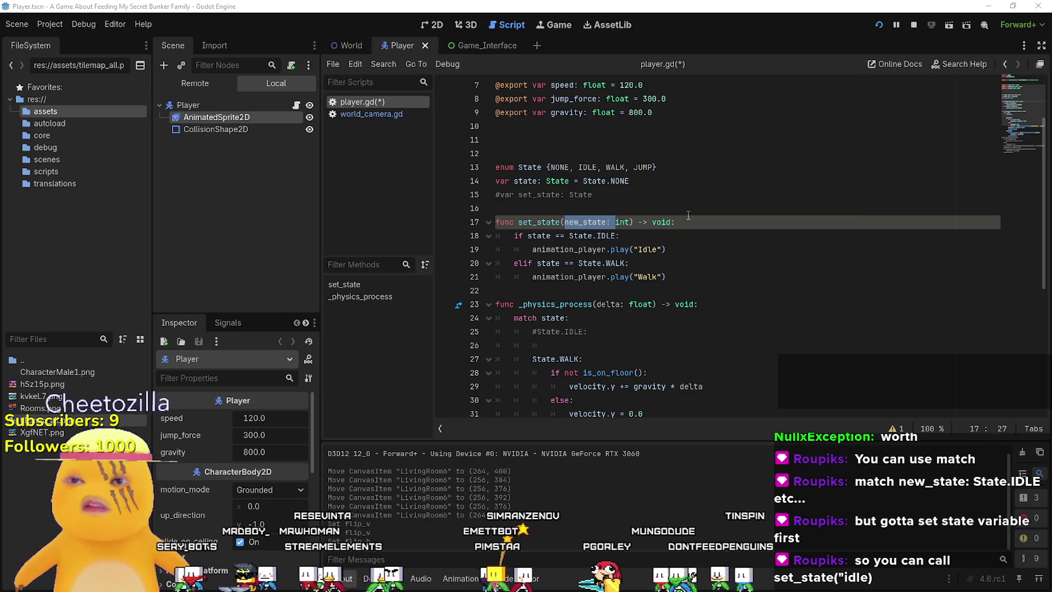
Add 'var previous_state: State = state' as a new line in set_state.
click(718, 221)
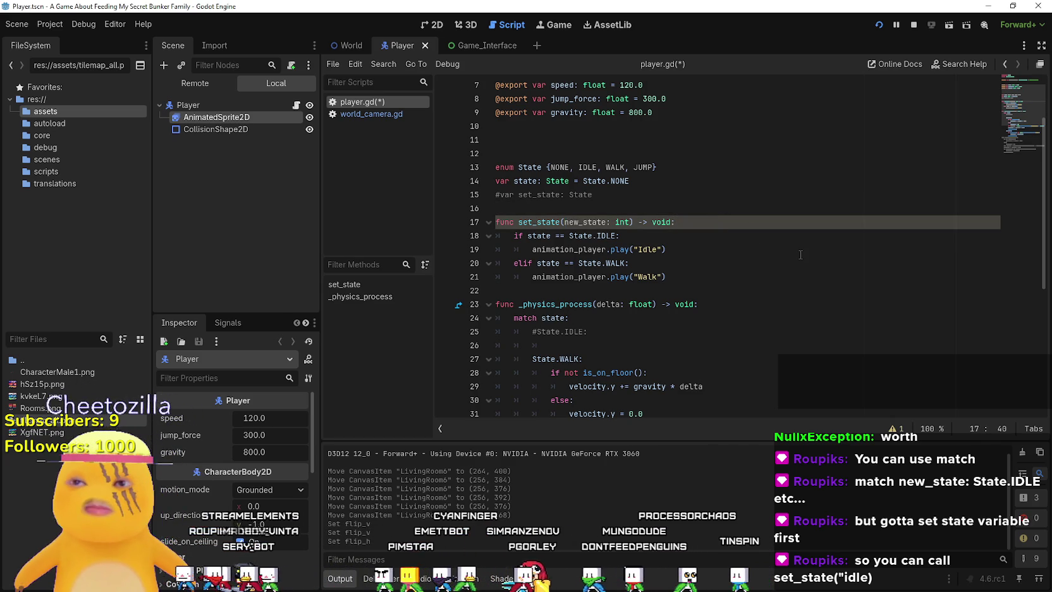
key(Return)
text(var)
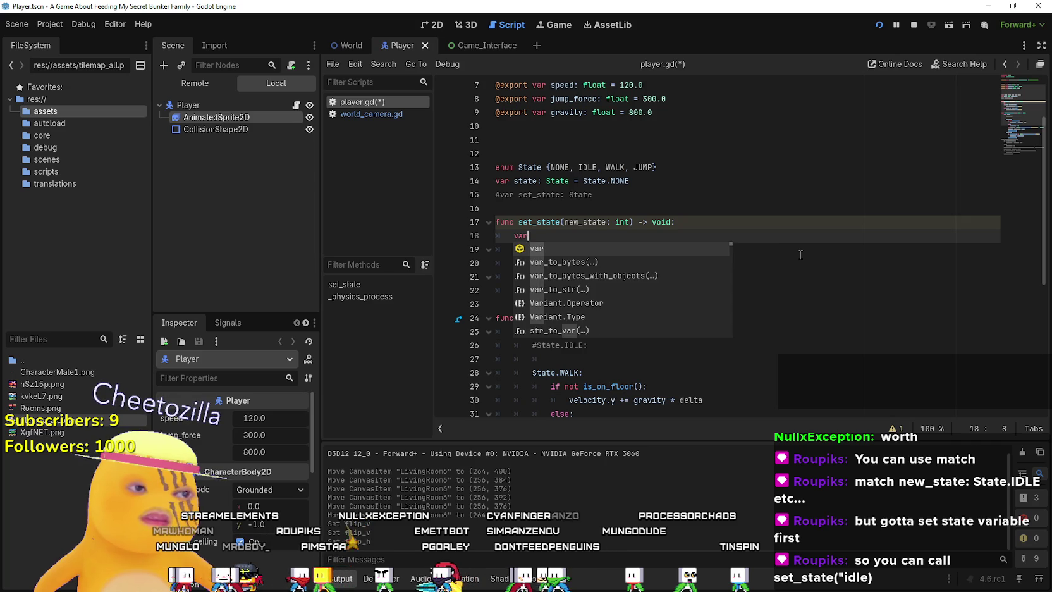
text( previous)
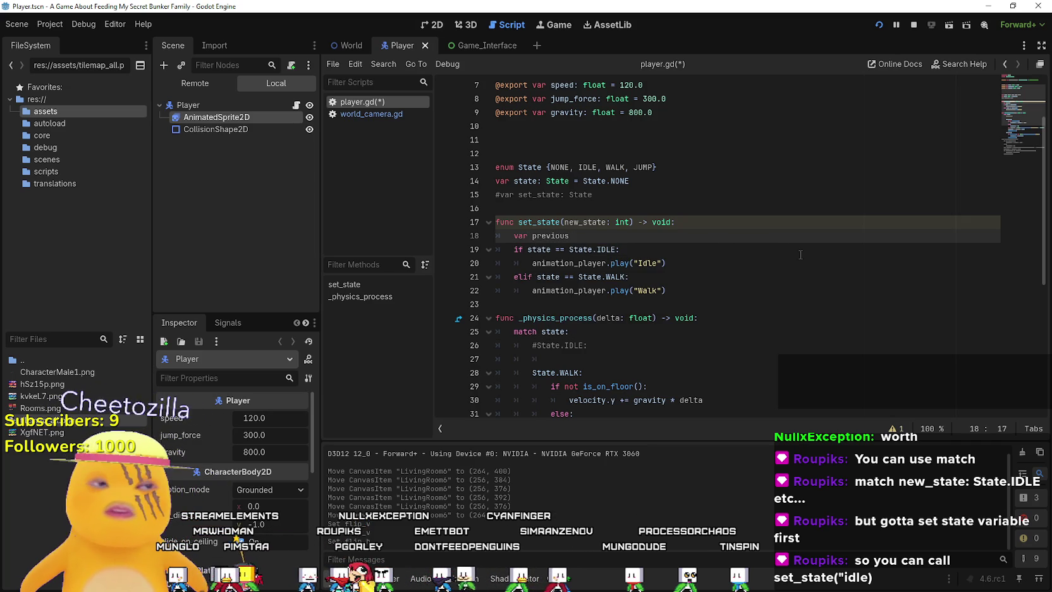
text(_state: )
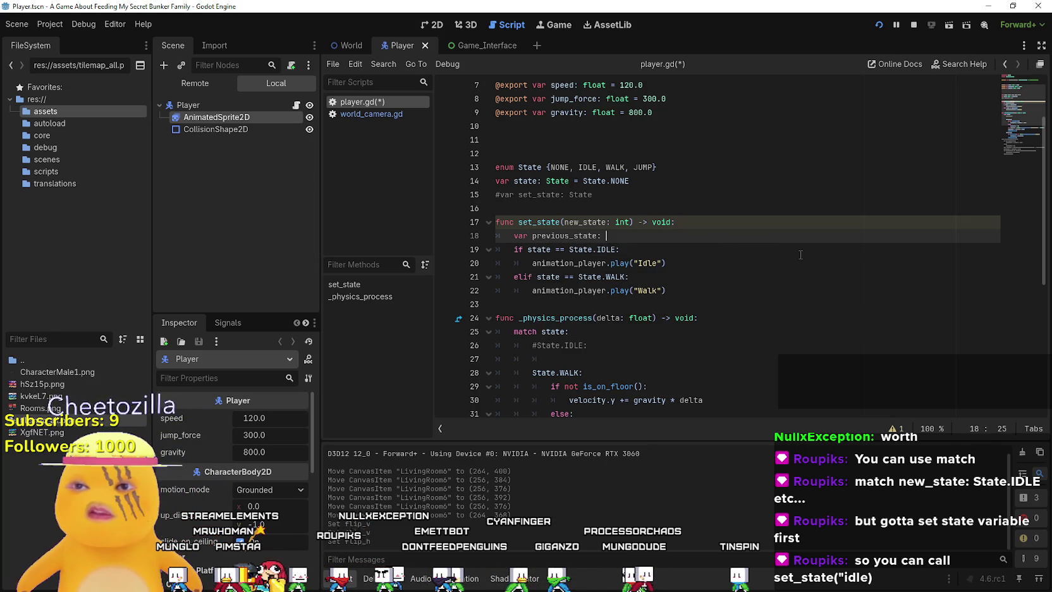
text(int = )
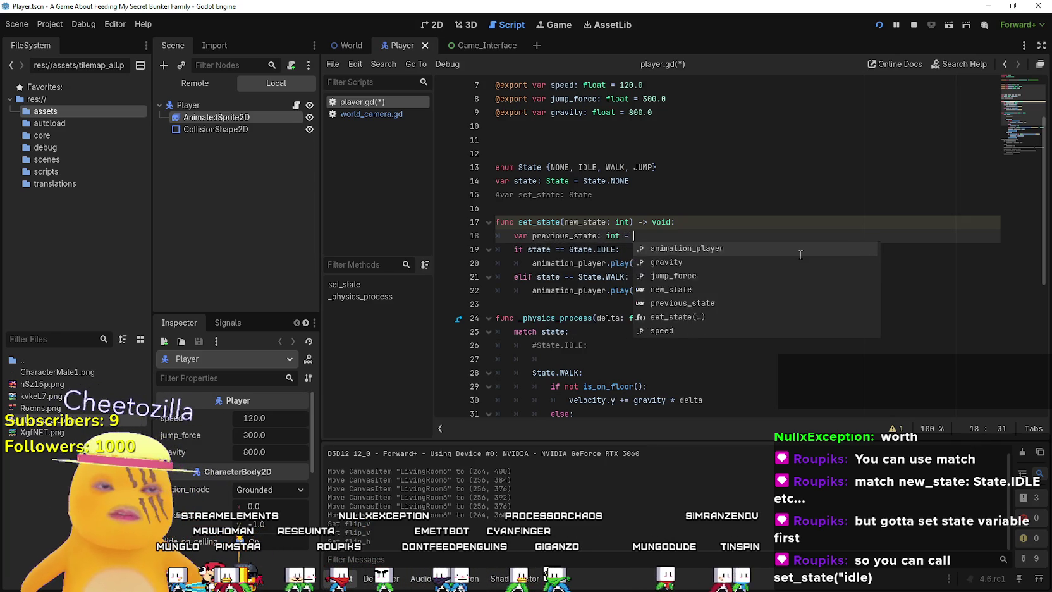
text(state)
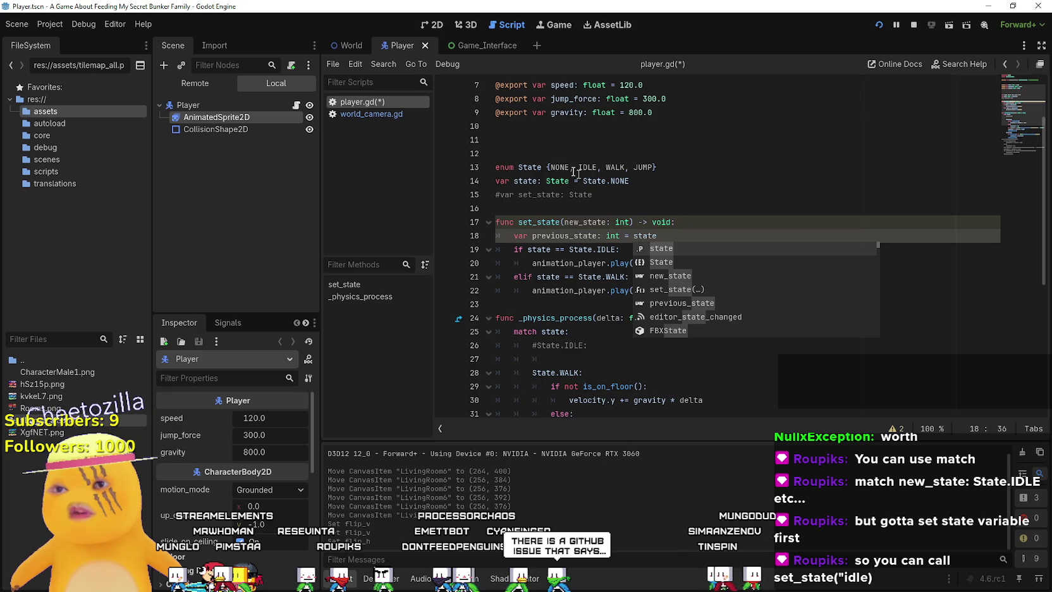
double_click(529, 167)
double_click(558, 181)
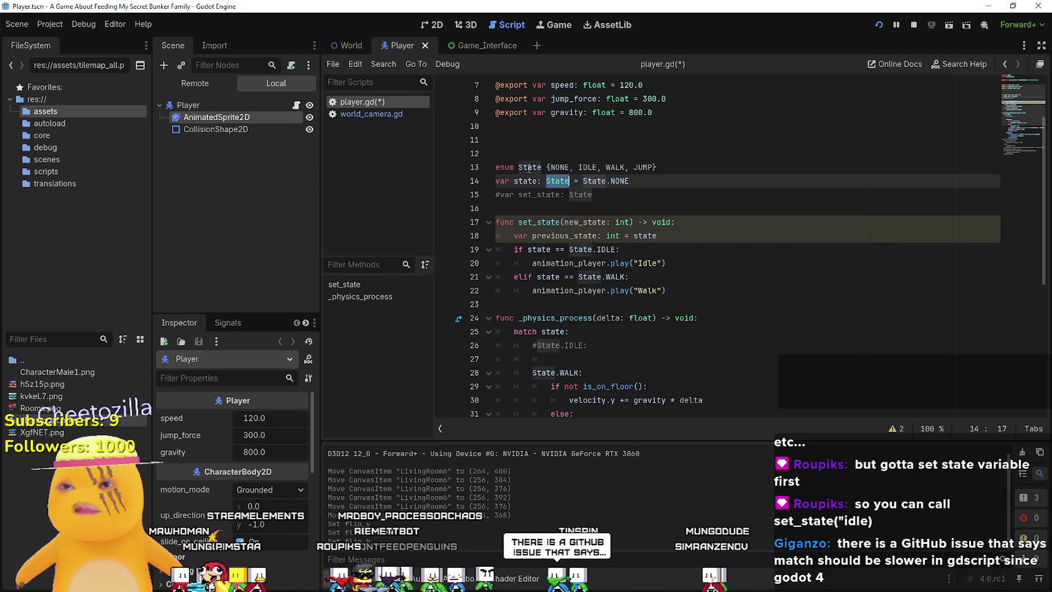
double_click(612, 236)
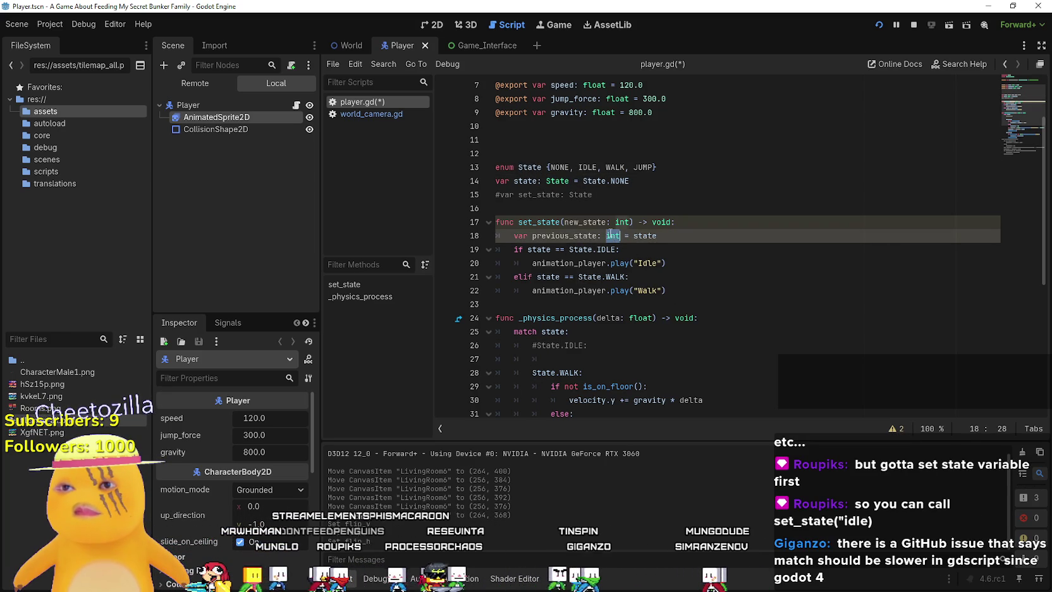
text(State)
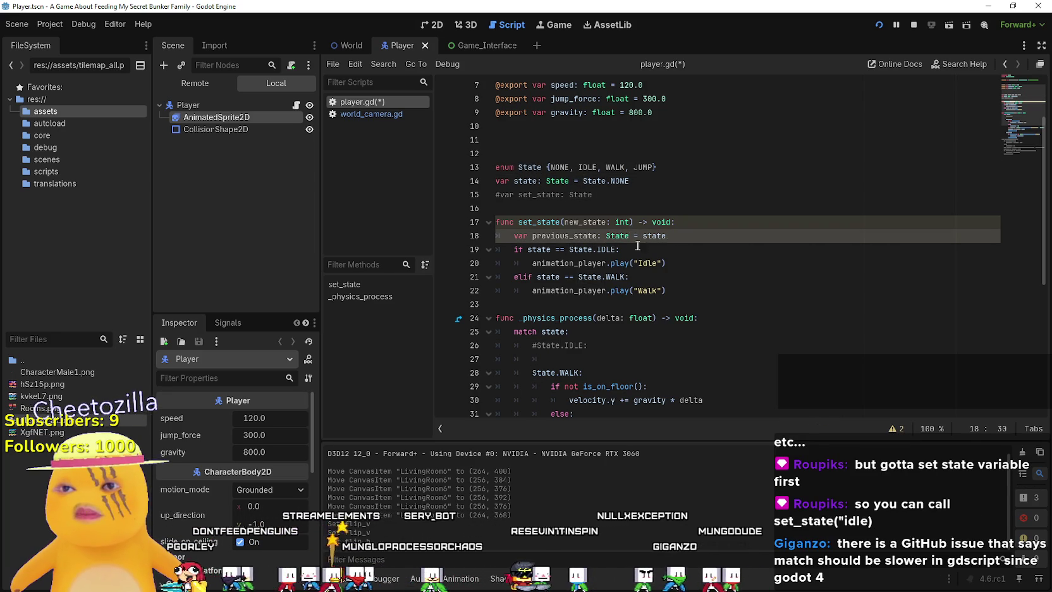
key(Return)
Add 'state = new_state' below it and select the int type of the new_state parameter.
key(End)
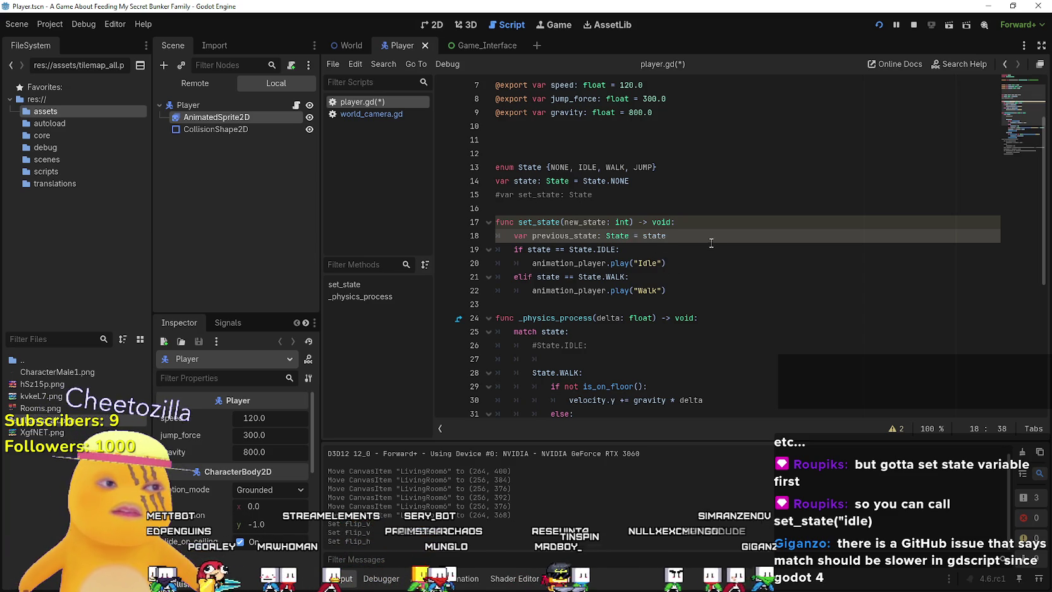
key(Return)
text(state =)
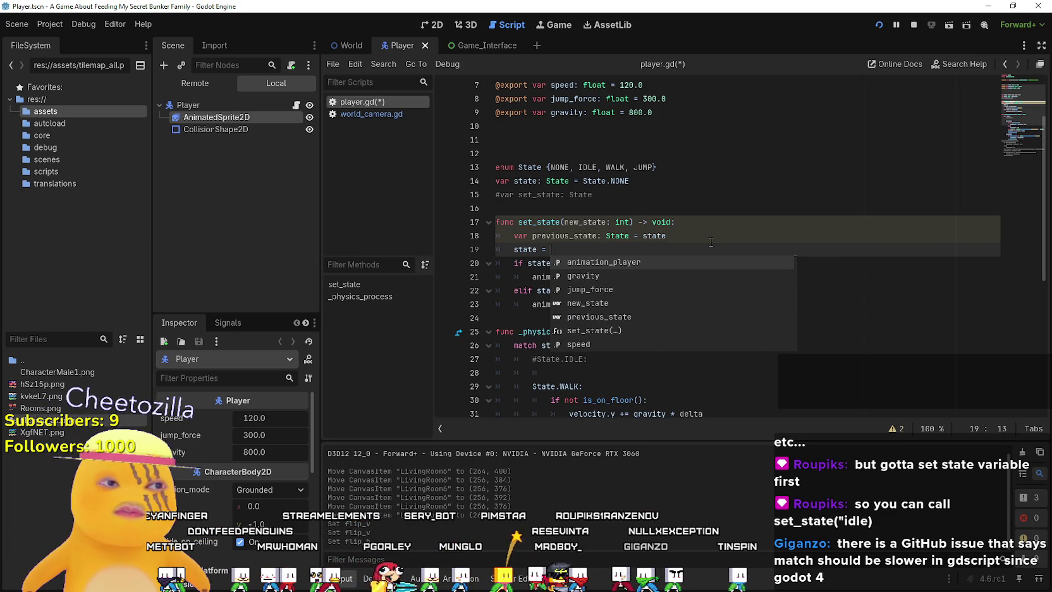
text( new_state)
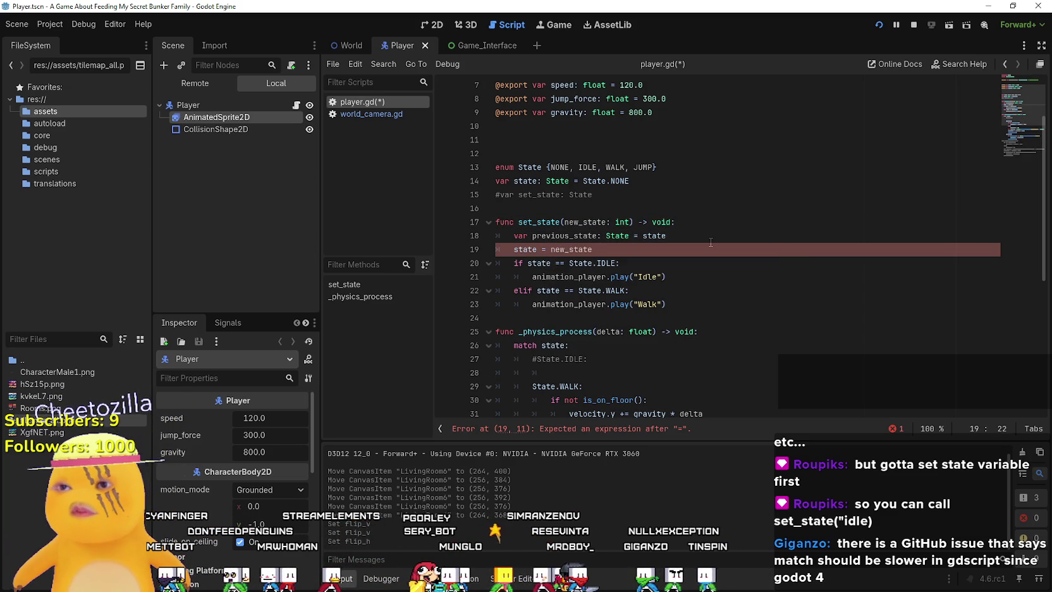
key(Return)
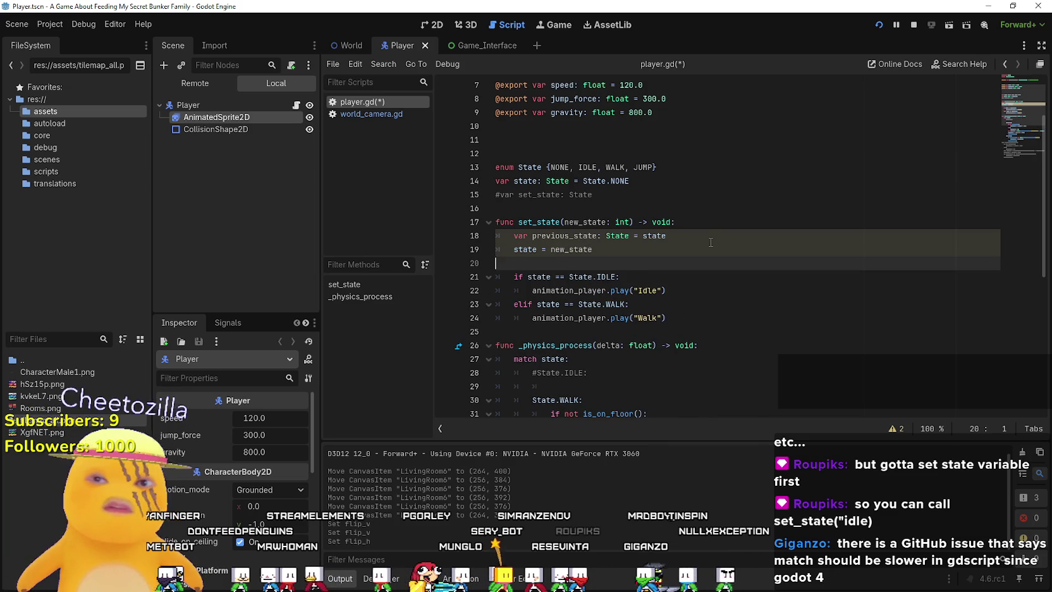
key(BackSpace)
double_click(623, 222)
Type the new_state parameter as State and draft a 'previous_state == State' check after the assignment.
text(S)
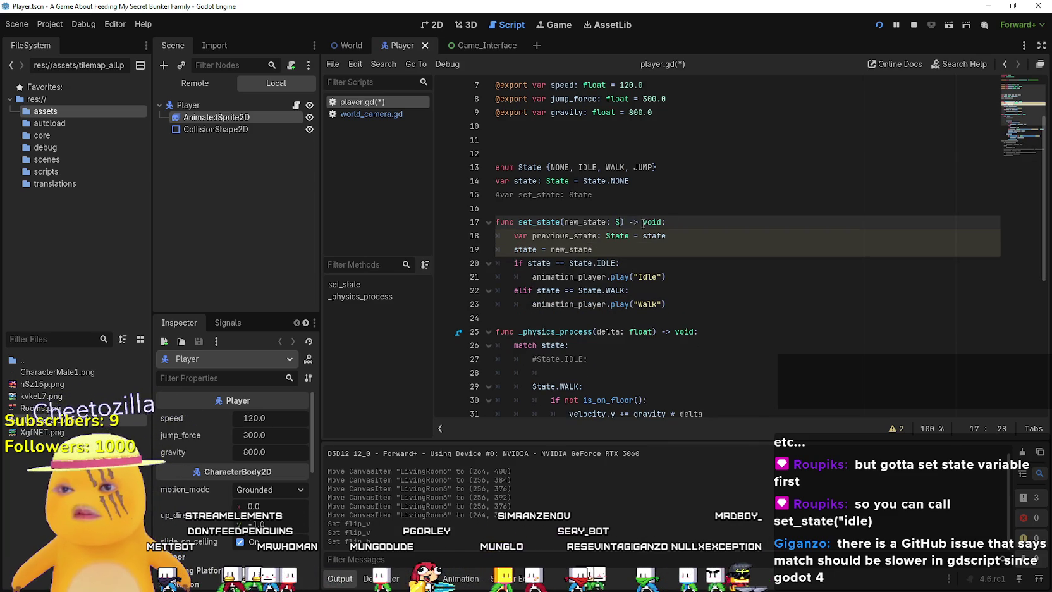
text(tate)
click(634, 204)
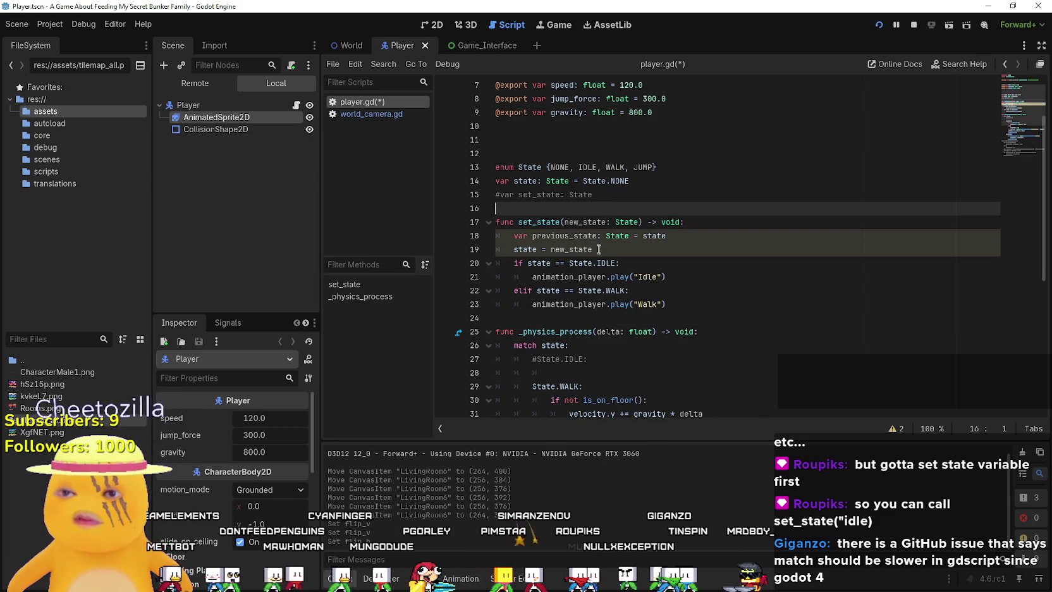
click(599, 249)
key(Return)
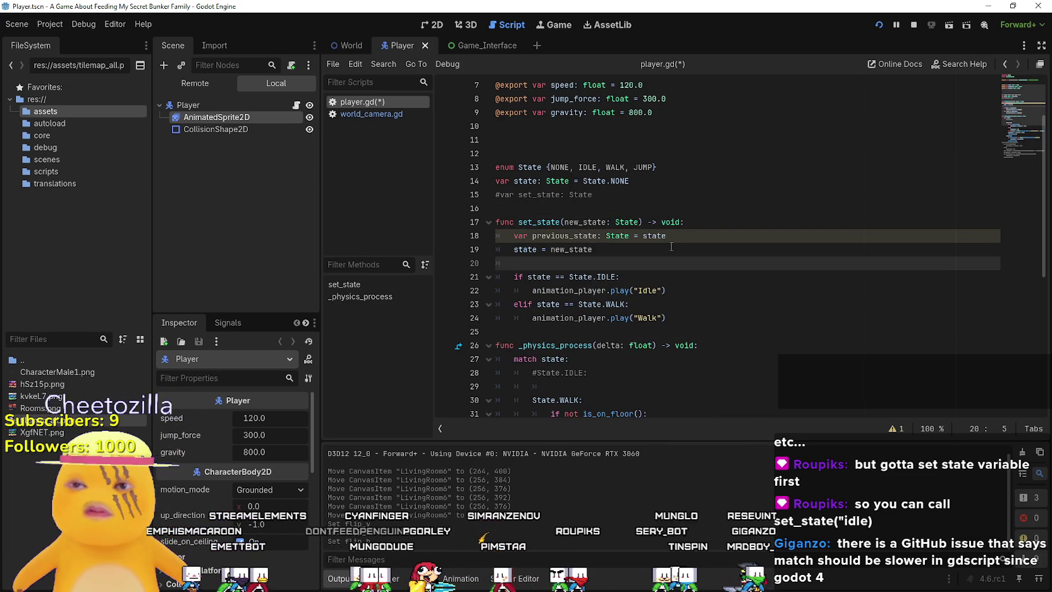
text(ifprevo)
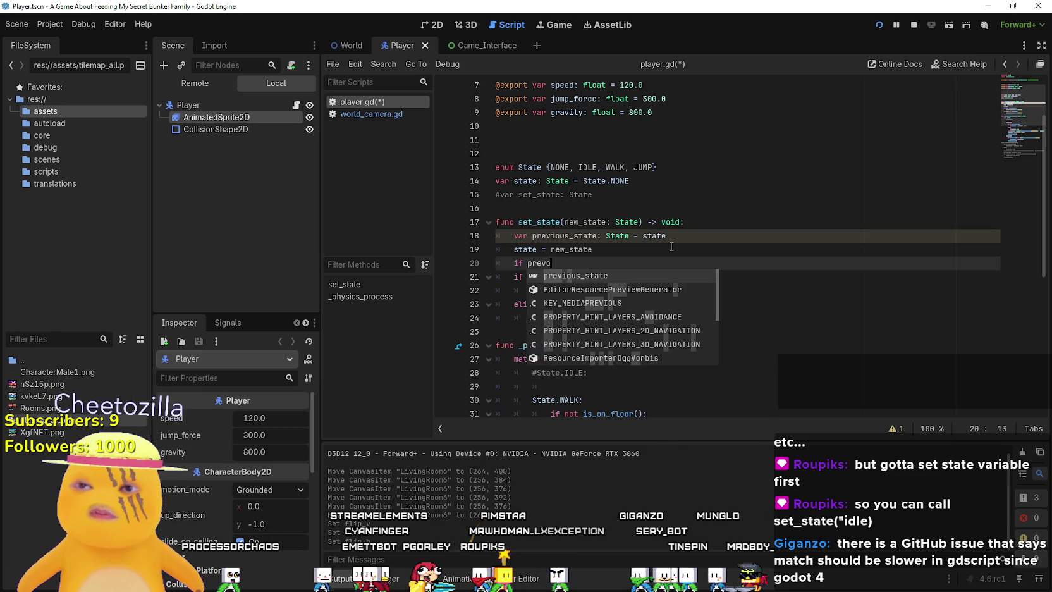
key(Return)
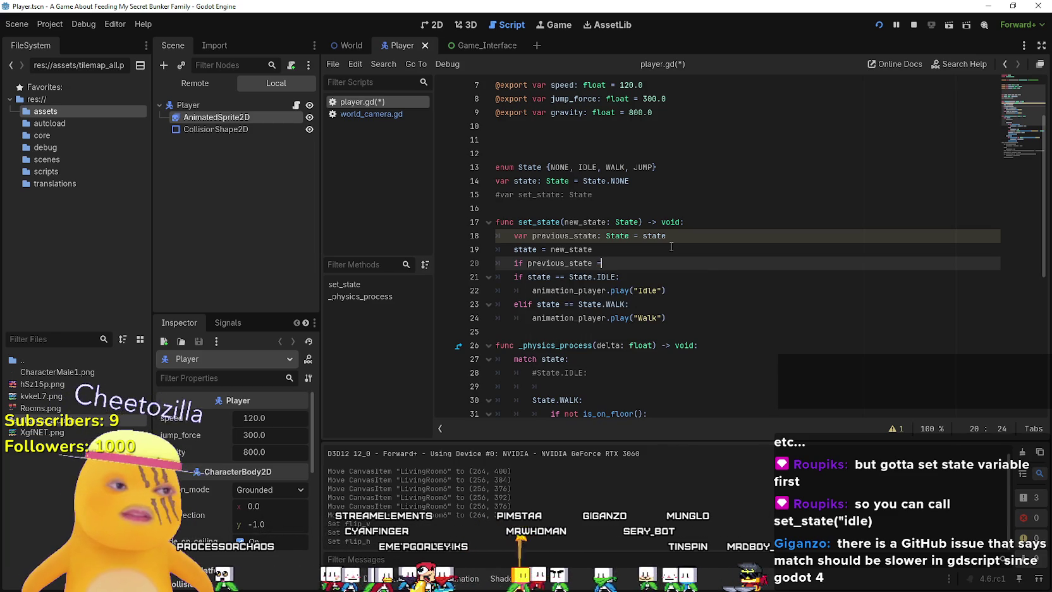
text(= State)
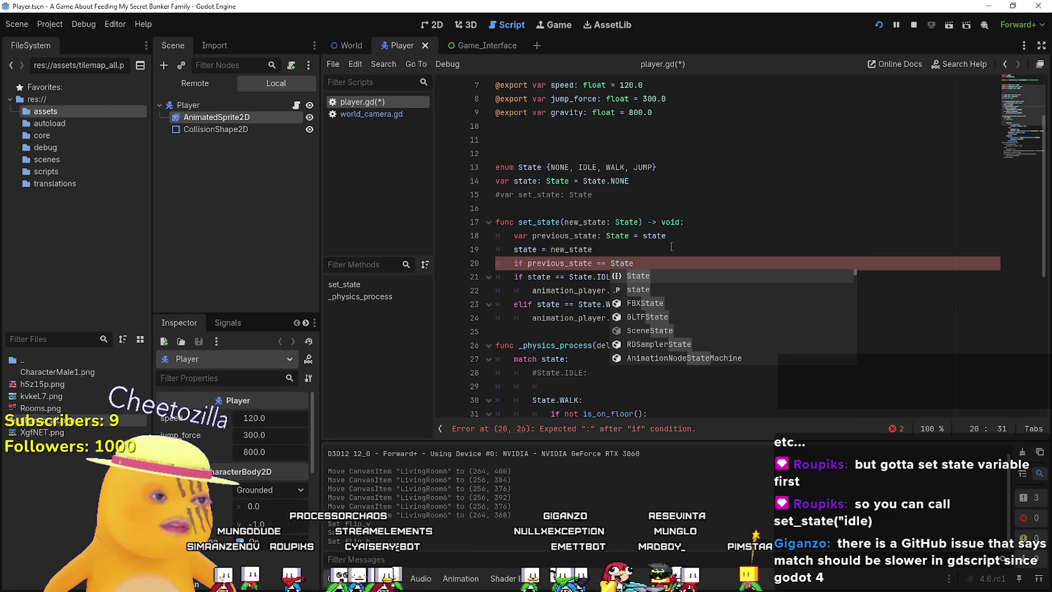
Delete the draft previous_state check line, leaving a blank line after 'state = new_state'.
click(643, 236)
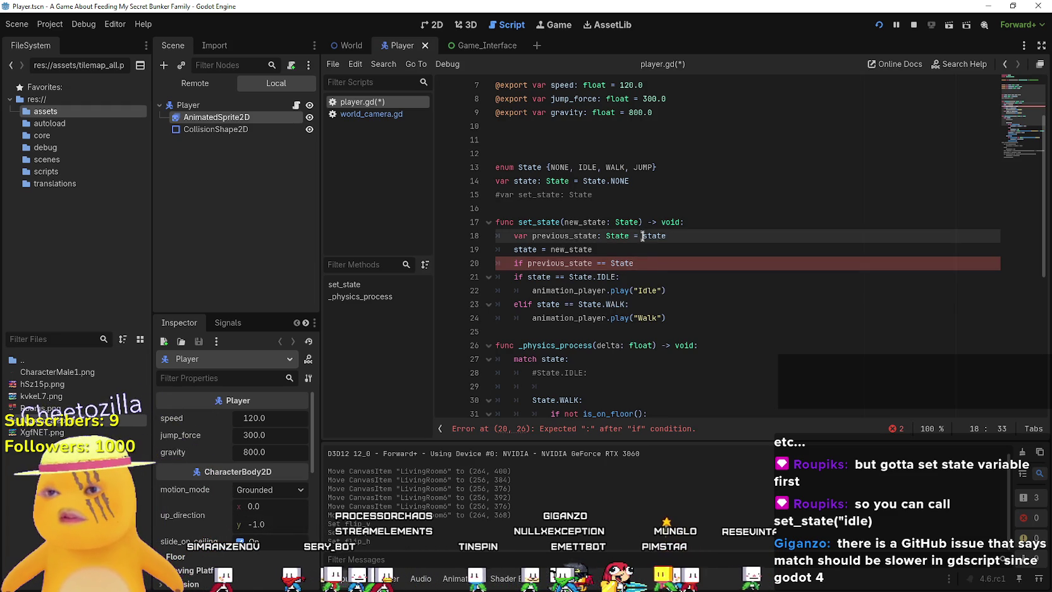
drag(634, 263, 484, 260)
key(BackSpace)
key(BackSpace)
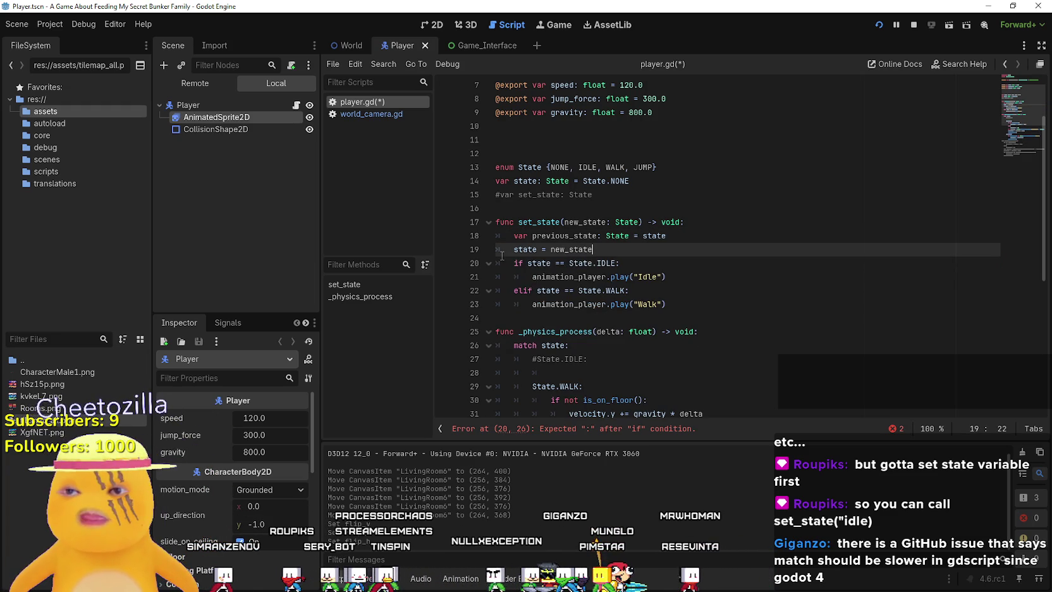
click(783, 310)
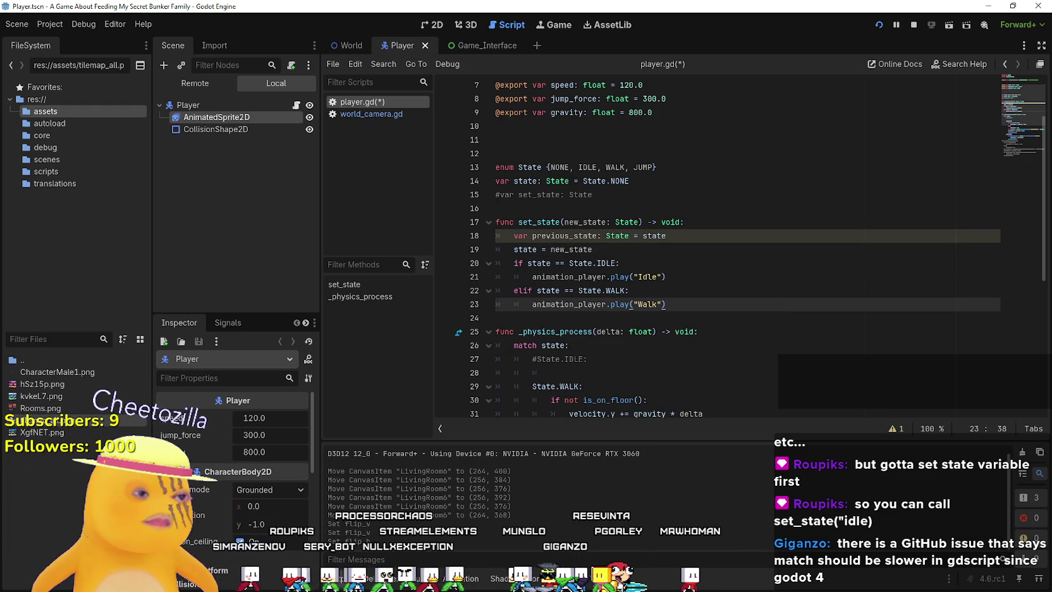
click(617, 249)
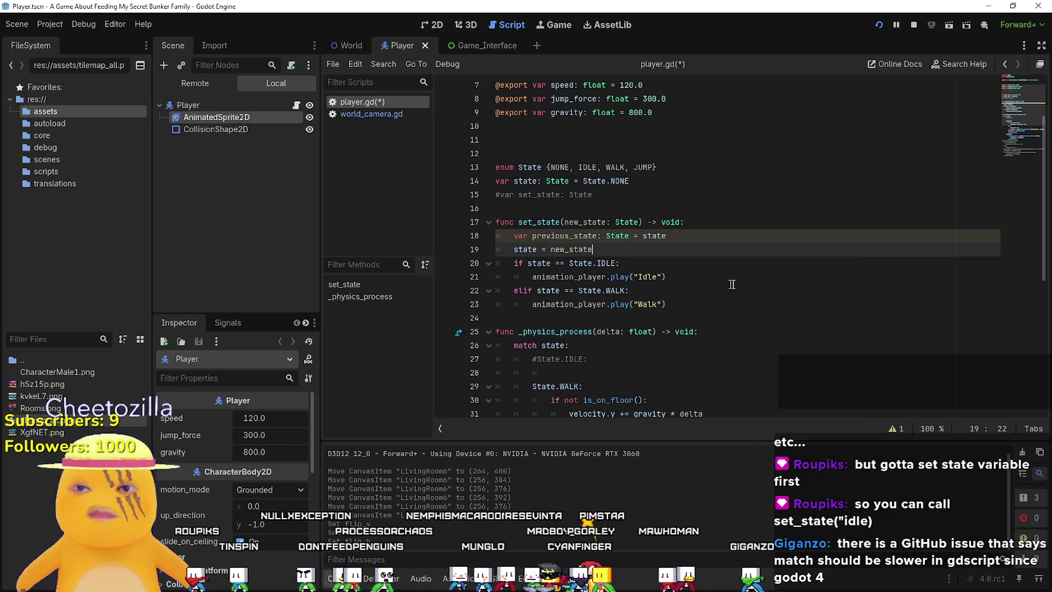
key(Return)
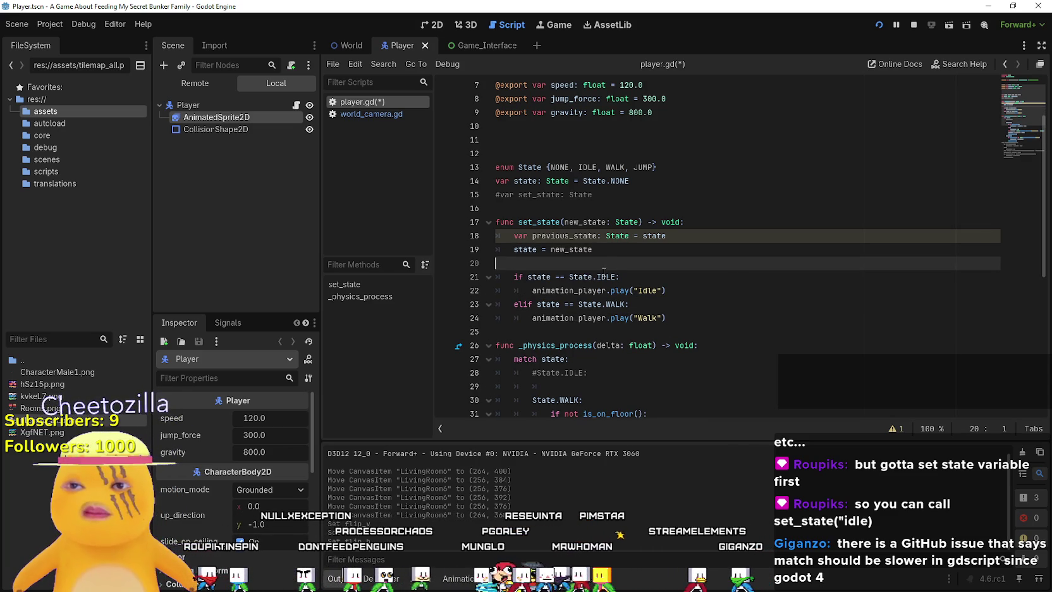
text(mast)
Write 'match state:' in set_state.
key(BackSpace)
key(BackSpace)
text(tch S)
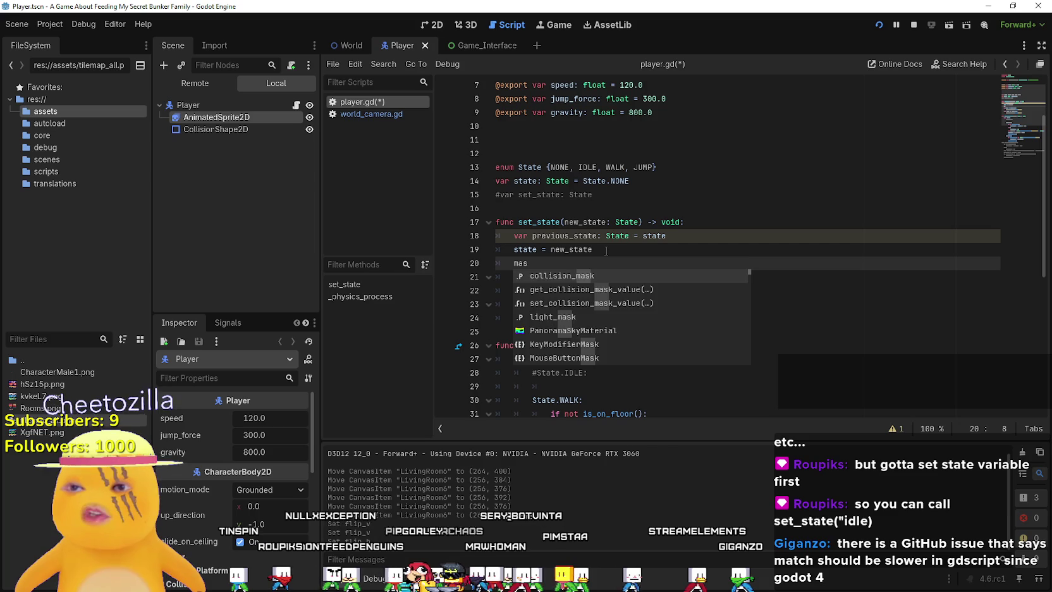
key(BackSpace)
text(state:)
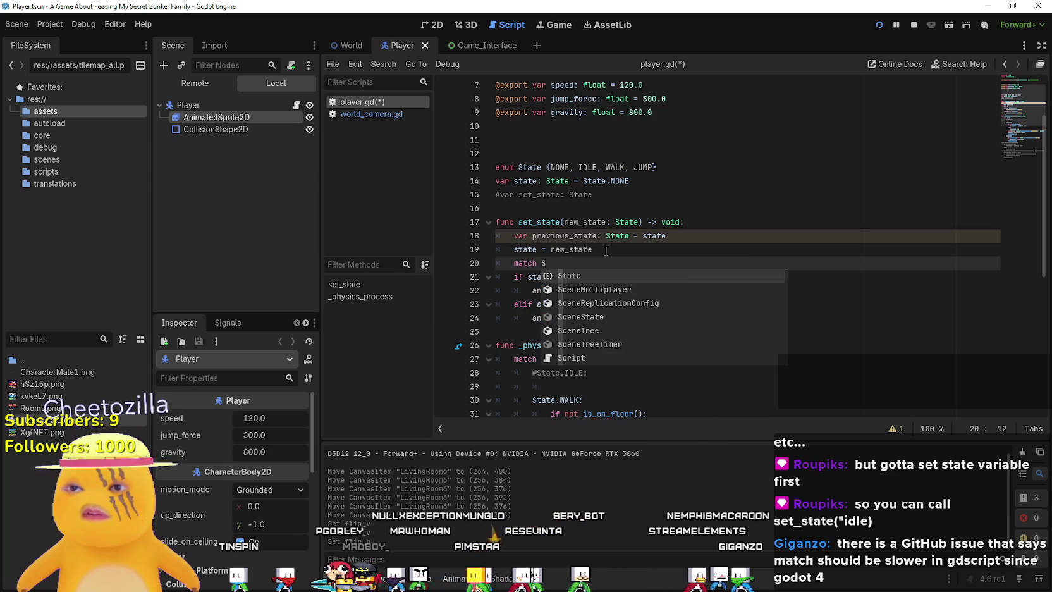
key(Return)
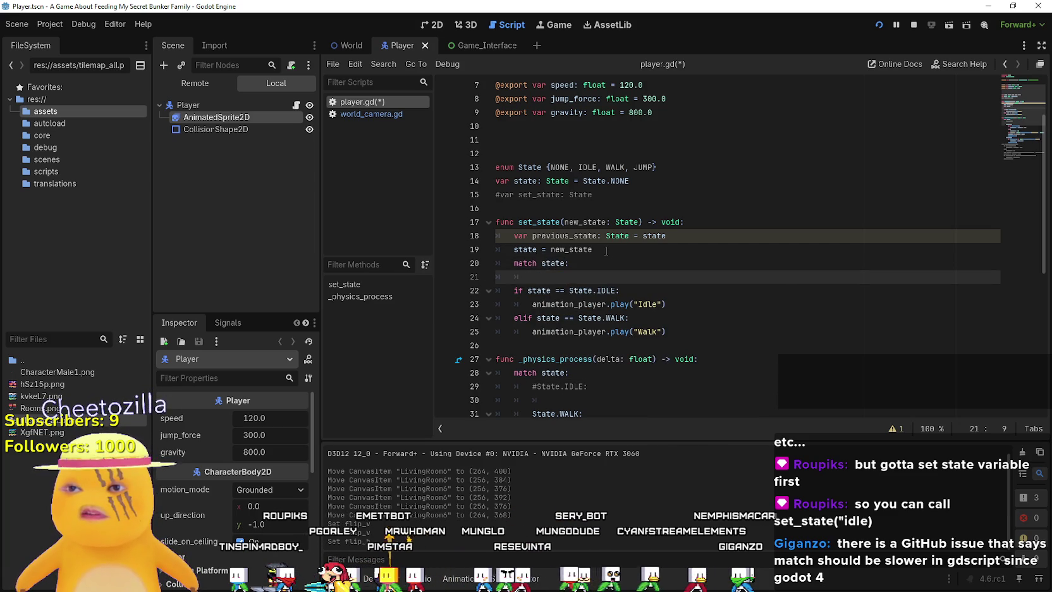
Remove the old if condition and indent the IDLE case under match.
drag(573, 290, 514, 290)
key(BackSpace)
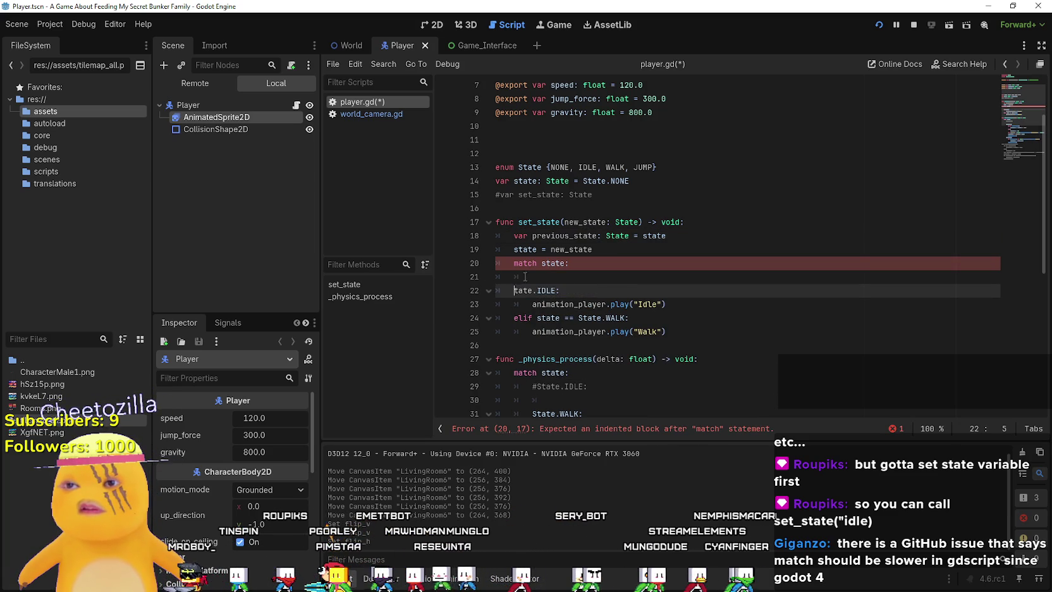
key(Up)
key(BackSpace)
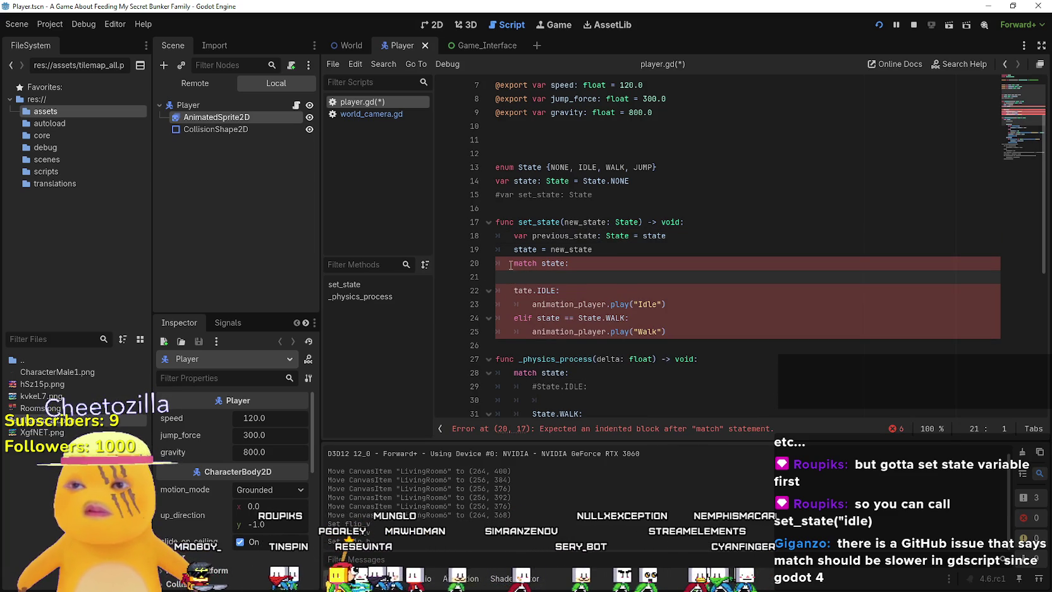
key(BackSpace)
click(512, 276)
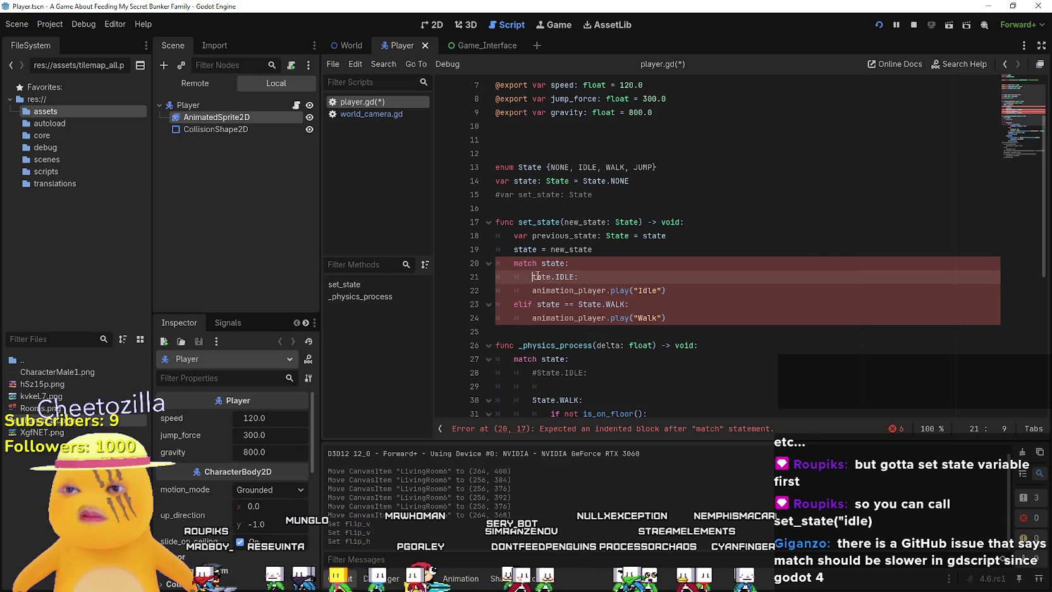
key(Tab)
text(s)
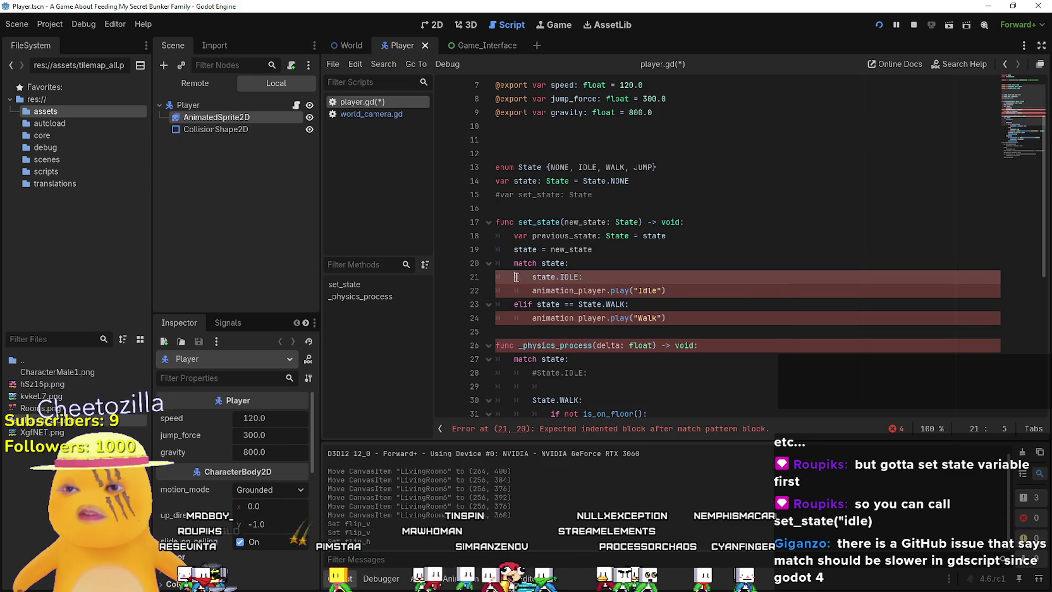
key(Escape)
Turn the elif WALK branch into an indented State.WALK case with its Walk animation call.
click(533, 304)
drag(533, 304, 506, 299)
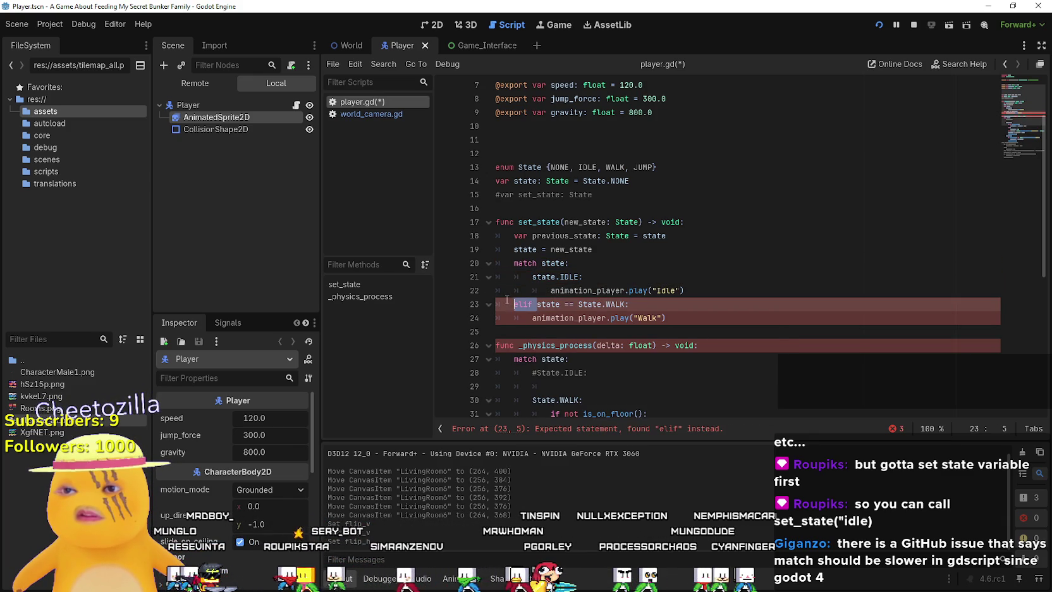
drag(581, 302, 579, 304)
key(BackSpace)
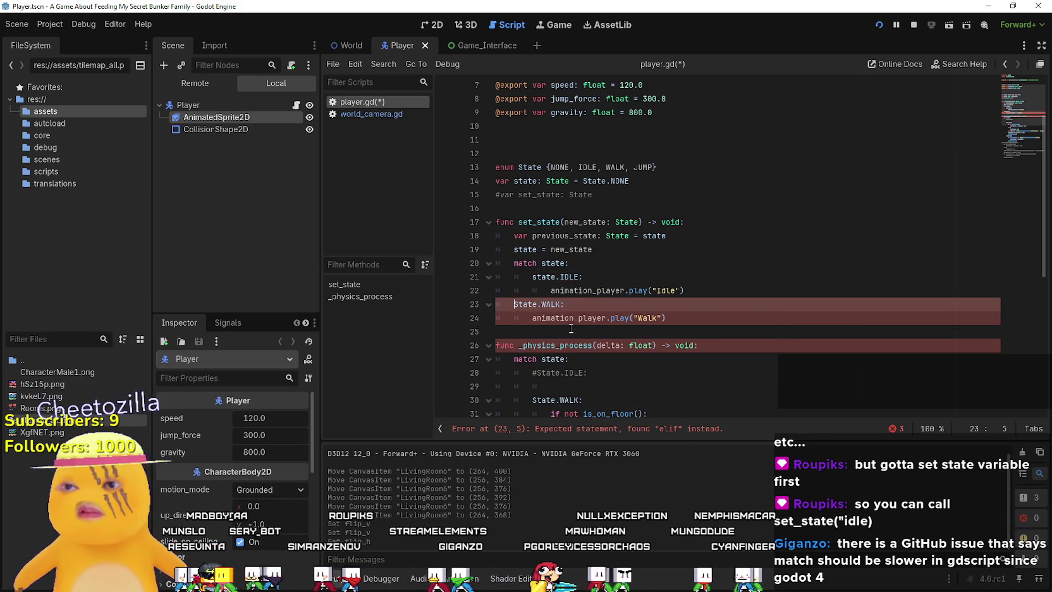
key(Tab)
click(545, 321)
key(Tab)
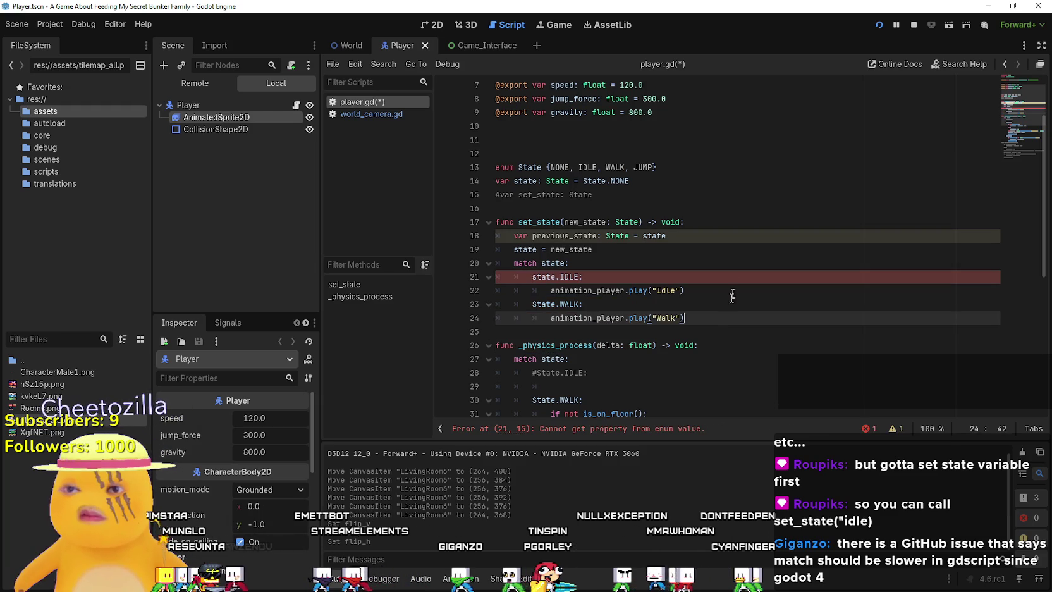
Correct the lowercase 'state.IDLE' case to 'State.IDLE'.
drag(582, 277, 570, 262)
click(533, 276)
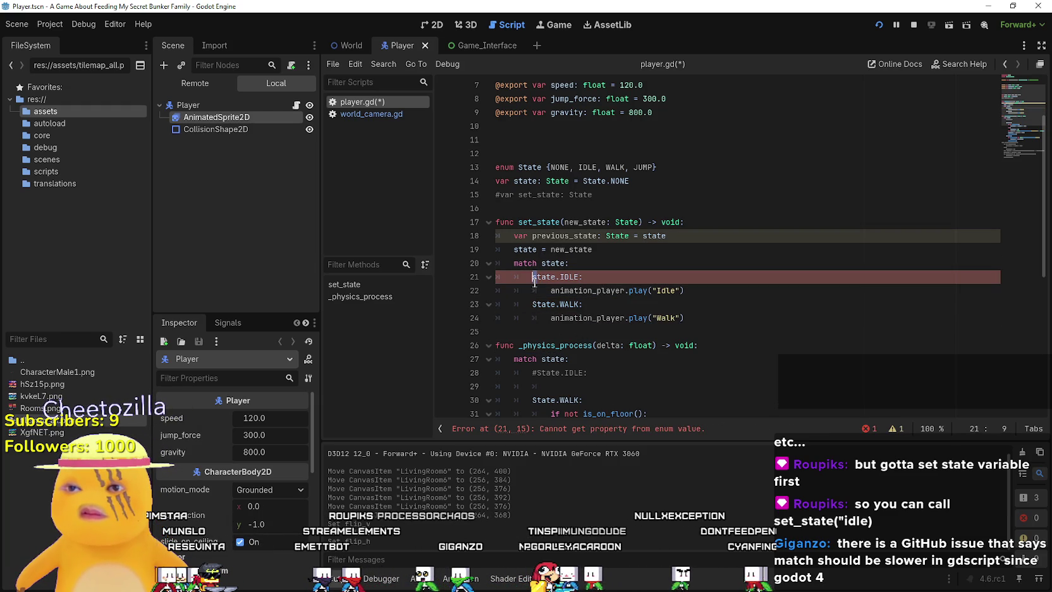
key(Delete)
text(S)
double_click(542, 276)
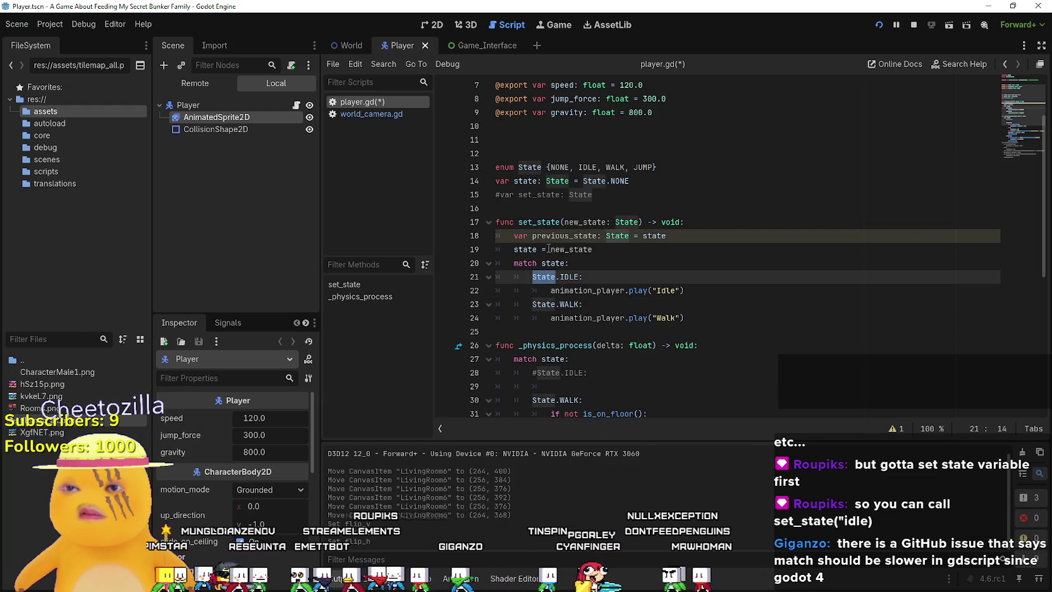
Comment out the previous_state line with Ctrl+K.
click(699, 331)
scroll(699, 331, down, 2)
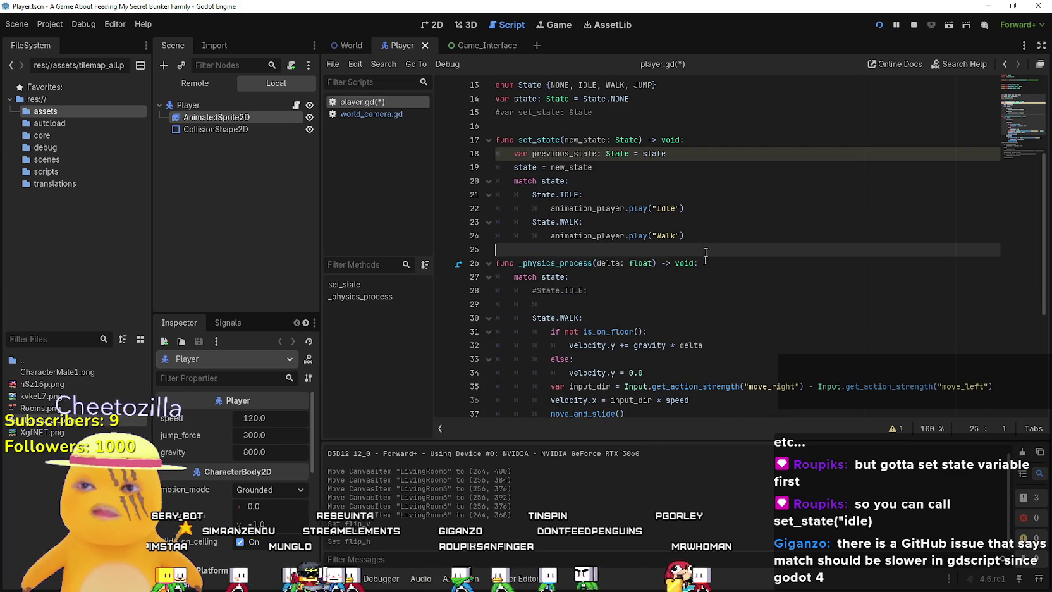
double_click(581, 154)
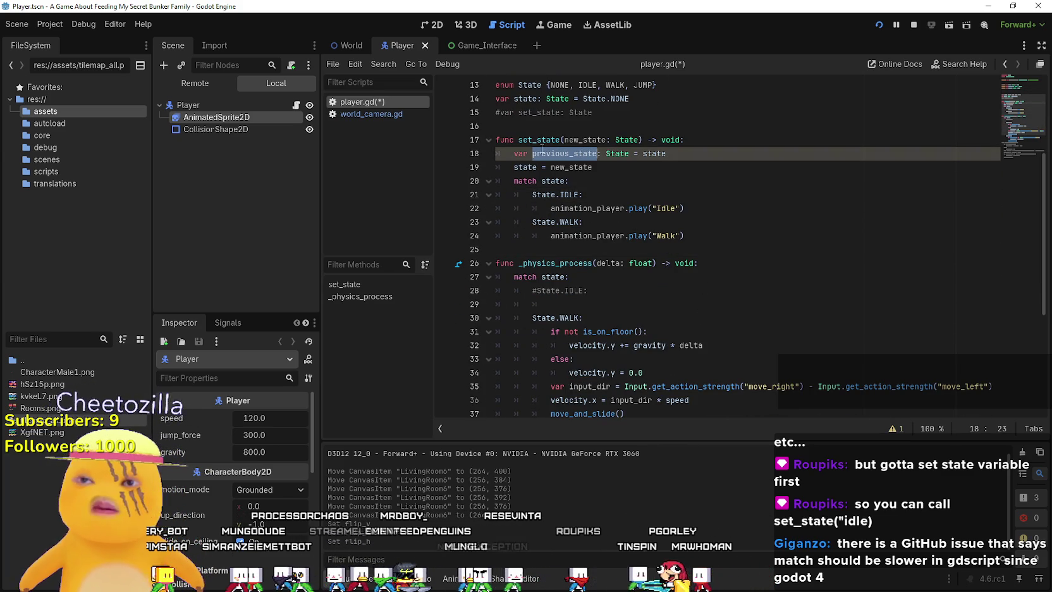
key(ctrl+k)
click(617, 183)
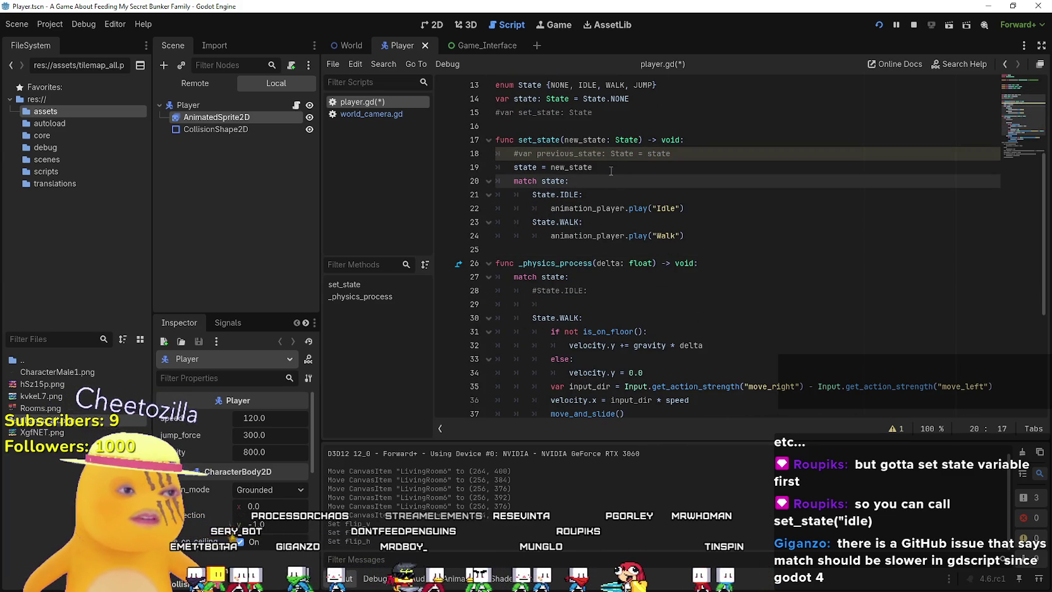
Add an 'if state == a Check State:' line below the commented previous_state line.
click(676, 235)
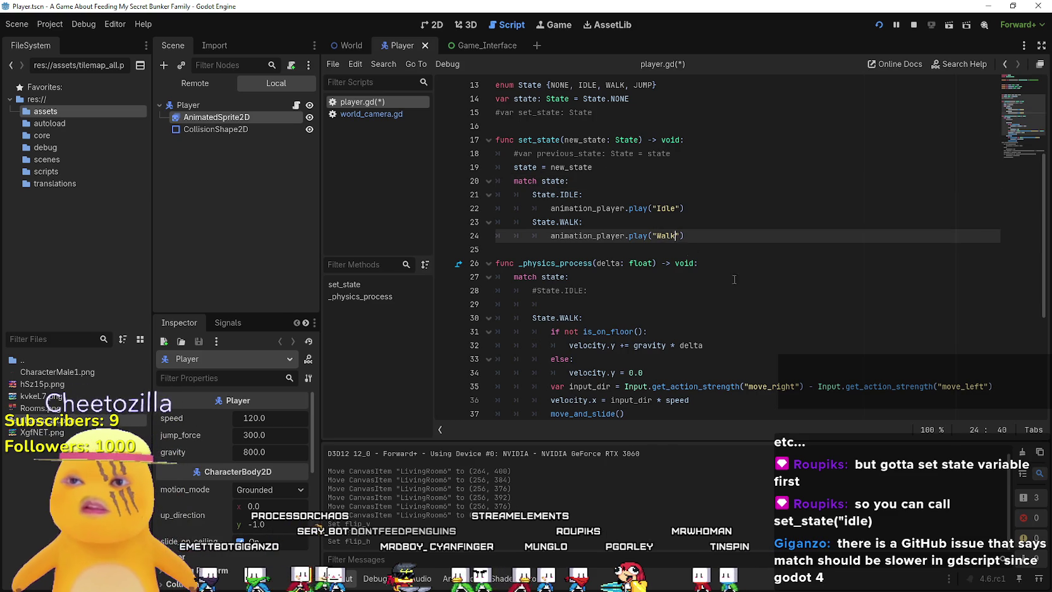
click(733, 263)
click(728, 238)
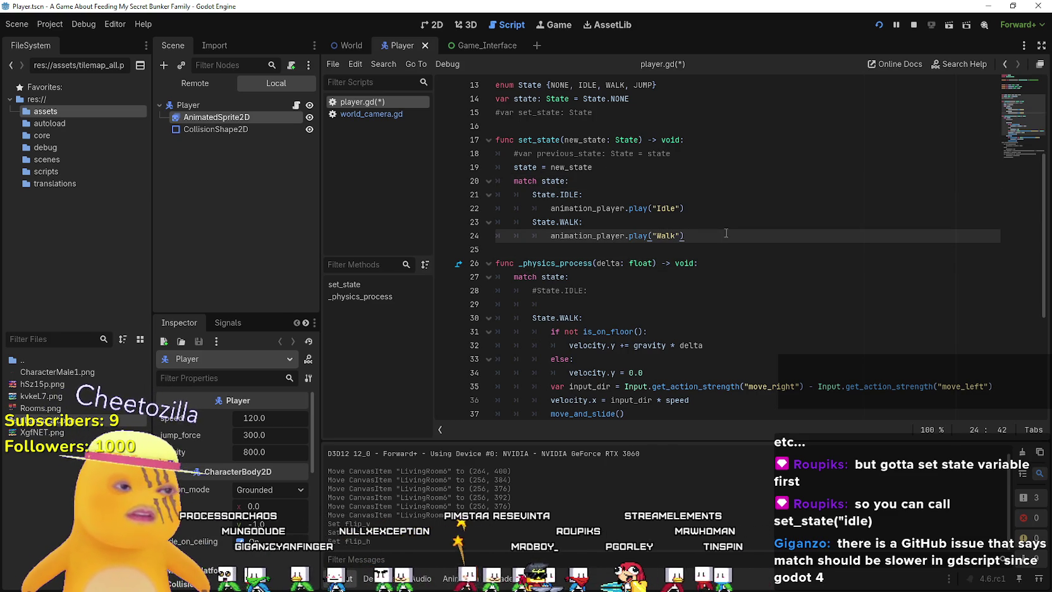
click(708, 154)
key(Return)
text(io)
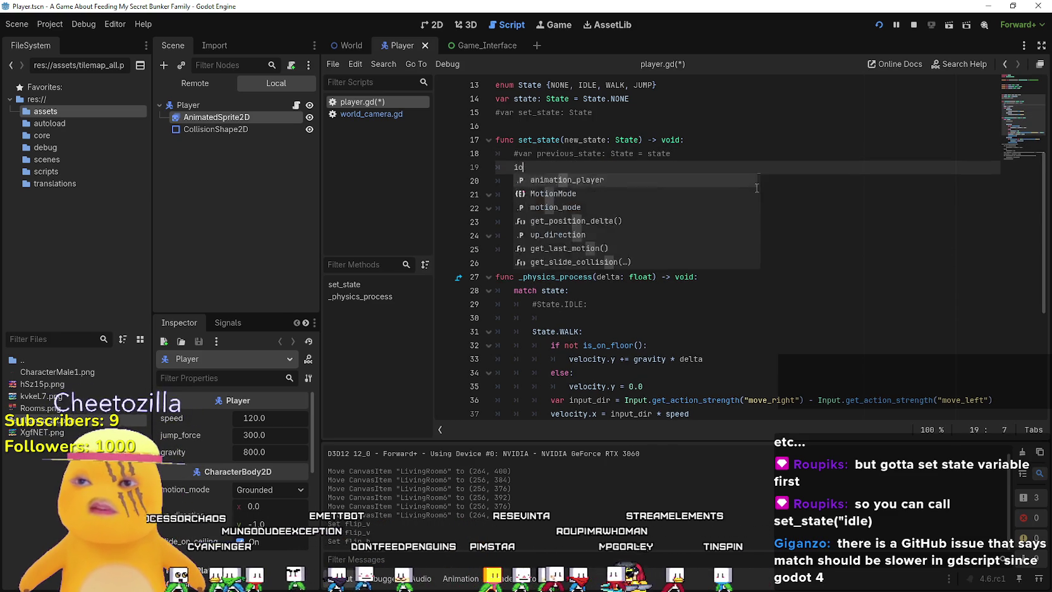
key(BackSpace)
text(f state ==)
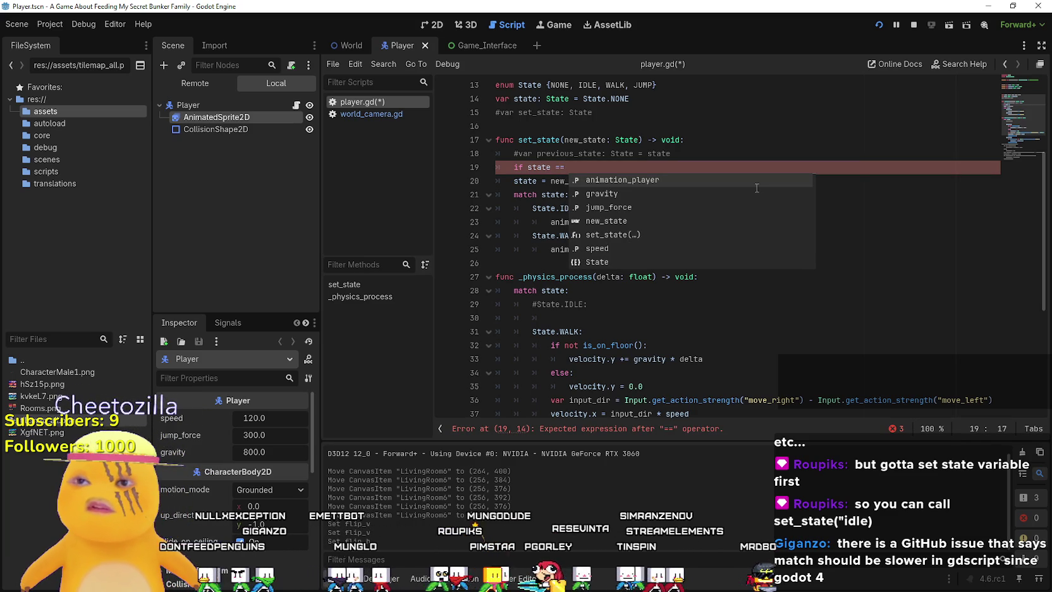
text(a C)
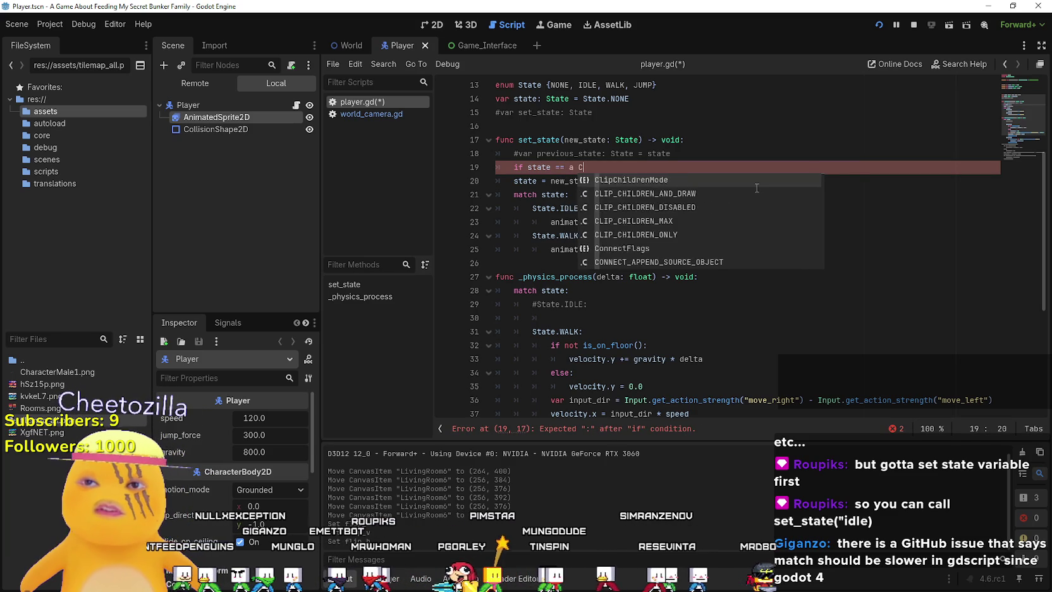
text(heck State:)
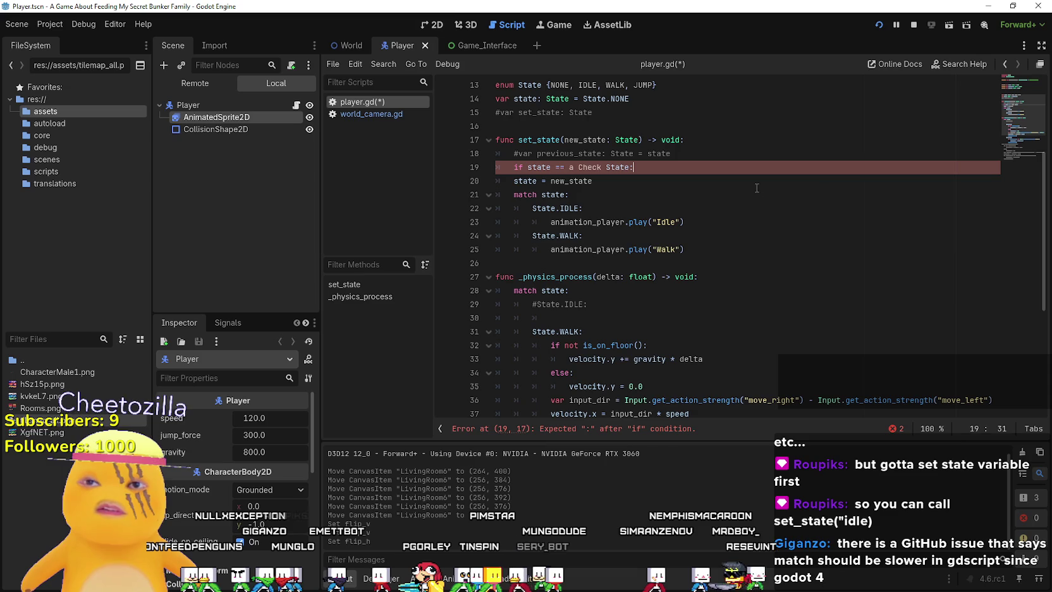
Add a 'do stuff' body line and comment out both placeholder lines with Ctrl+K.
key(Return)
text(do stuf)
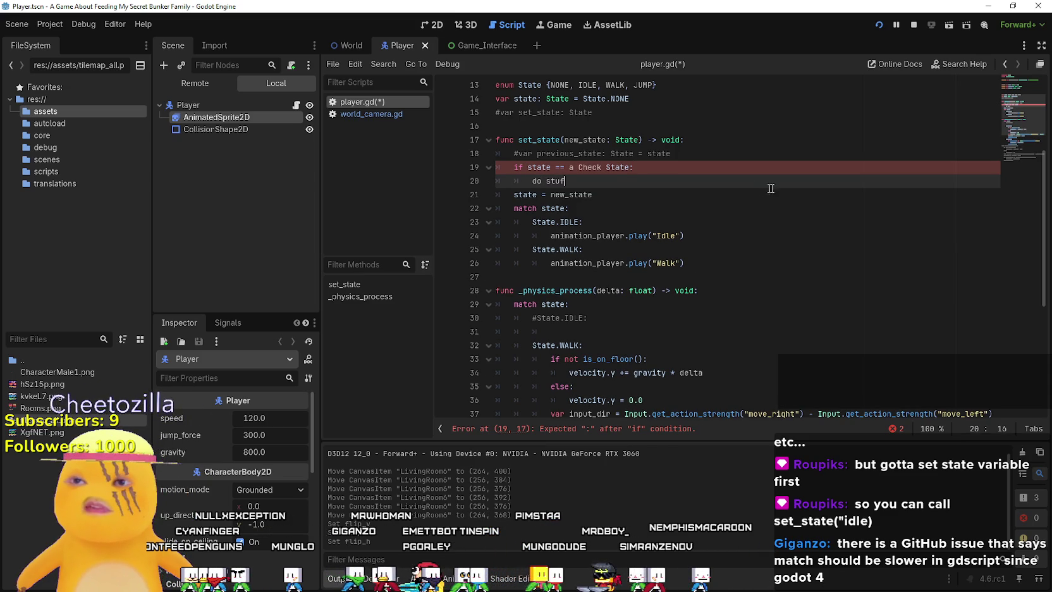
key(Up)
key(ctrl+k)
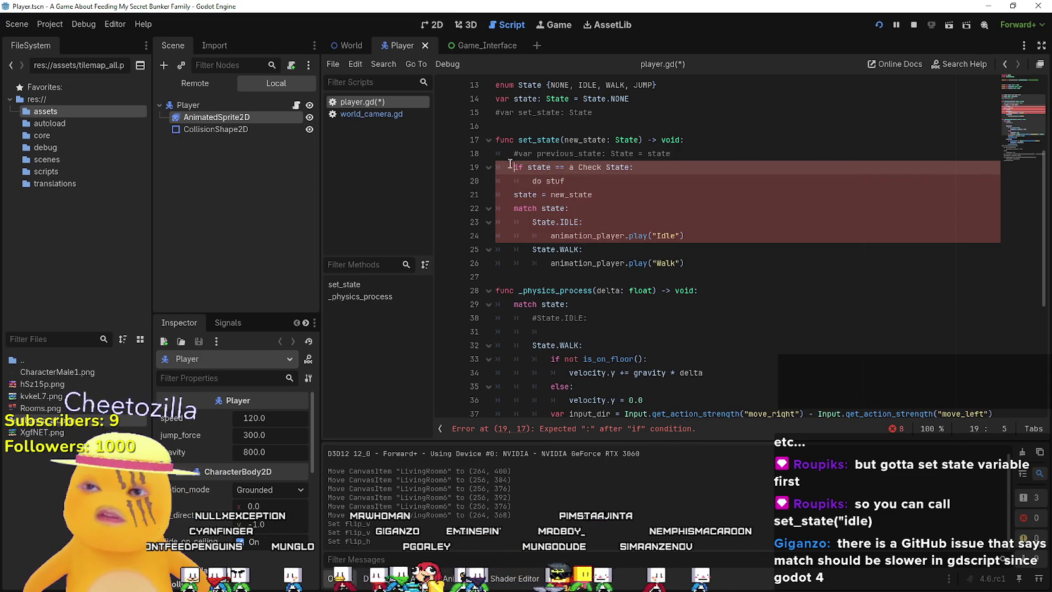
key(Down)
key(ctrl+k)
Change the commented check to compare previous_state and fix the note to 'do stuff'.
click(625, 196)
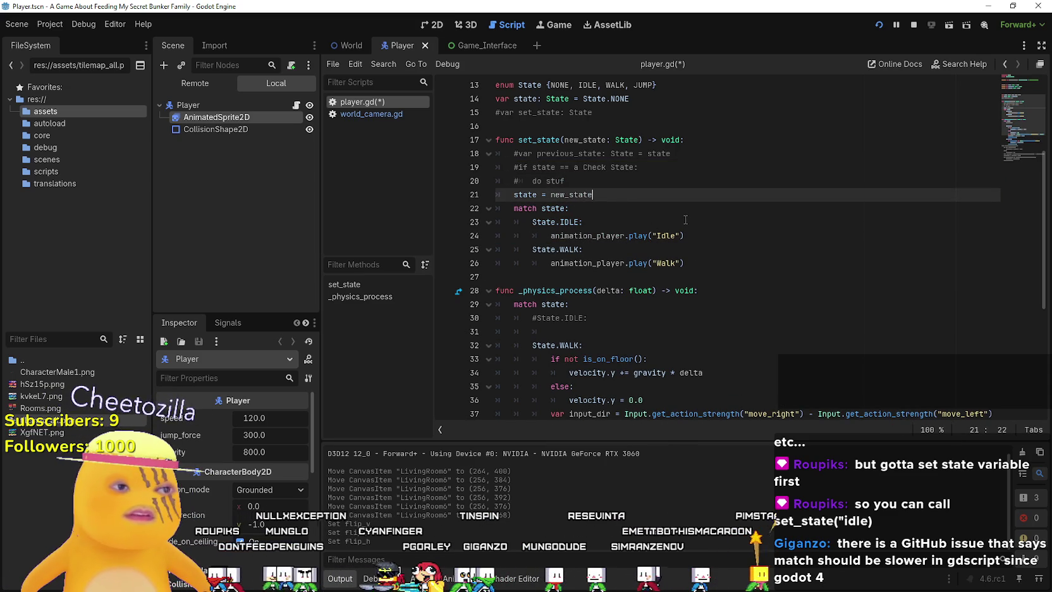
click(533, 167)
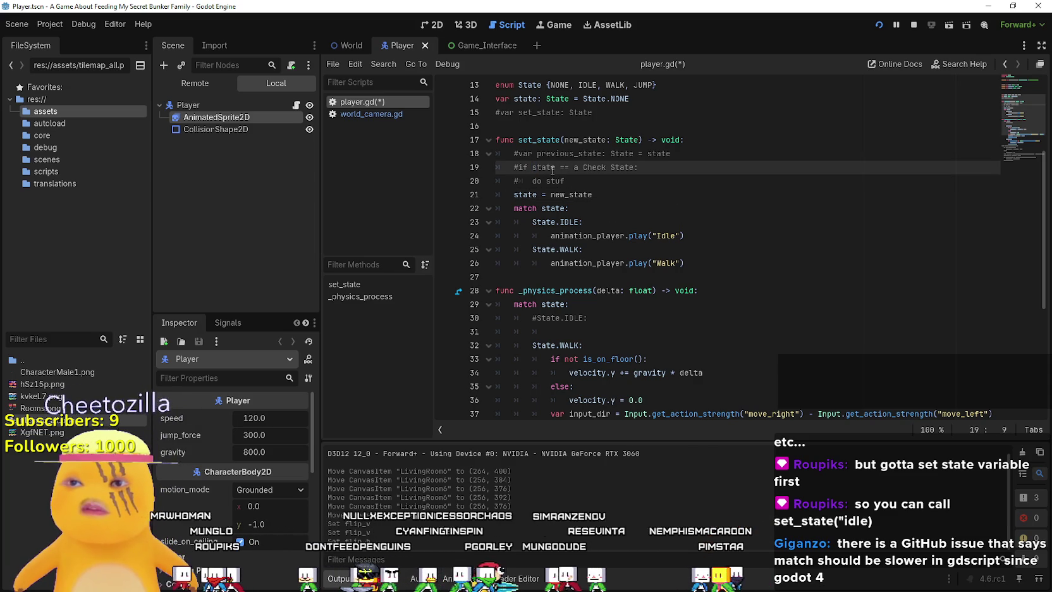
text(previ)
text(ous_)
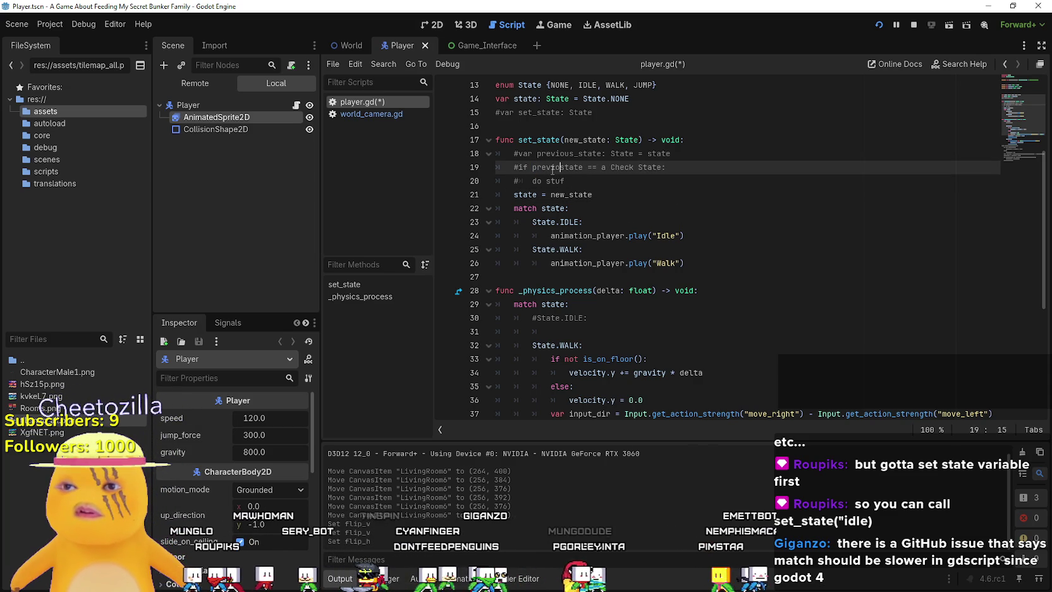
click(625, 198)
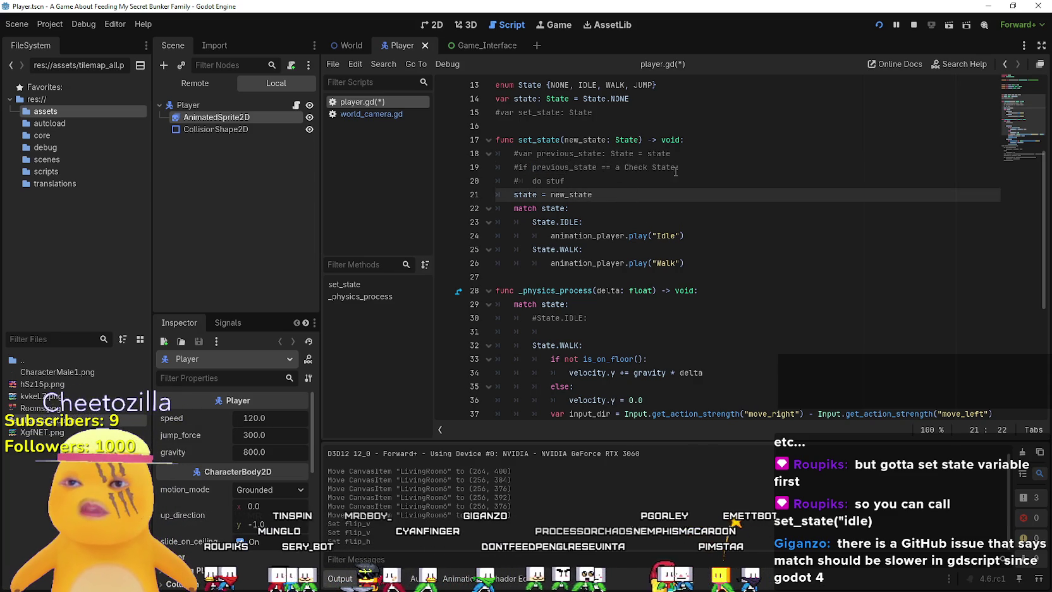
mouse_move(675, 167)
mouse_down()
mouse_move(496, 167)
mouse_move(566, 186)
mouse_up()
click(633, 204)
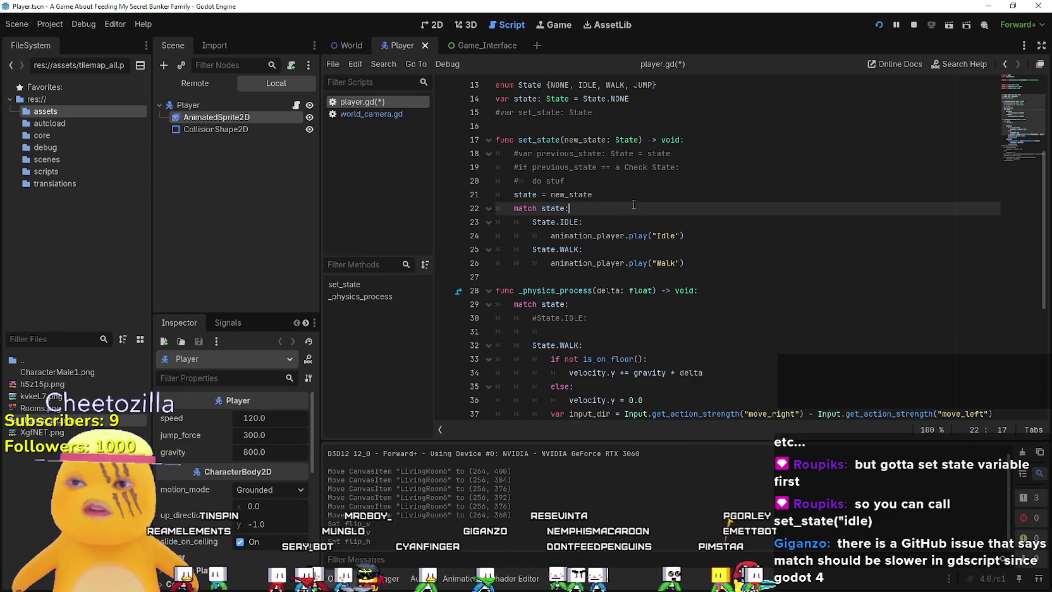
click(578, 181)
click(580, 197)
click(572, 181)
text(f)
click(595, 196)
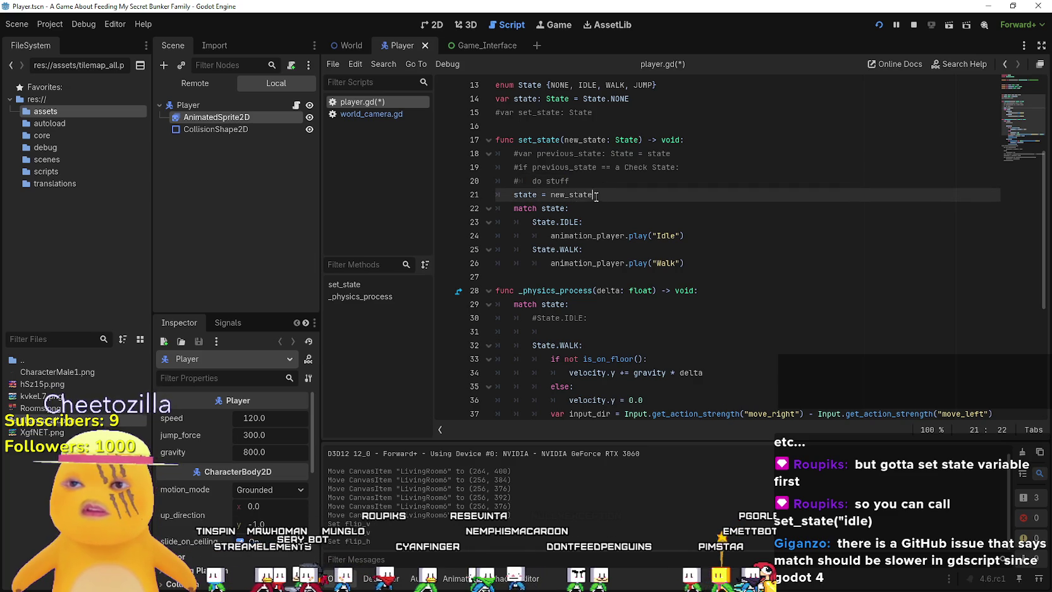
drag(592, 182, 477, 153)
Highlight the uses of set_state and State.WALK in player.gd.
click(622, 213)
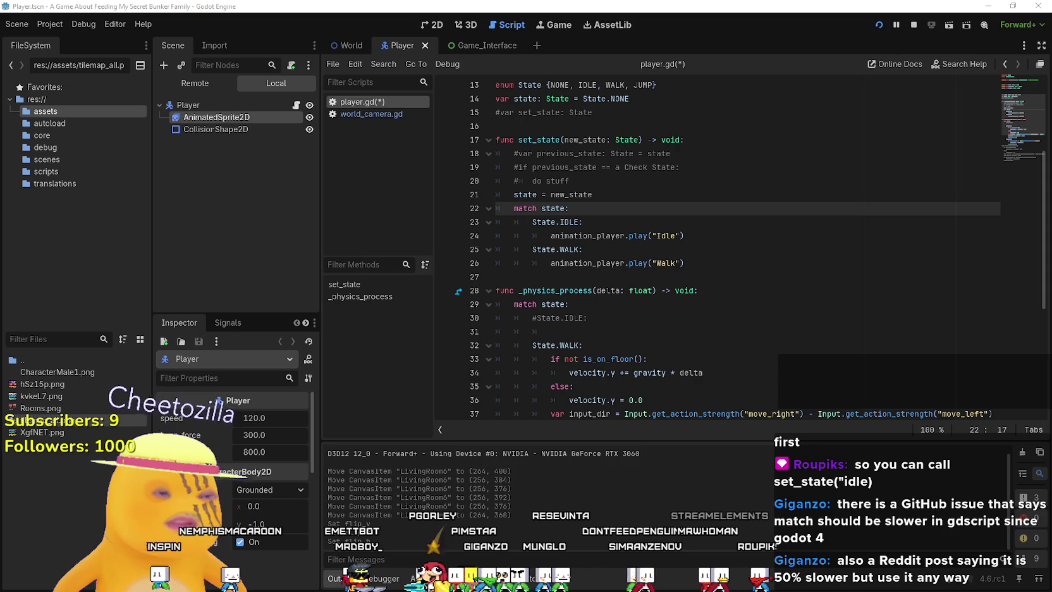
double_click(521, 137)
scroll(808, 311, down, 2)
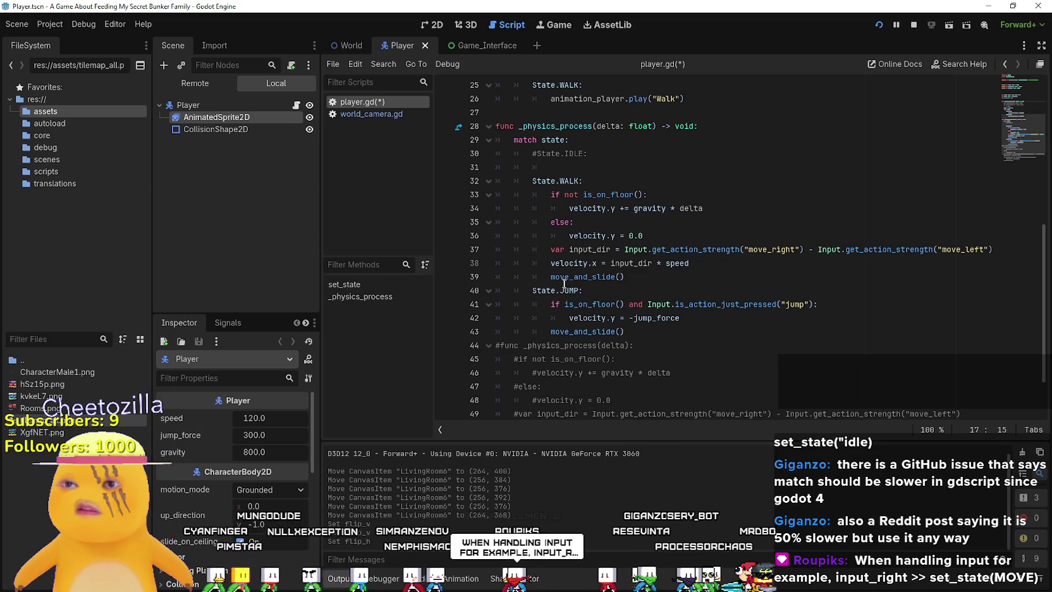
double_click(545, 181)
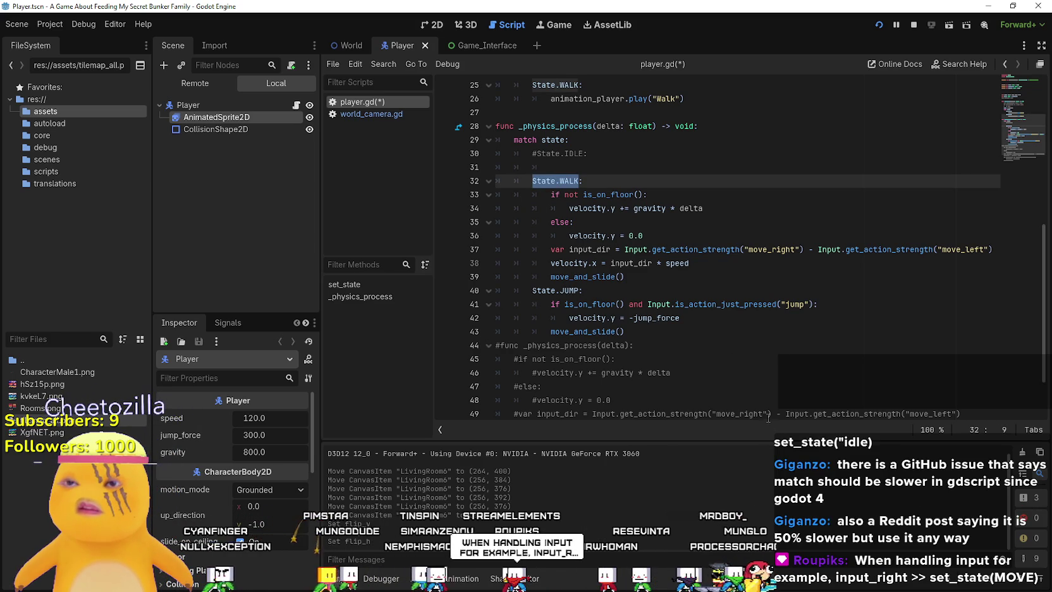
scroll(752, 379, up, 3)
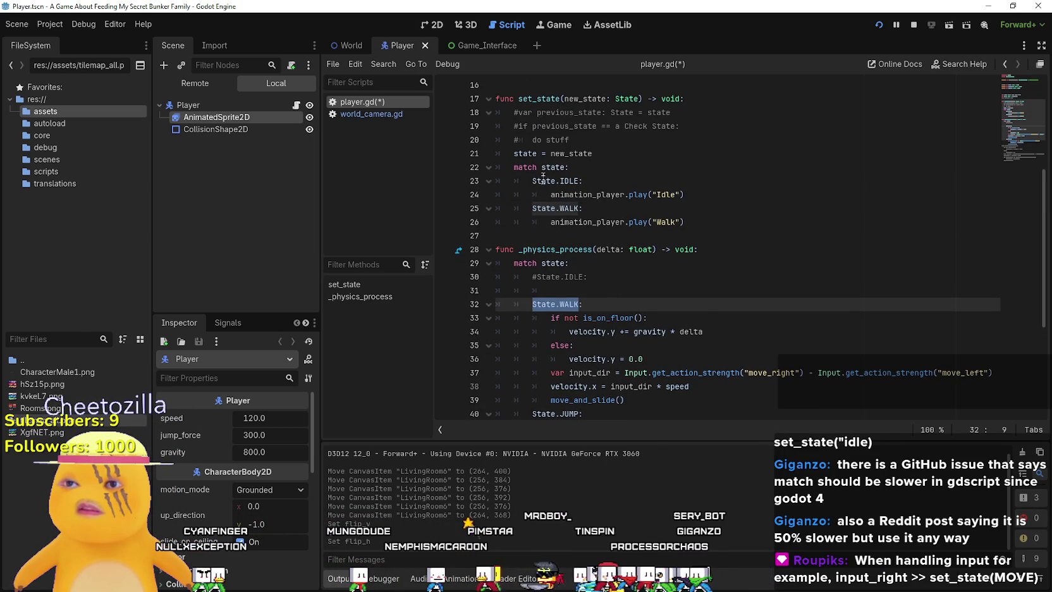
double_click(548, 99)
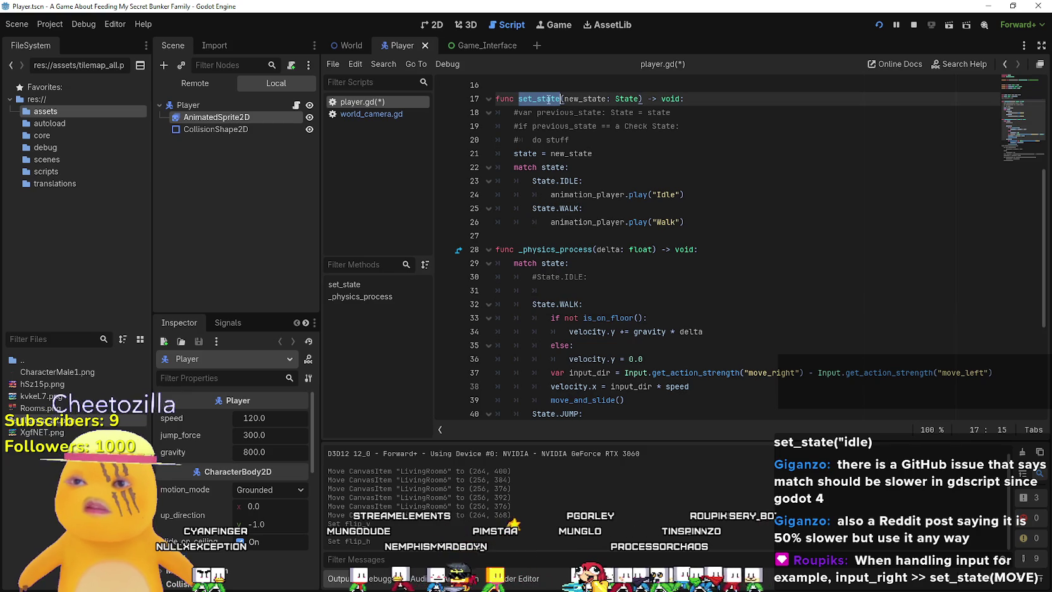
scroll(607, 294, down, 2)
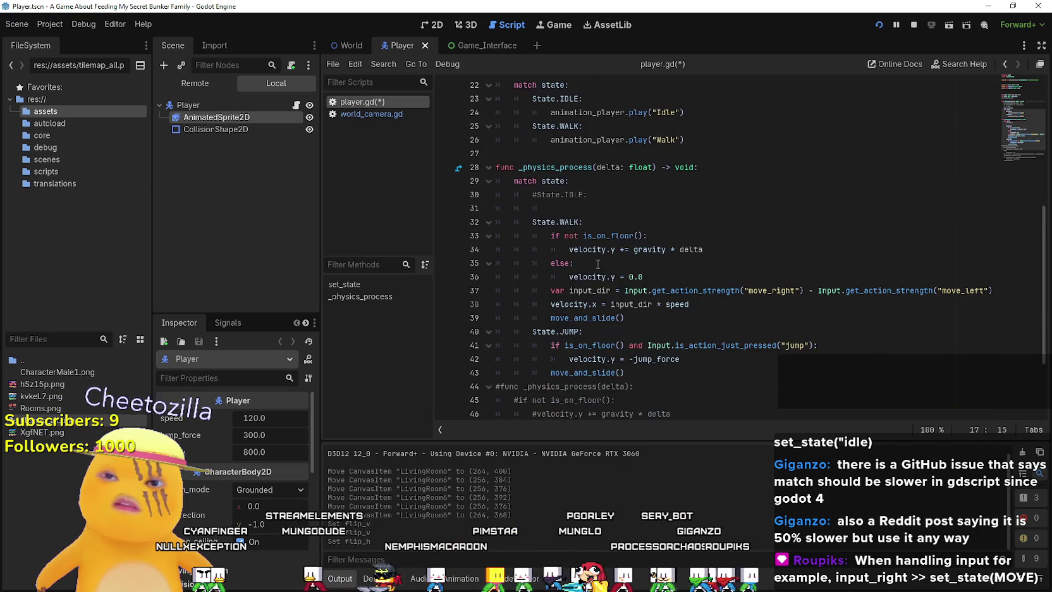
Insert two blank lines directly under the func _physics_process header.
click(650, 371)
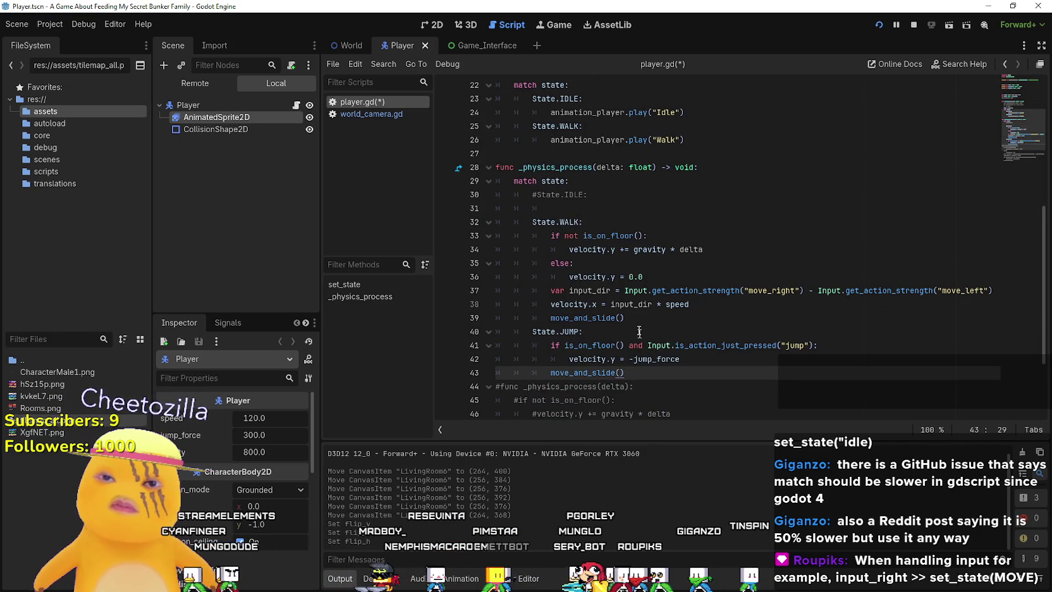
click(620, 175)
click(761, 170)
key(Return)
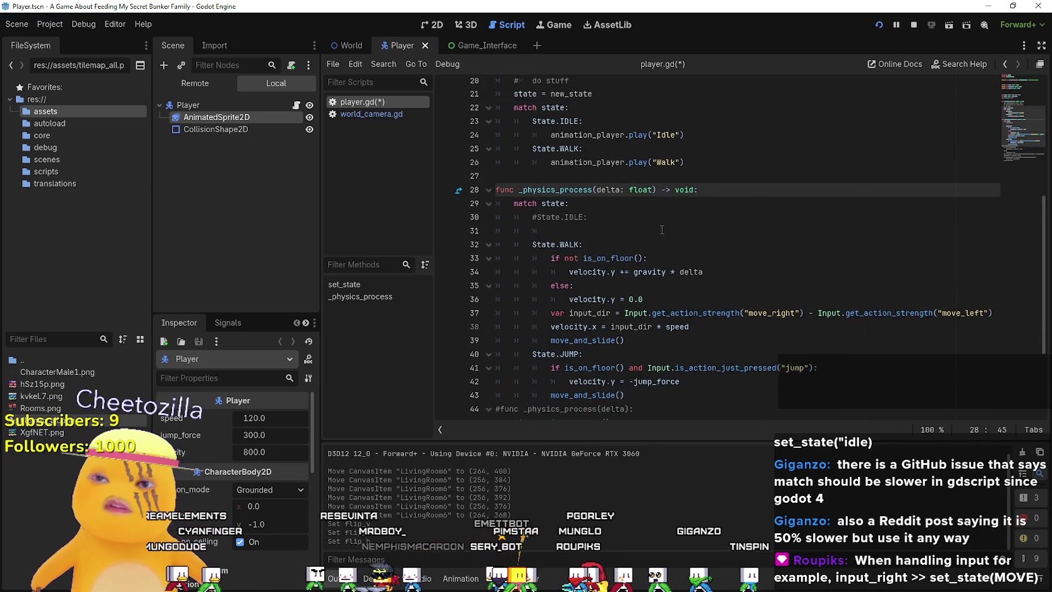
scroll(659, 260, up, 1)
key(Return)
text(set_state())
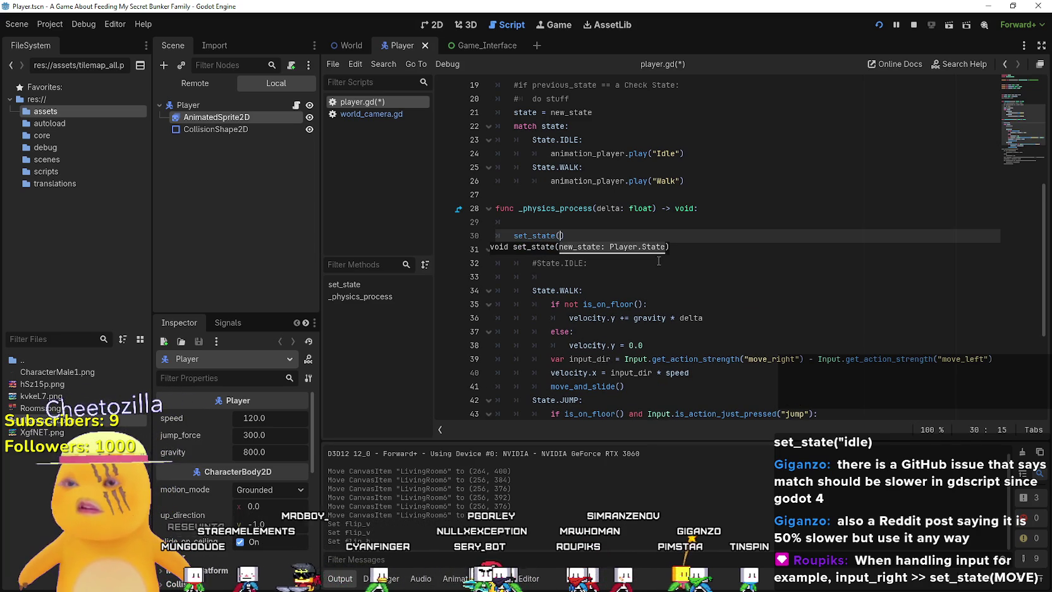
Check the set_state definition against the new set_state() call, then switch to the GDQuest tutorial.
scroll(659, 261, up, 3)
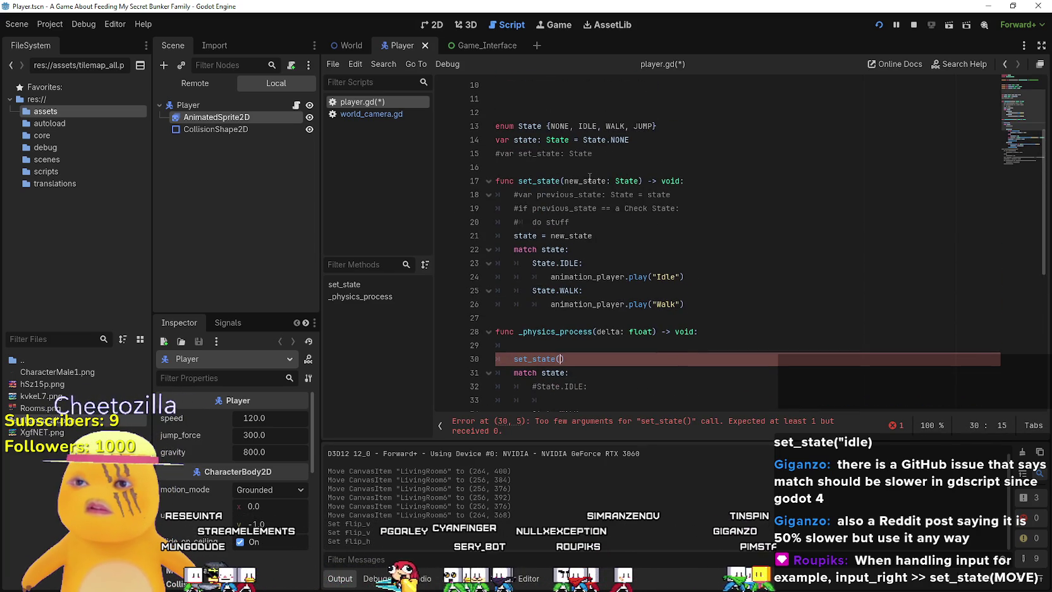
click(589, 180)
click(592, 358)
scroll(592, 297, down, 3)
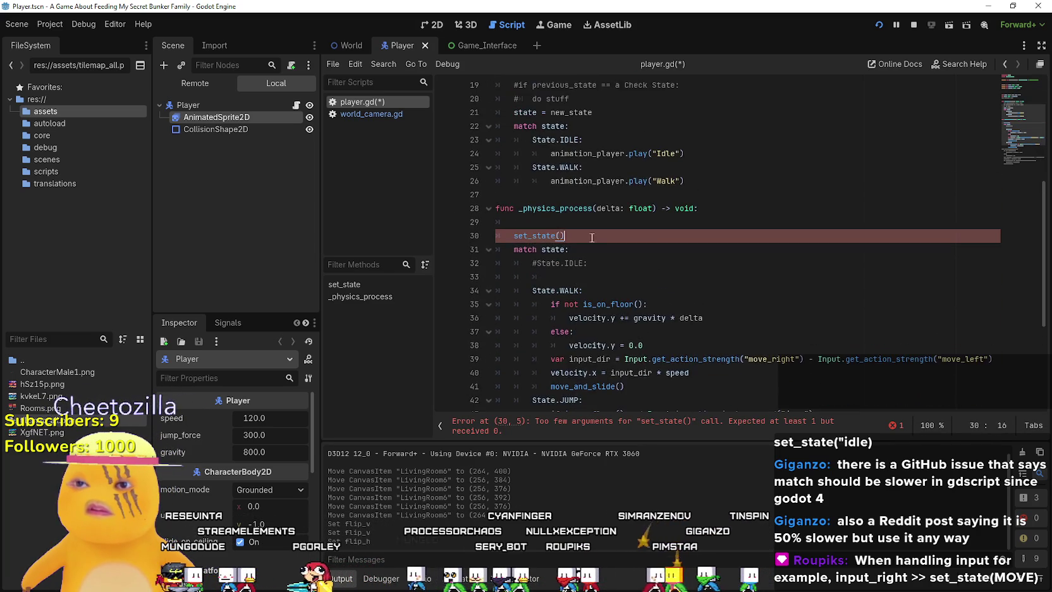
scroll(594, 240, down, 1)
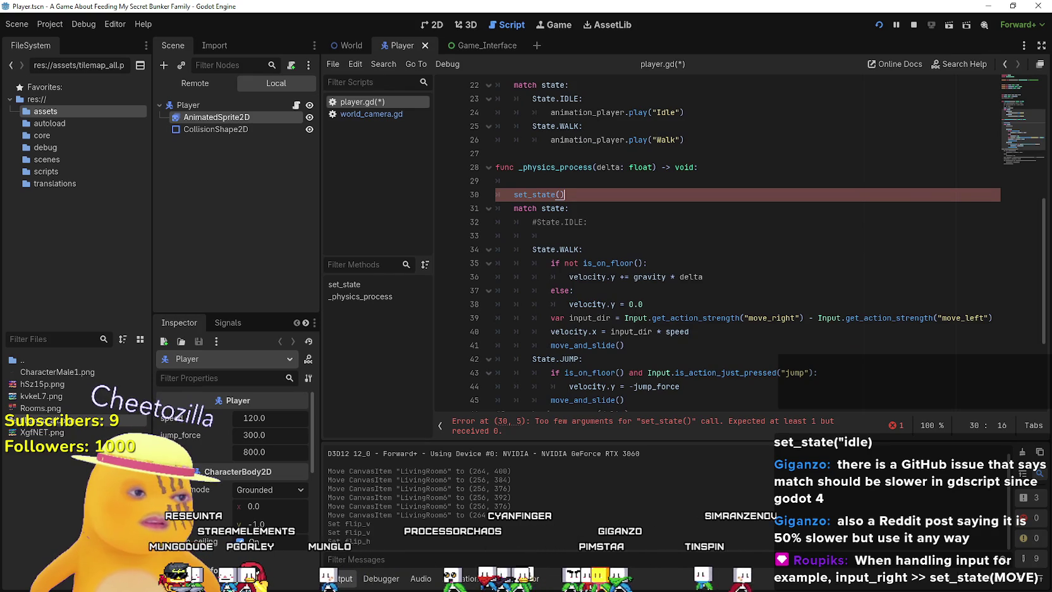
key(alt+Tab)
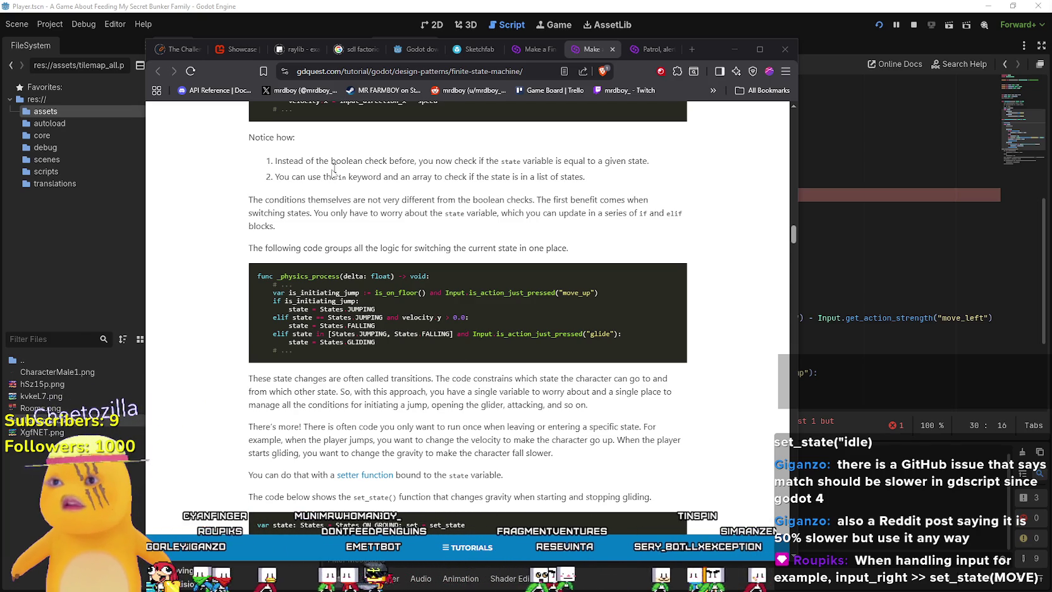
Browse the Shanks model results, then search Sketchfab for 'One Piece' instead.
click(474, 50)
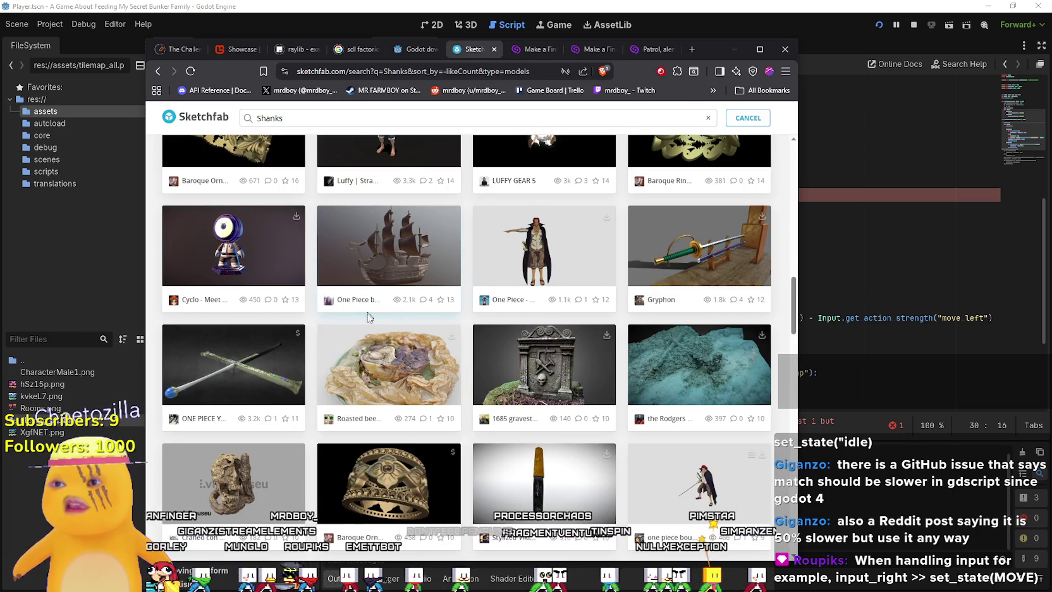
scroll(560, 373, down, 1)
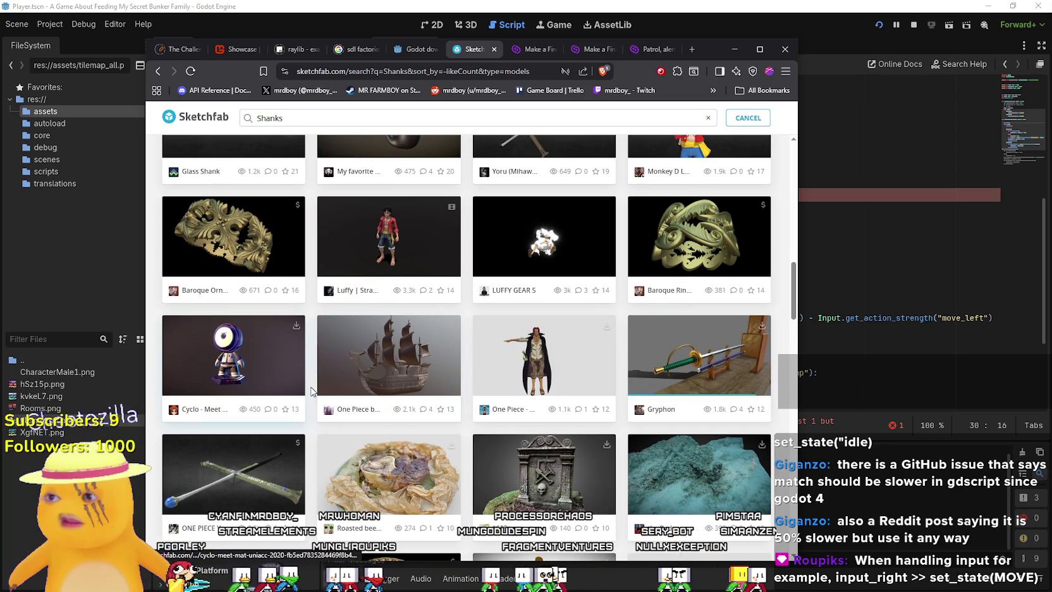
scroll(379, 404, up, 2)
scroll(379, 417, down, 2)
scroll(370, 436, down, 3)
scroll(369, 437, down, 7)
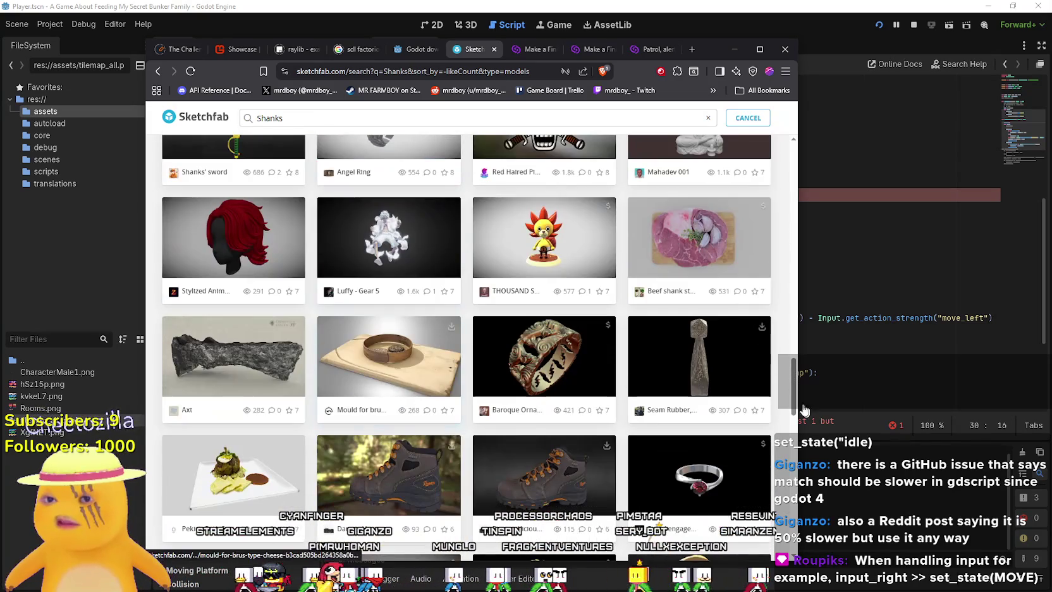
drag(794, 389, 775, 105)
drag(288, 118, 151, 117)
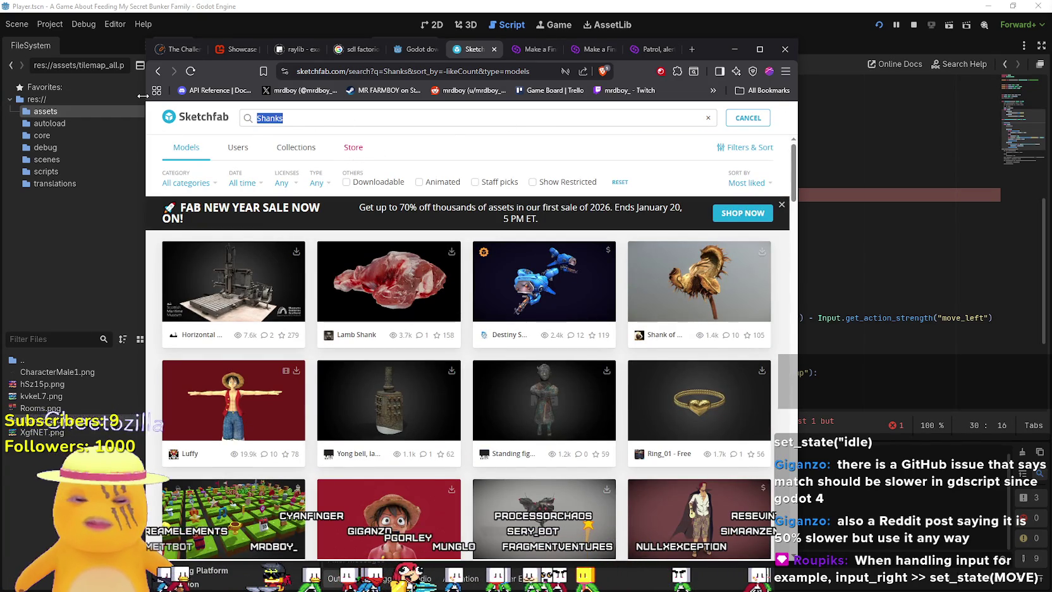
text(One Piece)
key(Return)
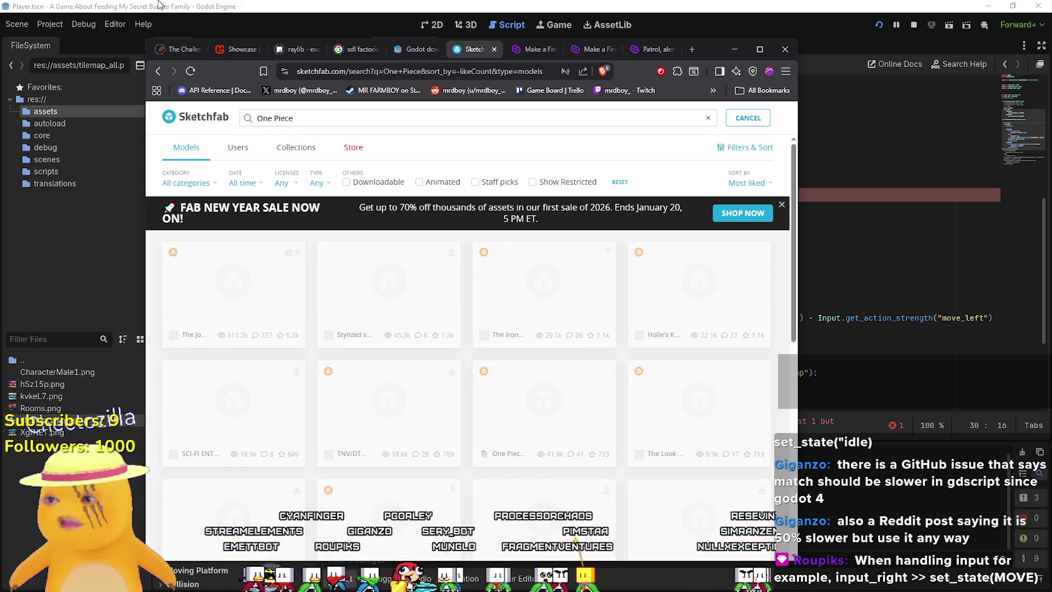
Scroll through the most-liked One Piece models and drag back to the top of the list.
scroll(338, 379, down, 5)
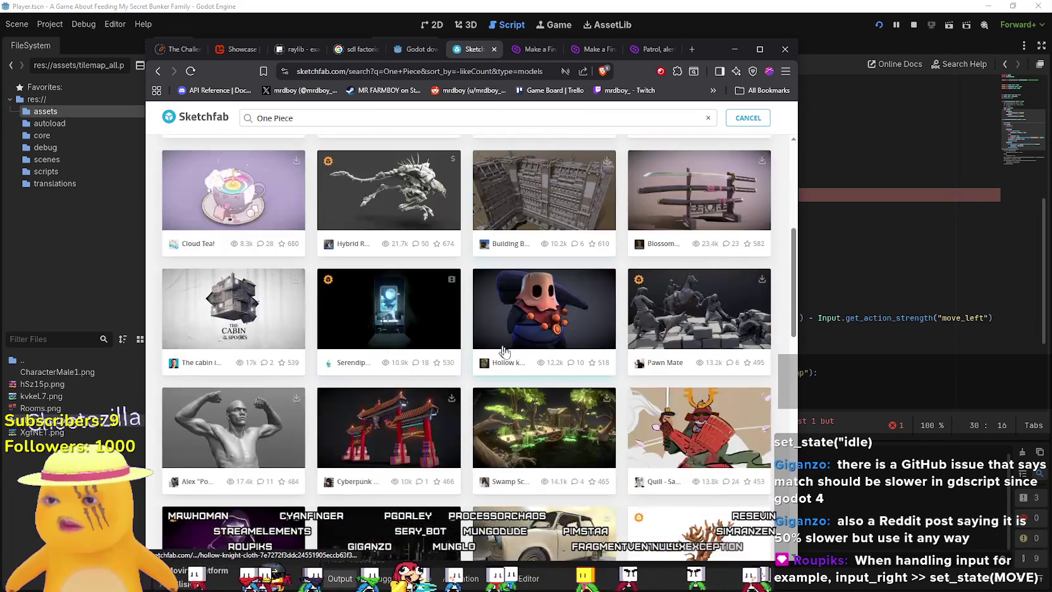
scroll(550, 351, up, 3)
scroll(491, 286, down, 10)
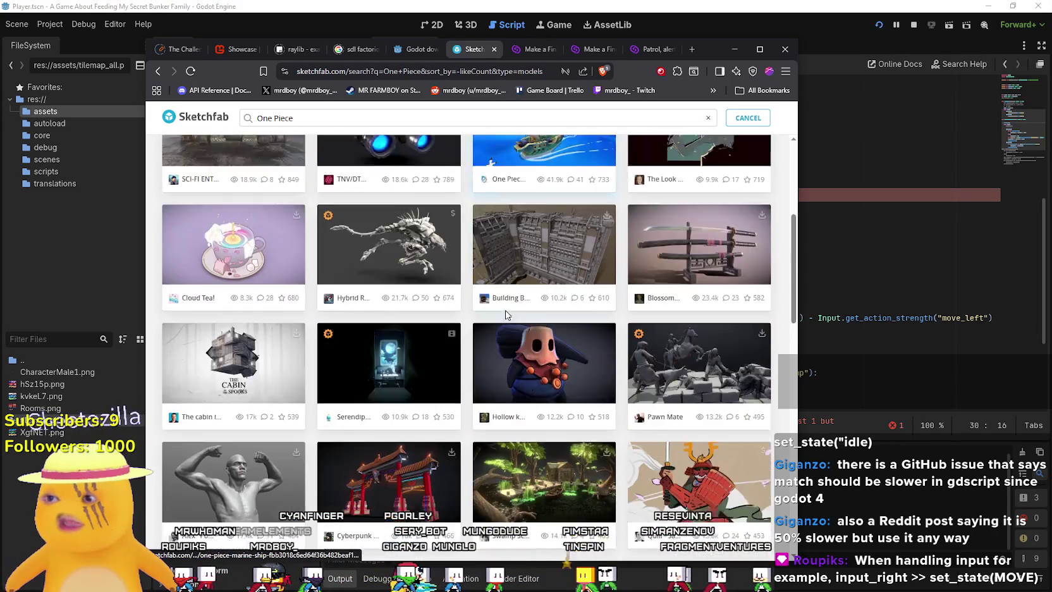
scroll(509, 316, down, 3)
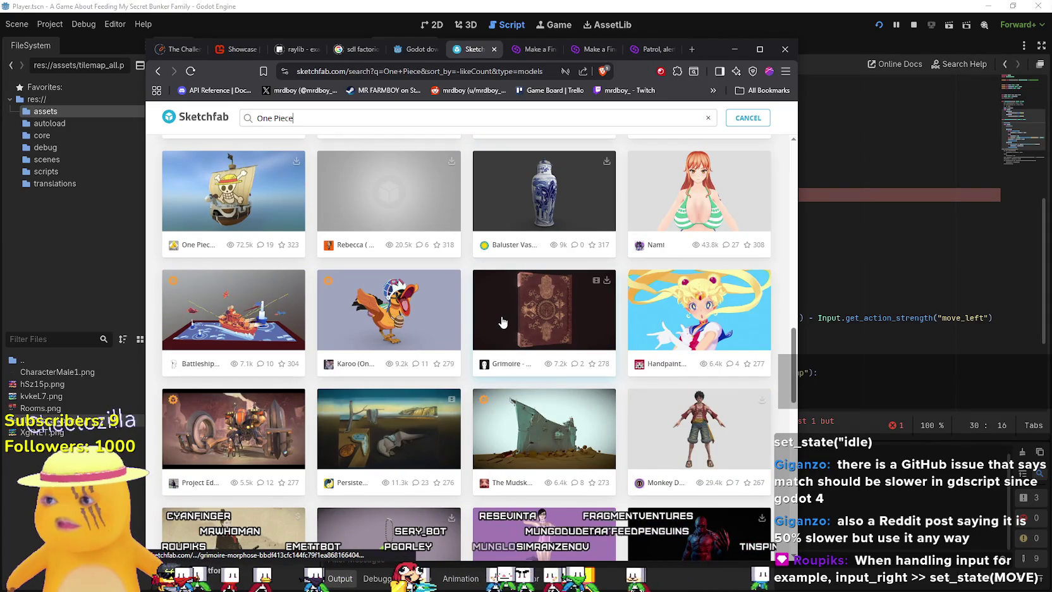
scroll(503, 322, down, 2)
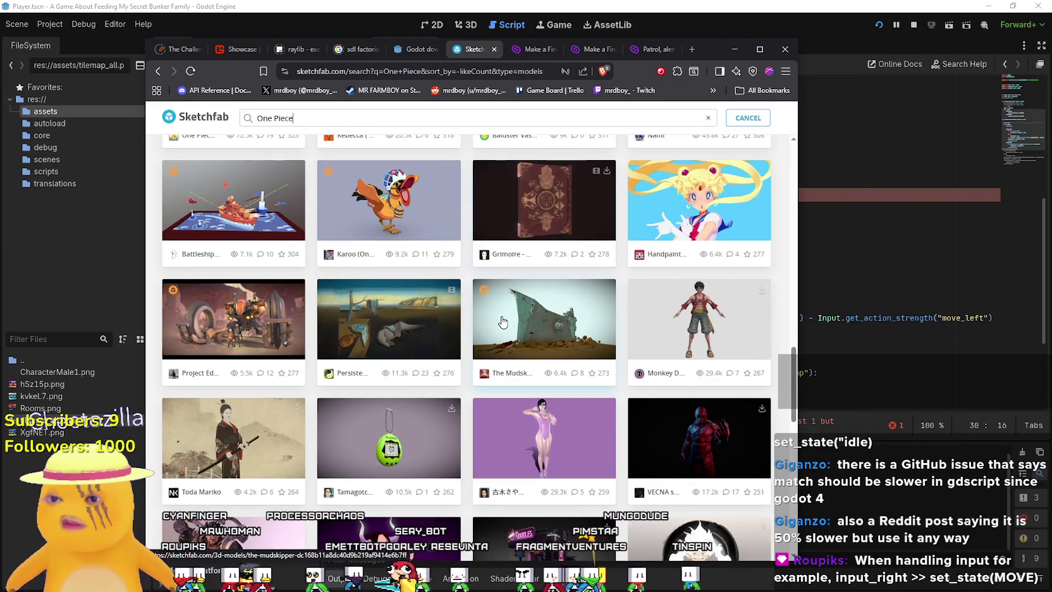
scroll(503, 322, down, 1)
scroll(316, 335, down, 2)
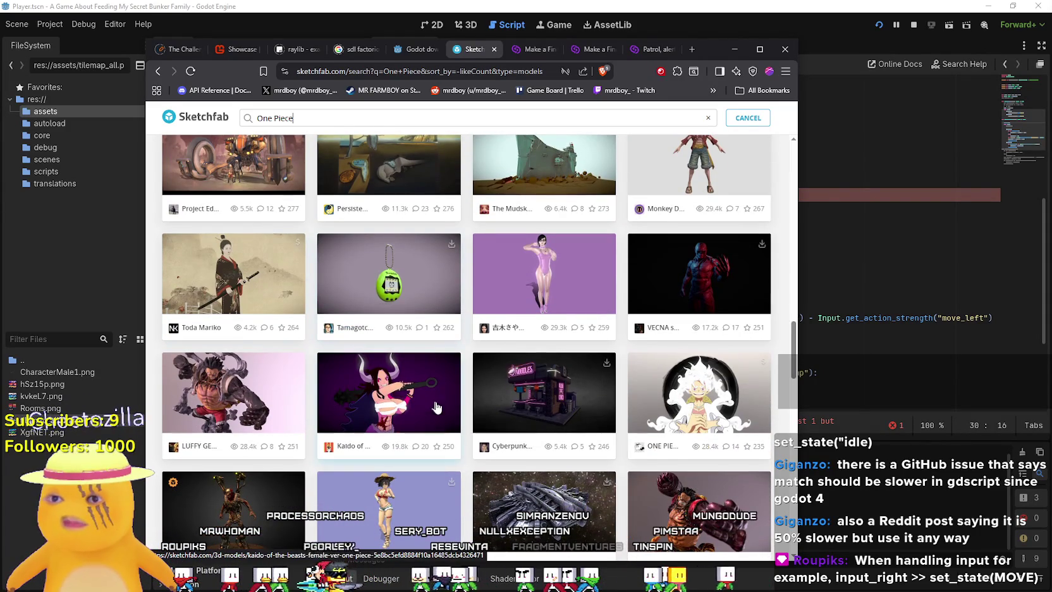
scroll(448, 419, down, 3)
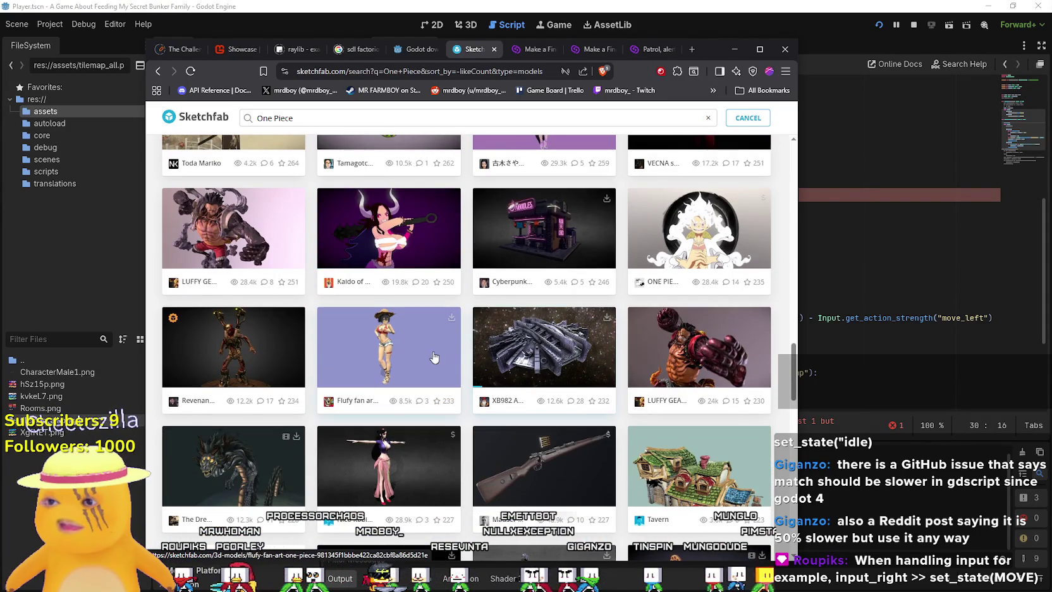
scroll(434, 357, down, 5)
scroll(704, 308, up, 4)
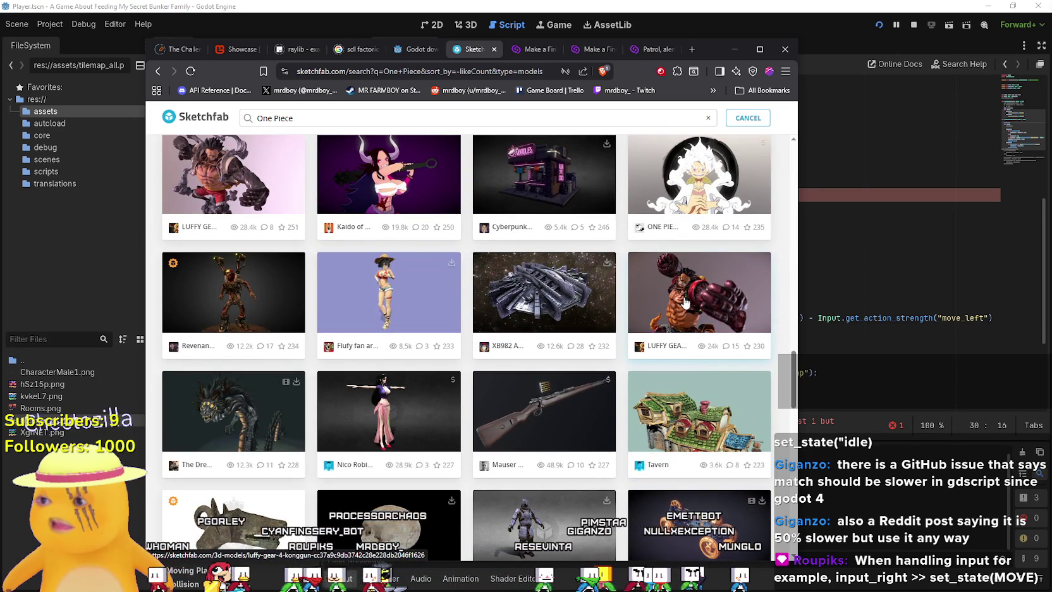
scroll(685, 303, down, 9)
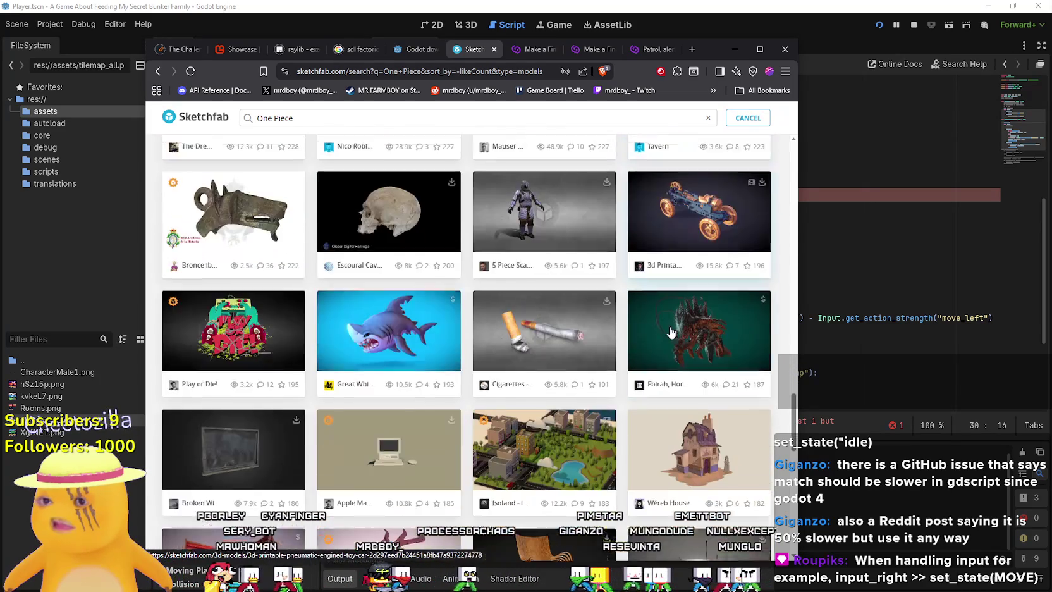
scroll(671, 331, down, 12)
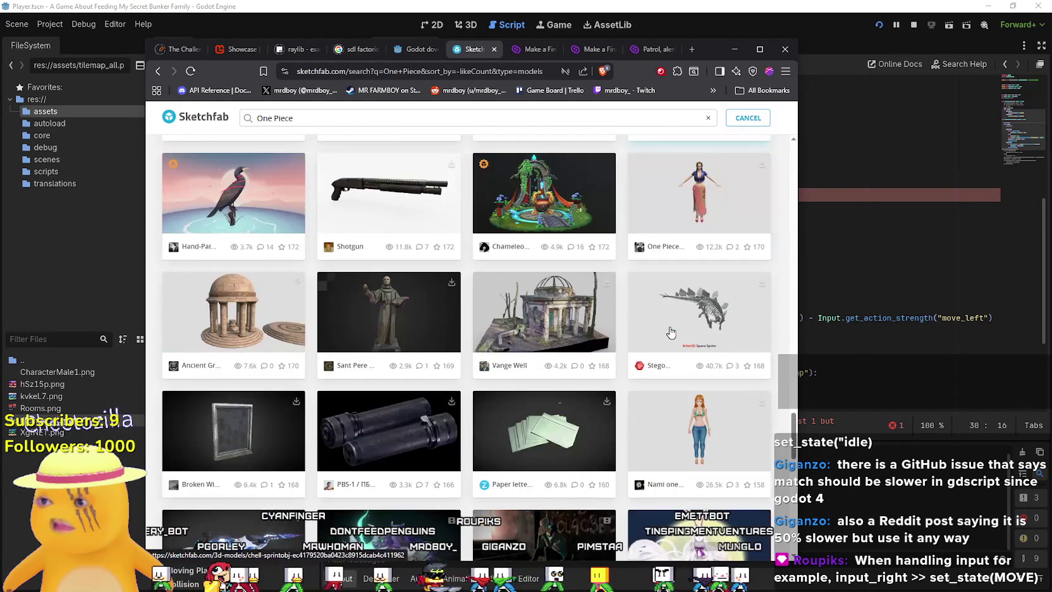
scroll(671, 331, down, 4)
scroll(670, 326, down, 2)
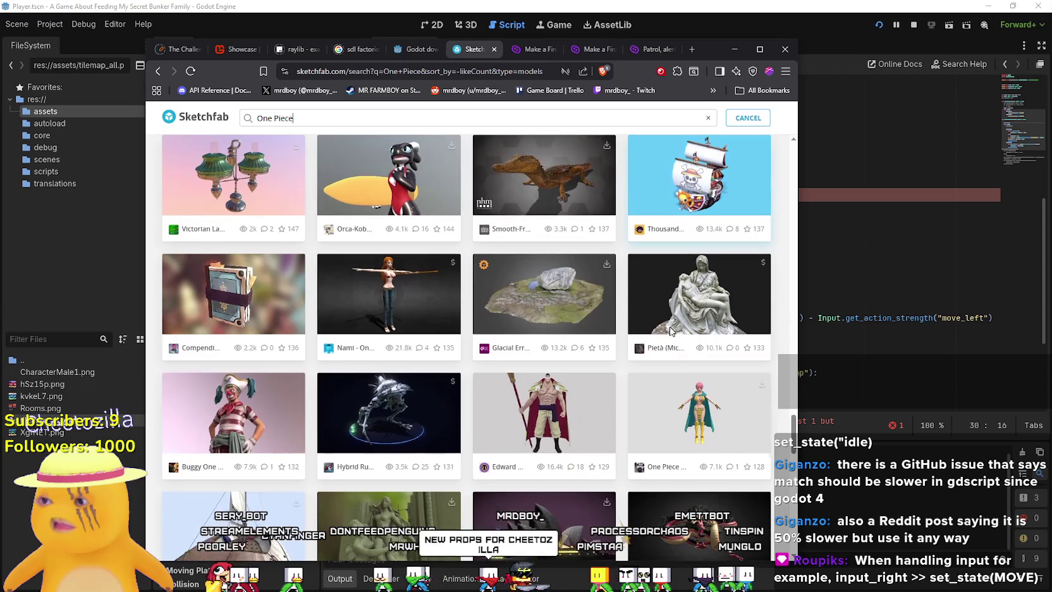
scroll(676, 347, down, 3)
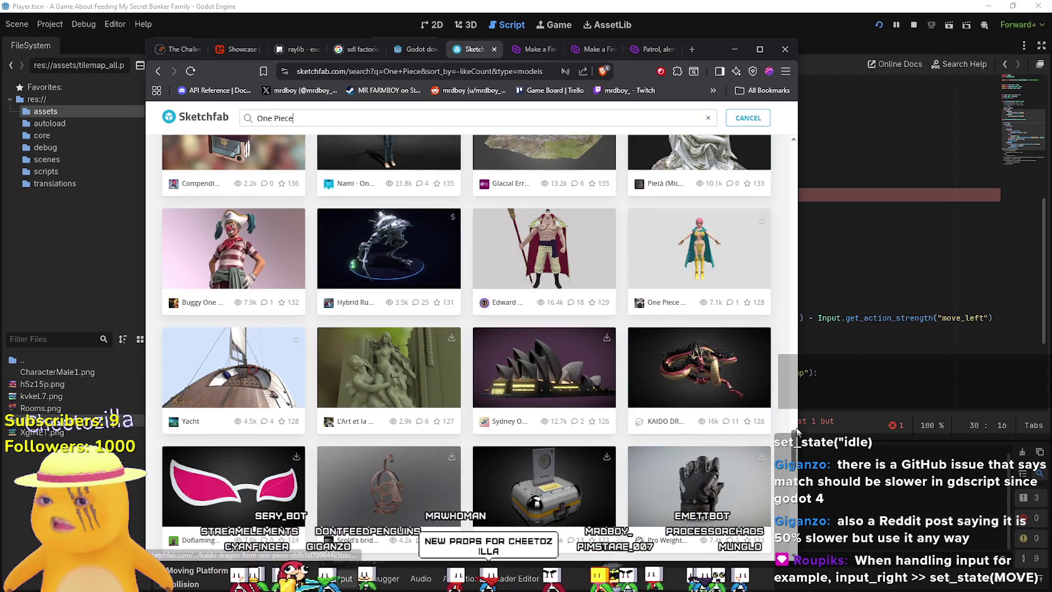
scroll(797, 430, down, 7)
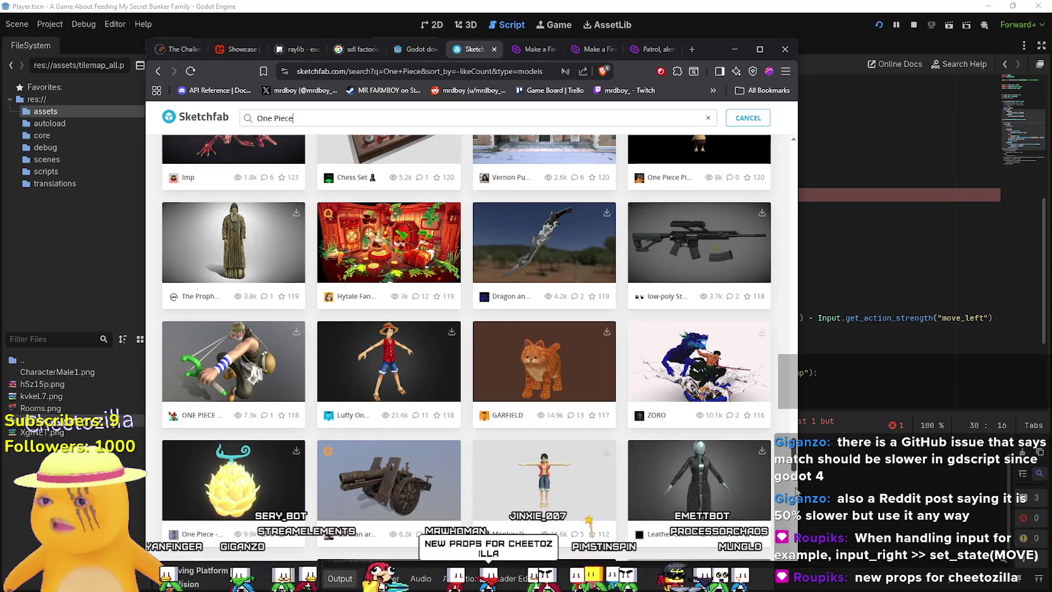
scroll(795, 490, down, 4)
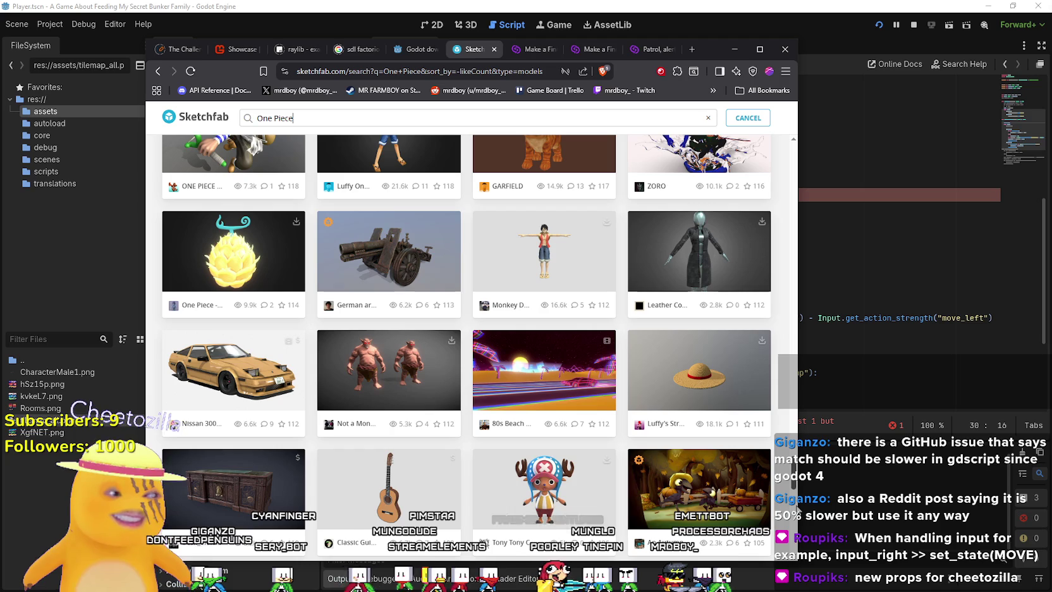
scroll(795, 499, down, 6)
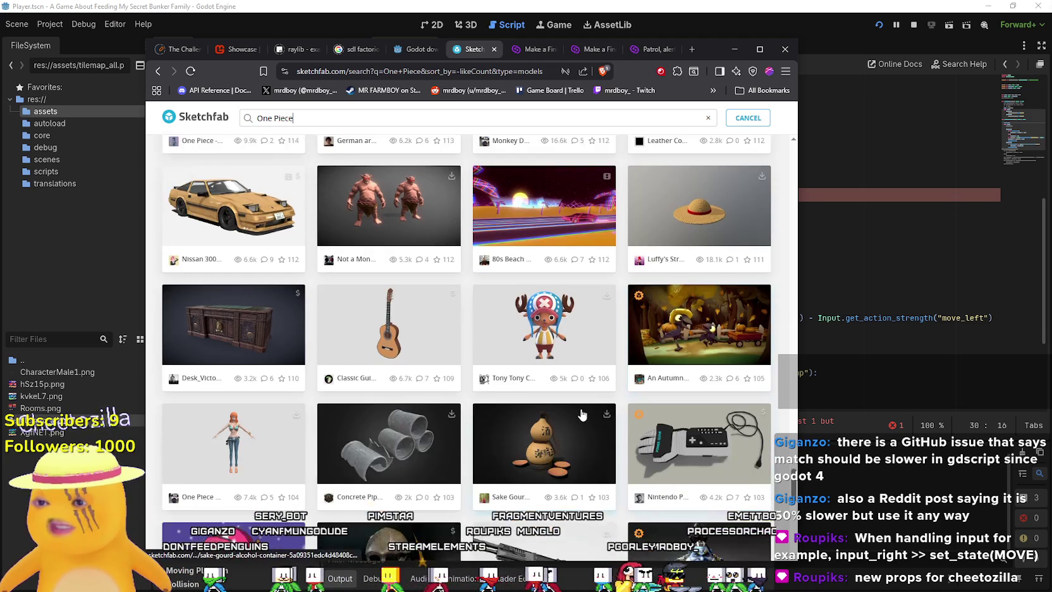
scroll(511, 309, down, 3)
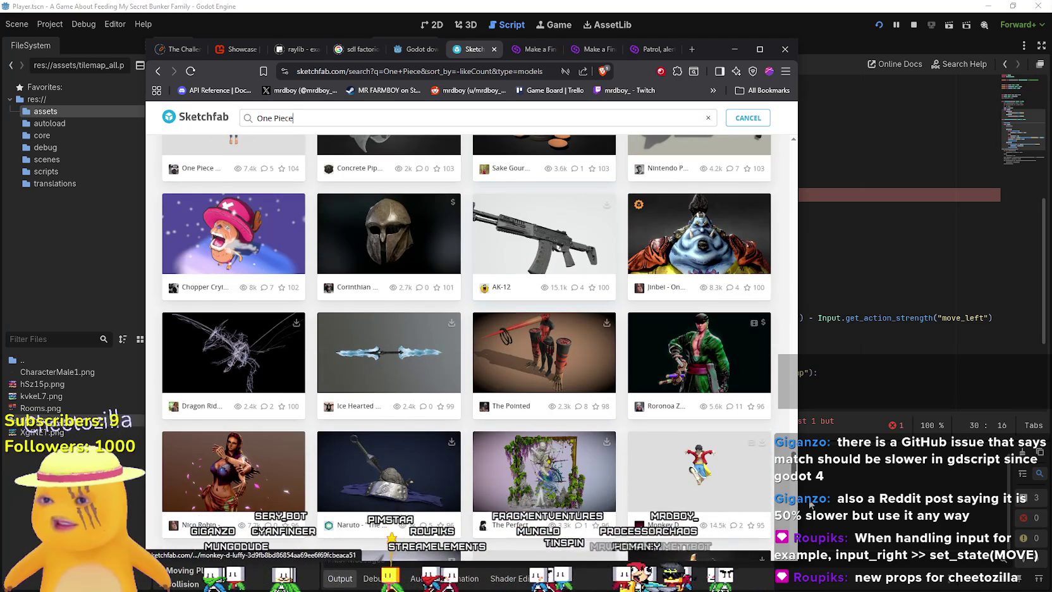
mouse_move(796, 471)
mouse_down()
mouse_move(797, 297)
mouse_move(818, 129)
mouse_up()
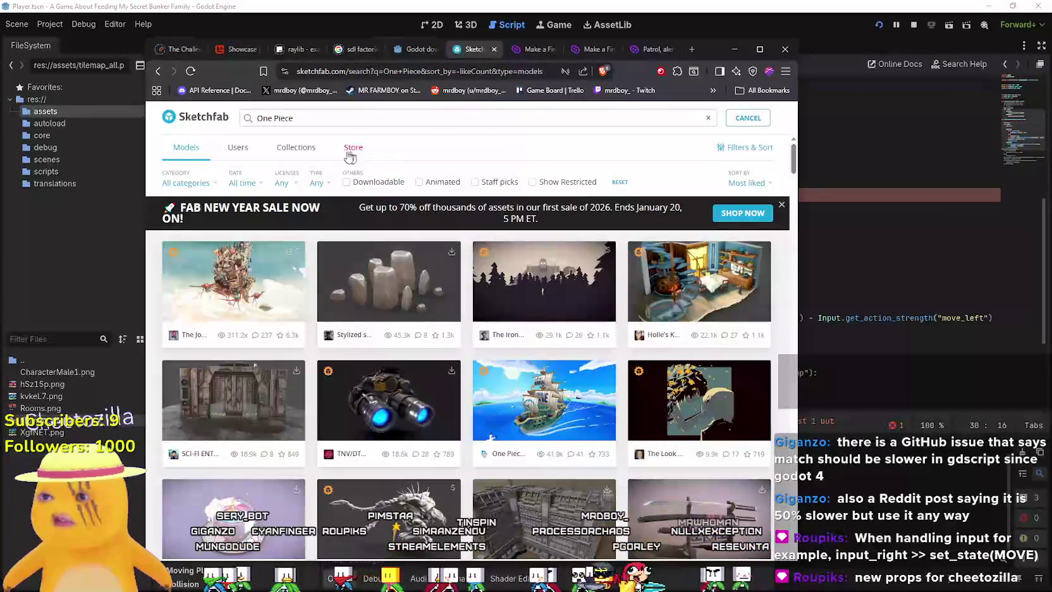
Replace the One Piece query with 'scarf' and scroll through the most-liked scarf models.
key(ctrl+a)
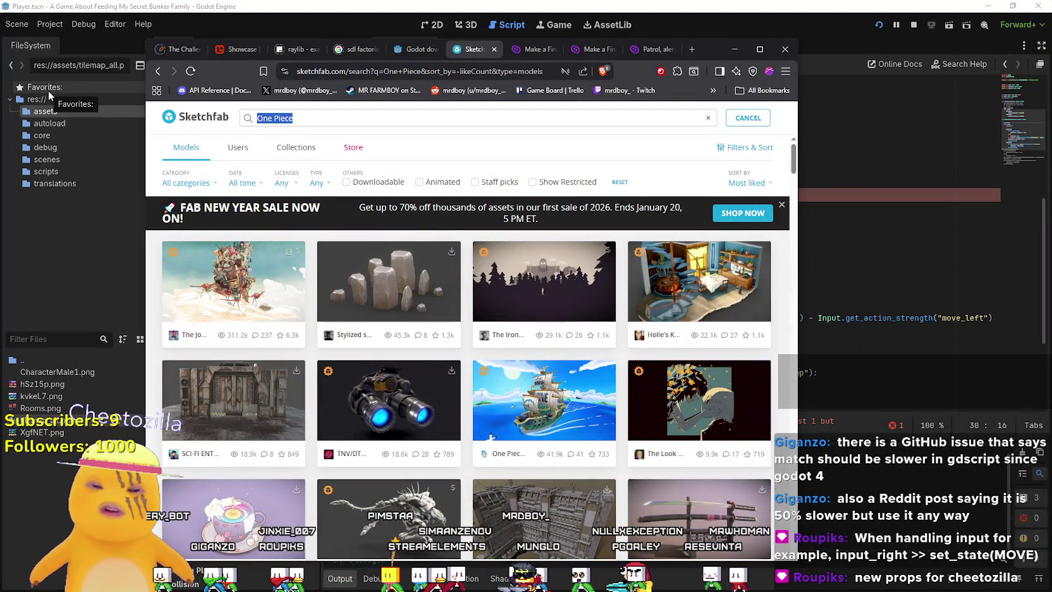
text(scarf)
key(Return)
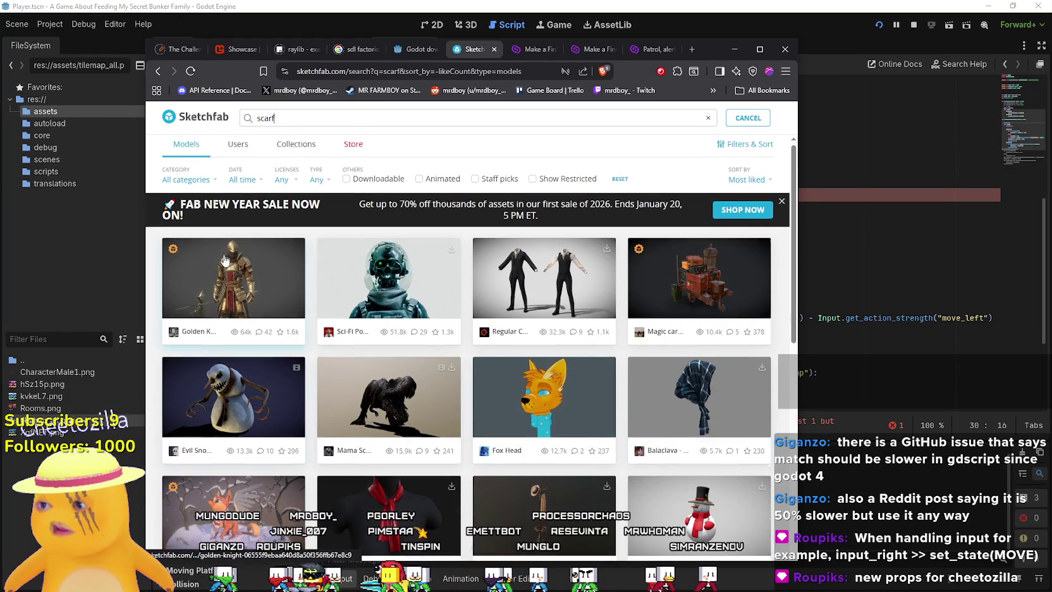
scroll(423, 379, down, 6)
scroll(562, 395, down, 1)
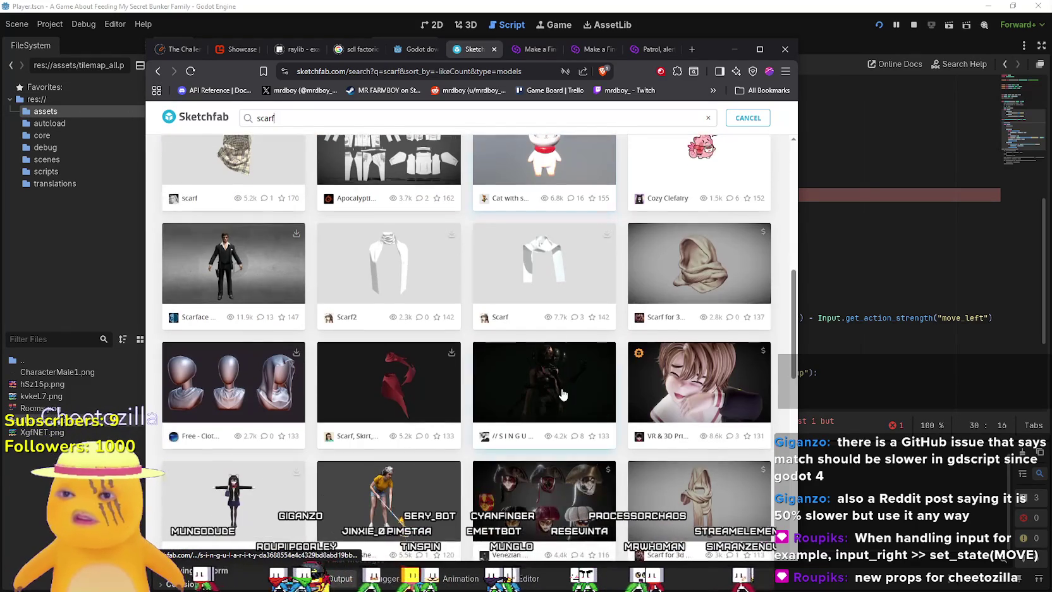
scroll(562, 393, up, 8)
scroll(540, 388, down, 9)
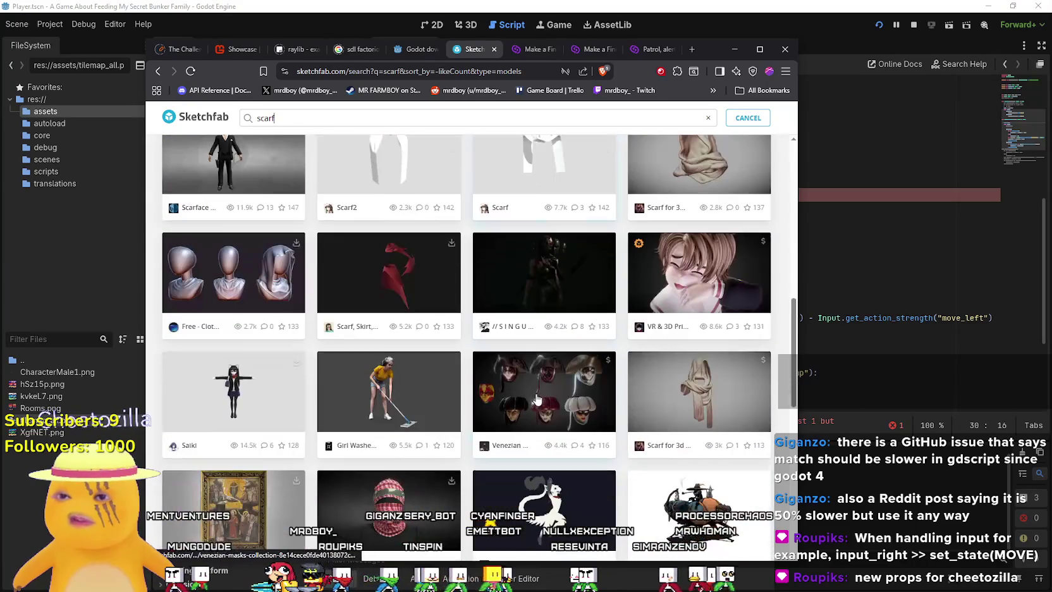
scroll(540, 388, up, 1)
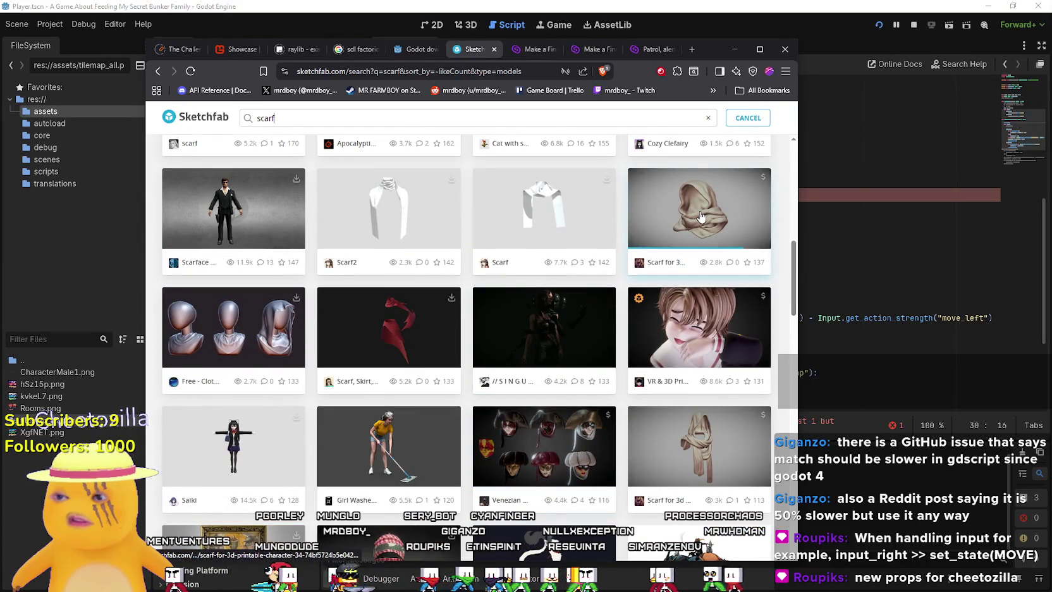
scroll(679, 183, down, 2)
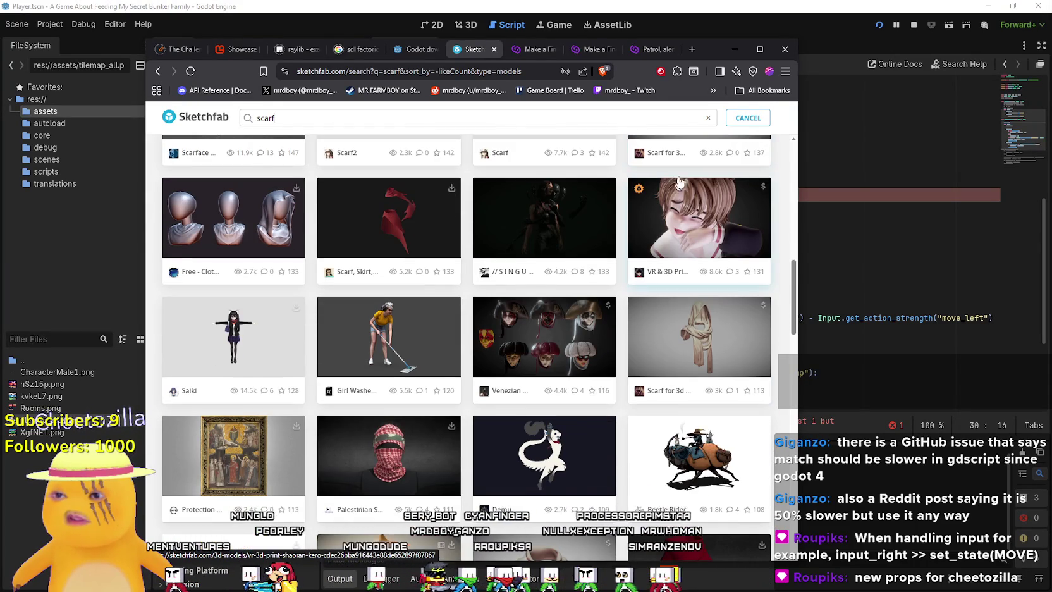
scroll(332, 386, down, 2)
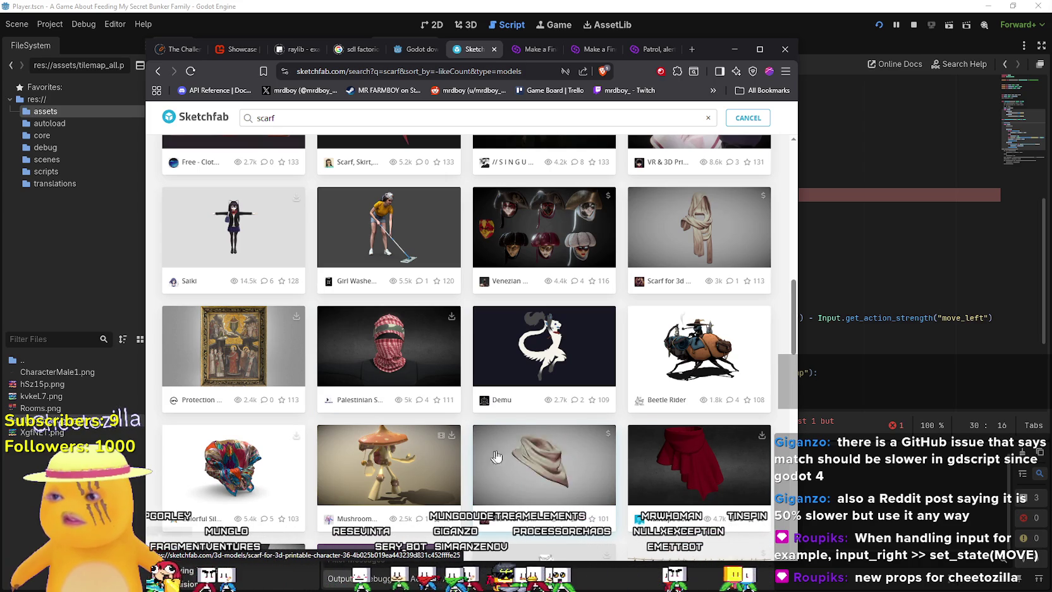
scroll(550, 443, down, 4)
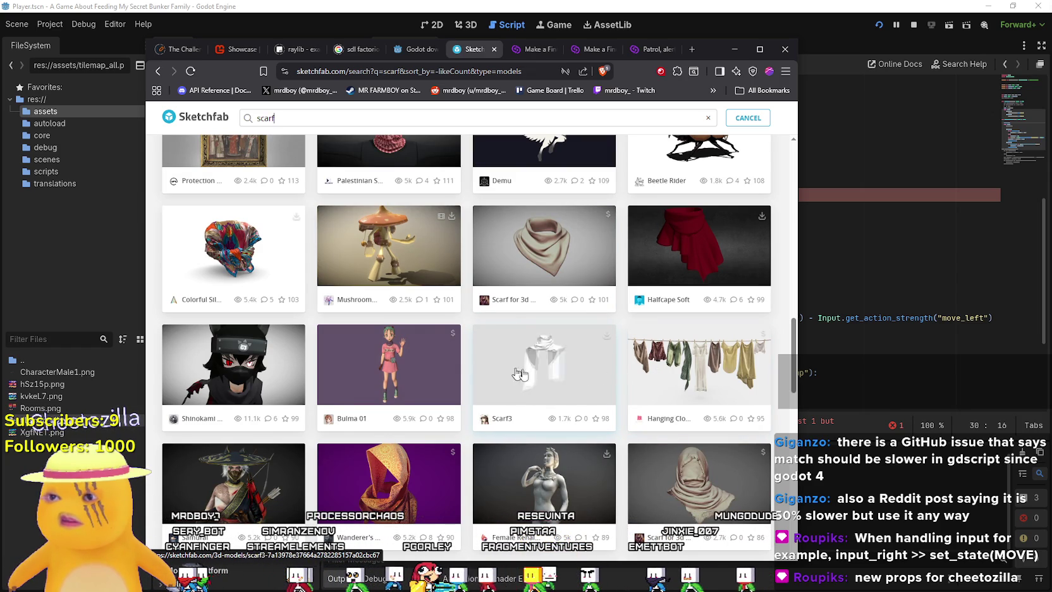
scroll(402, 342, down, 3)
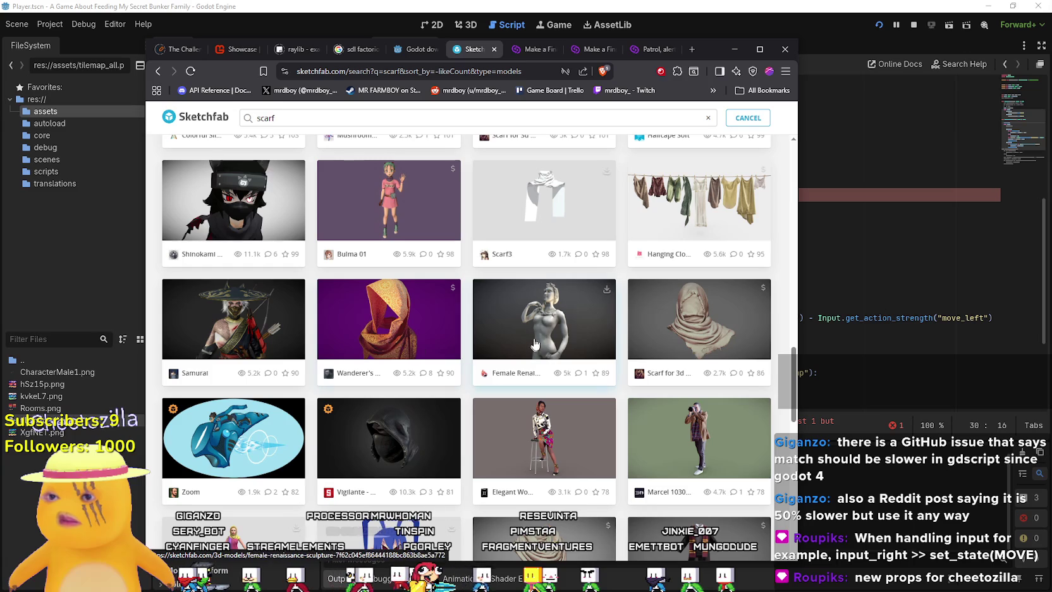
scroll(531, 289, up, 10)
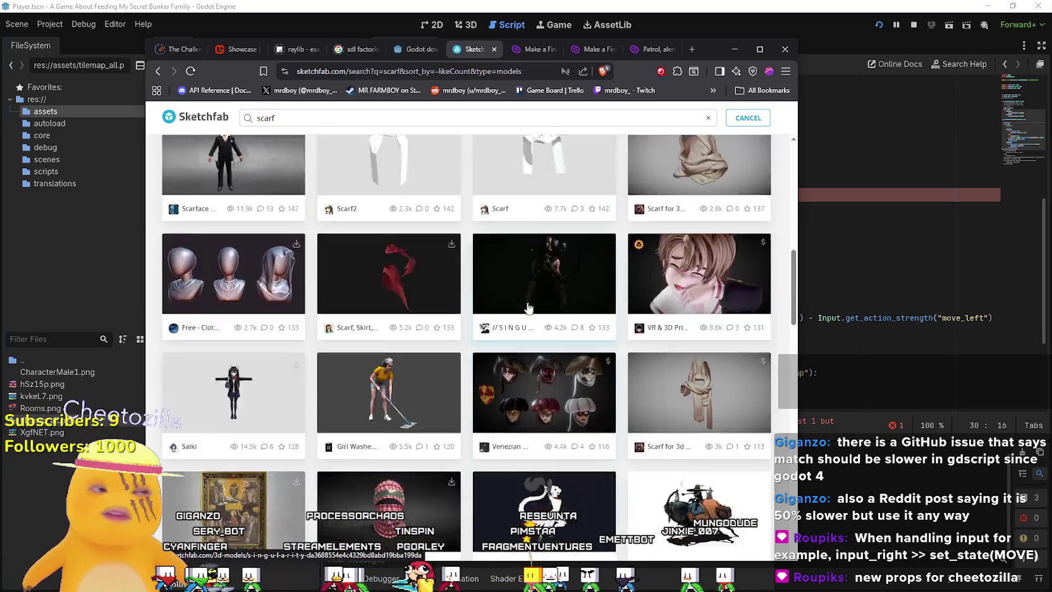
scroll(527, 311, down, 3)
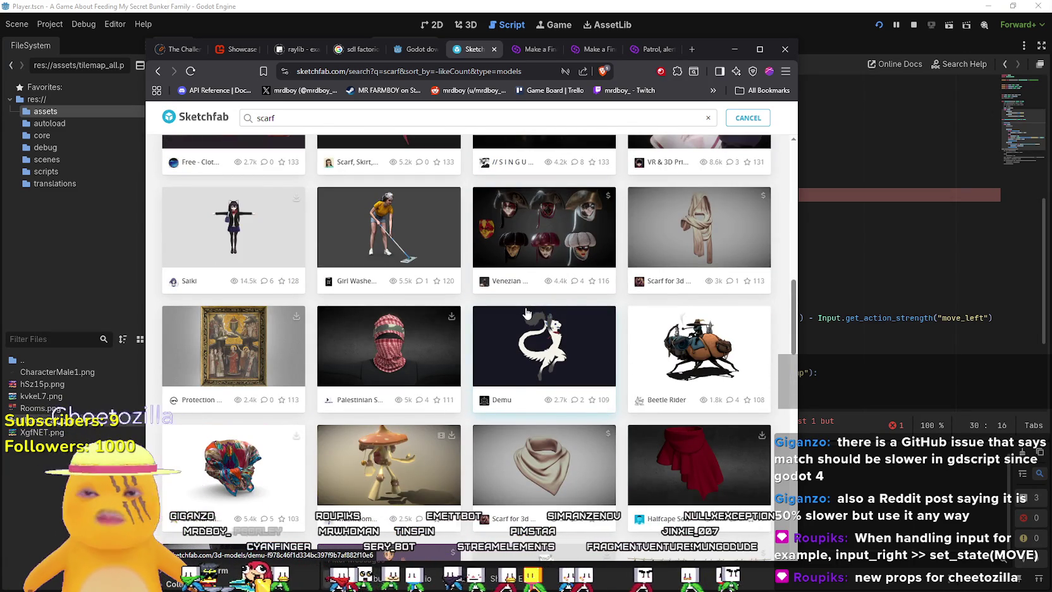
scroll(526, 314, up, 5)
scroll(530, 335, down, 4)
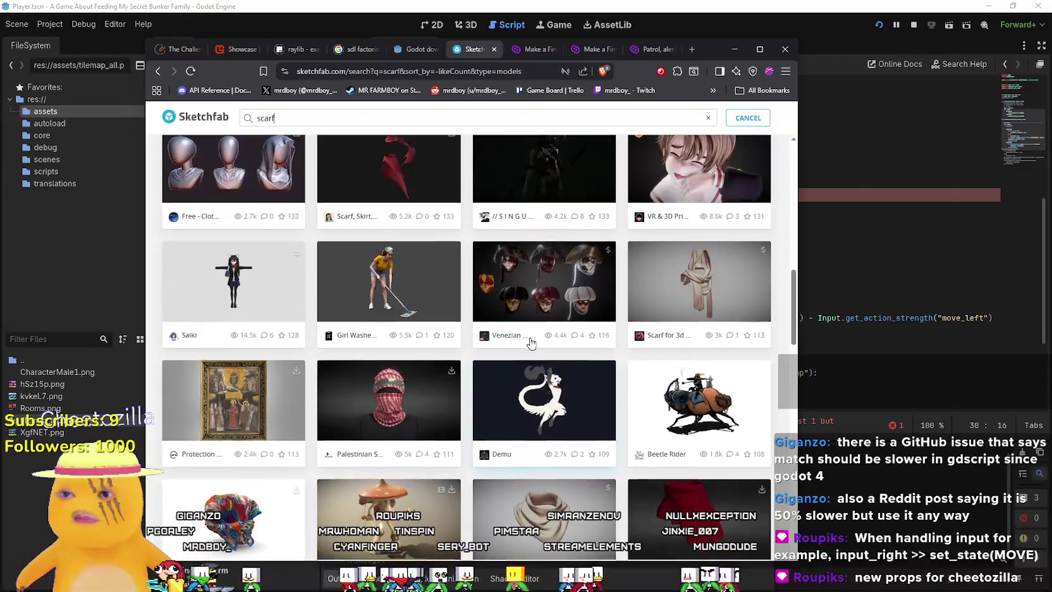
scroll(529, 342, up, 3)
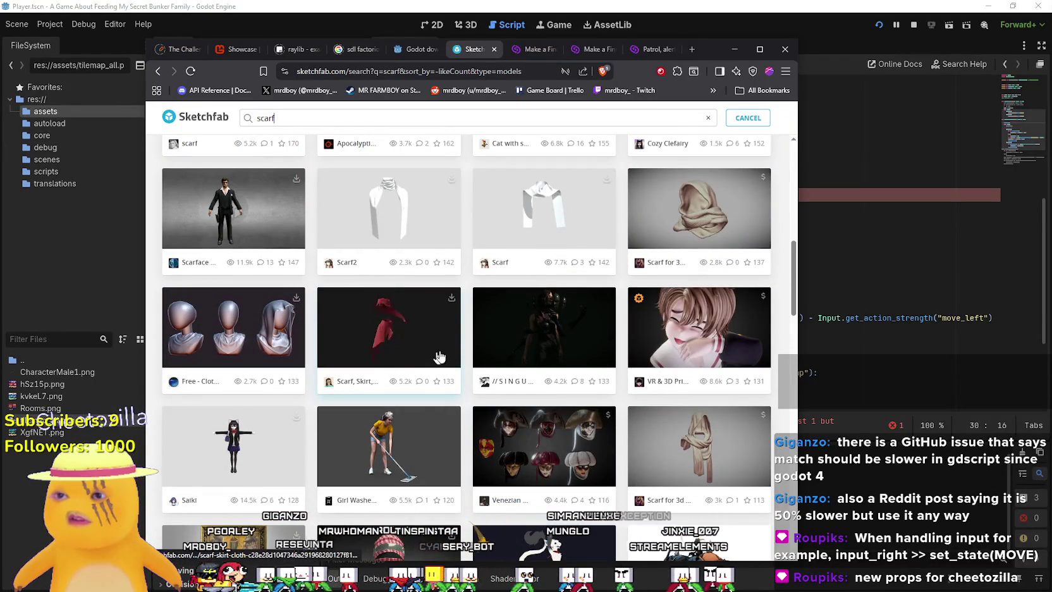
scroll(396, 339, down, 5)
scroll(396, 339, down, 10)
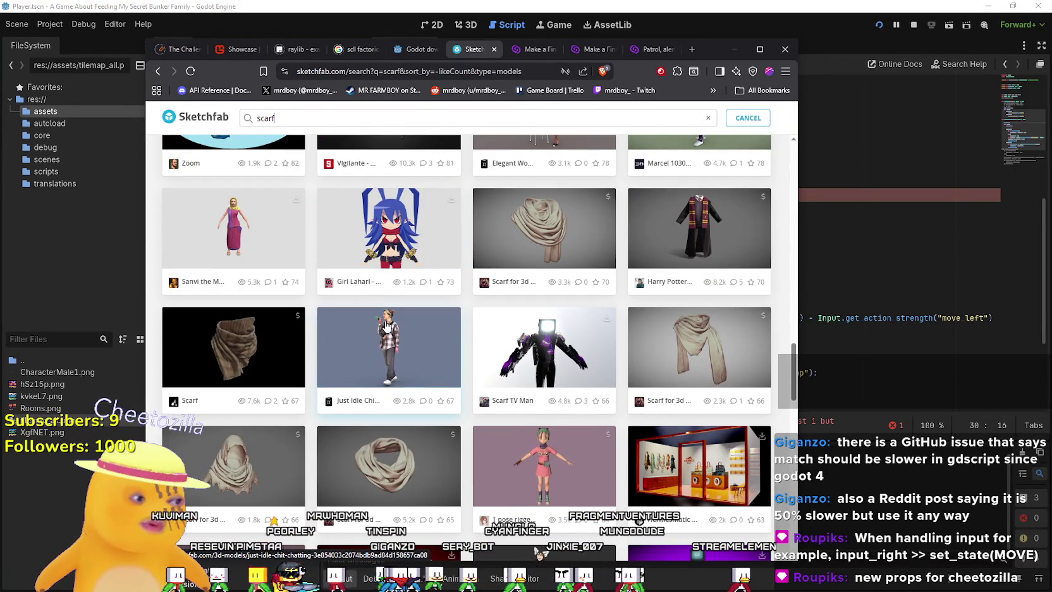
scroll(386, 326, down, 5)
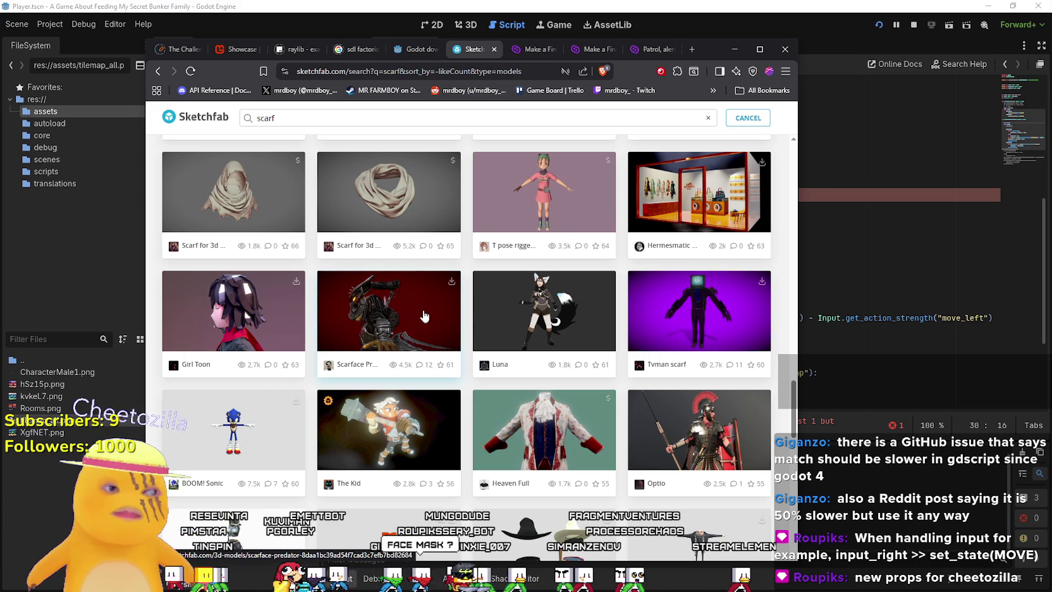
Replace the scarf query with a 'face mask' search and run it.
key(ctrl+a)
text(face)
key(Return)
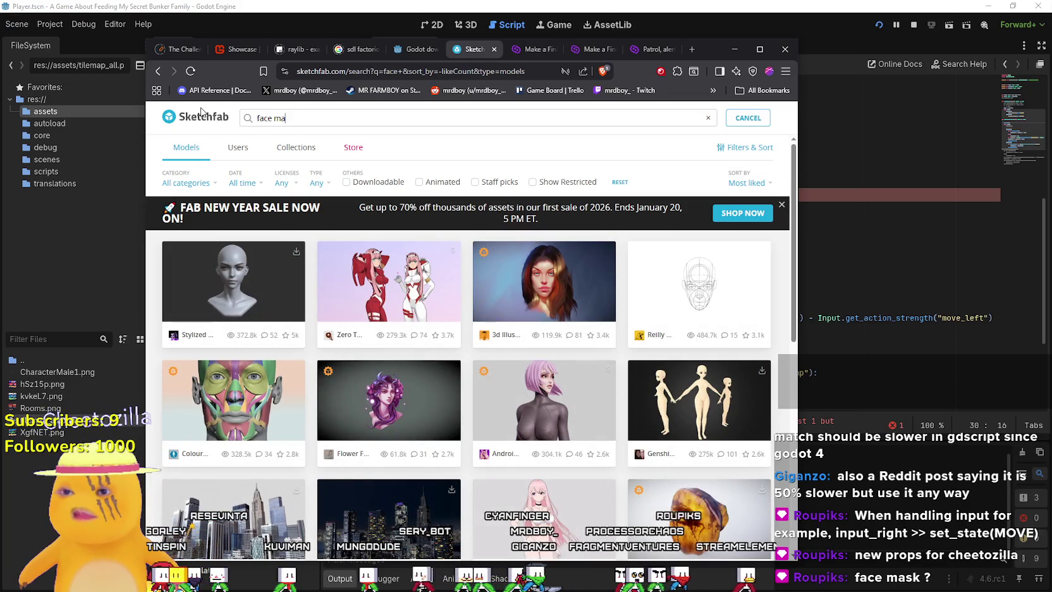
key(Return)
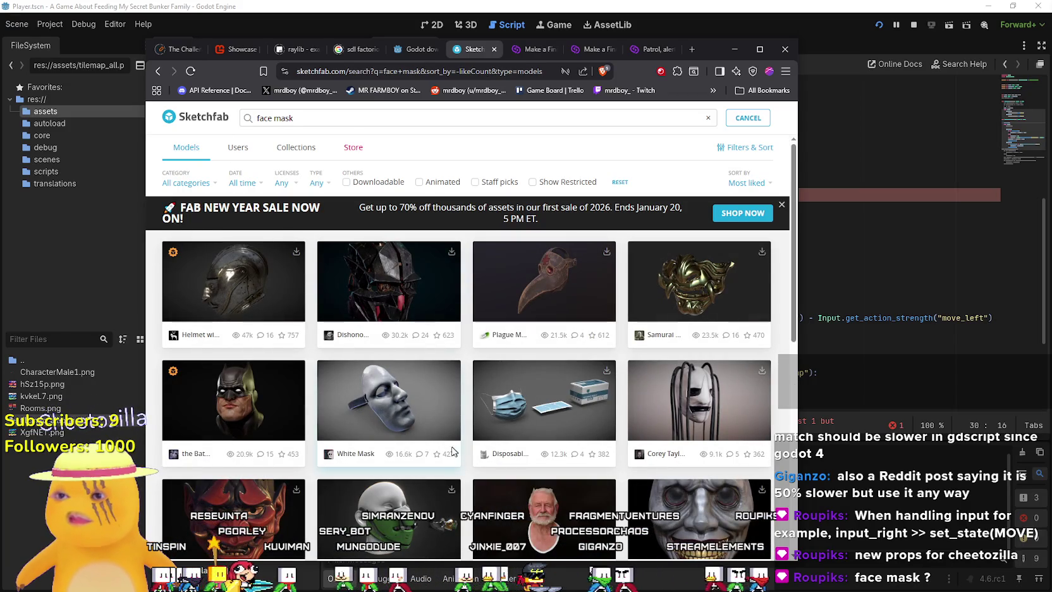
scroll(589, 446, down, 2)
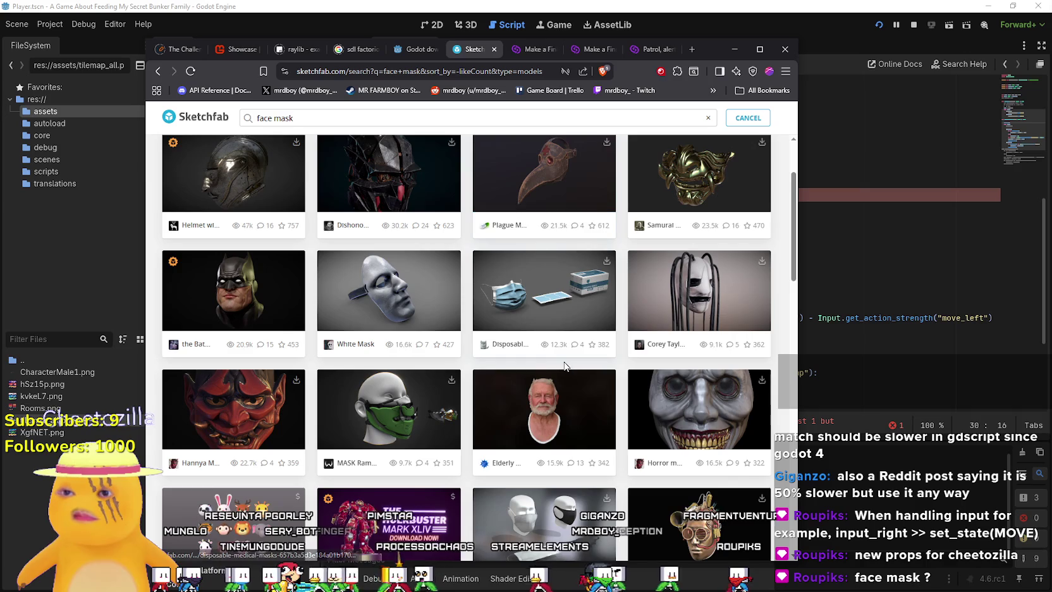
scroll(324, 308, down, 1)
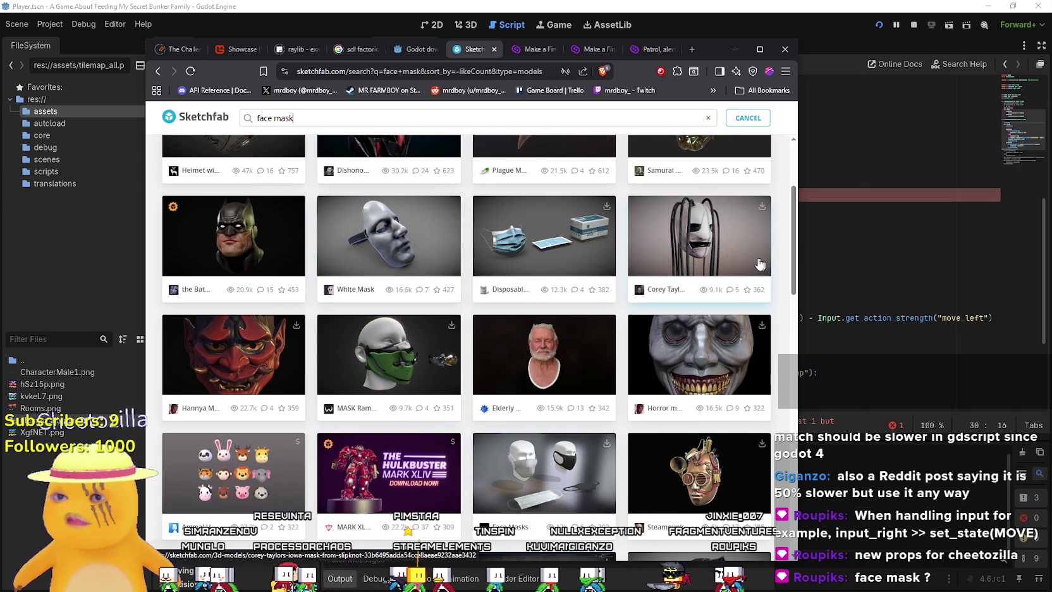
Scroll down through the face mask results grid and back toward the top.
scroll(759, 264, down, 5)
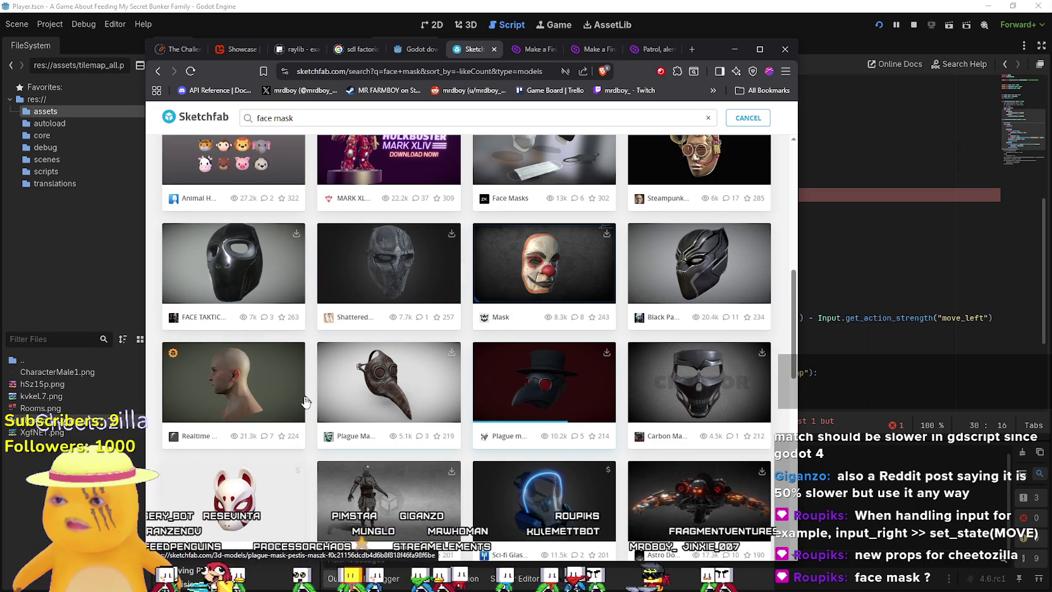
scroll(284, 399, down, 1)
scroll(567, 422, down, 3)
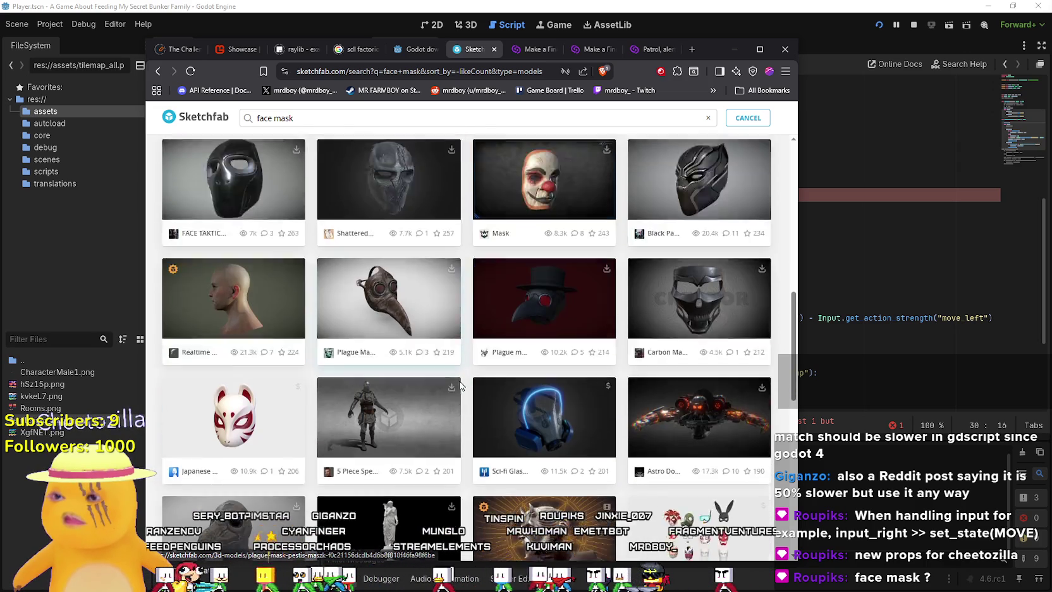
scroll(572, 417, down, 3)
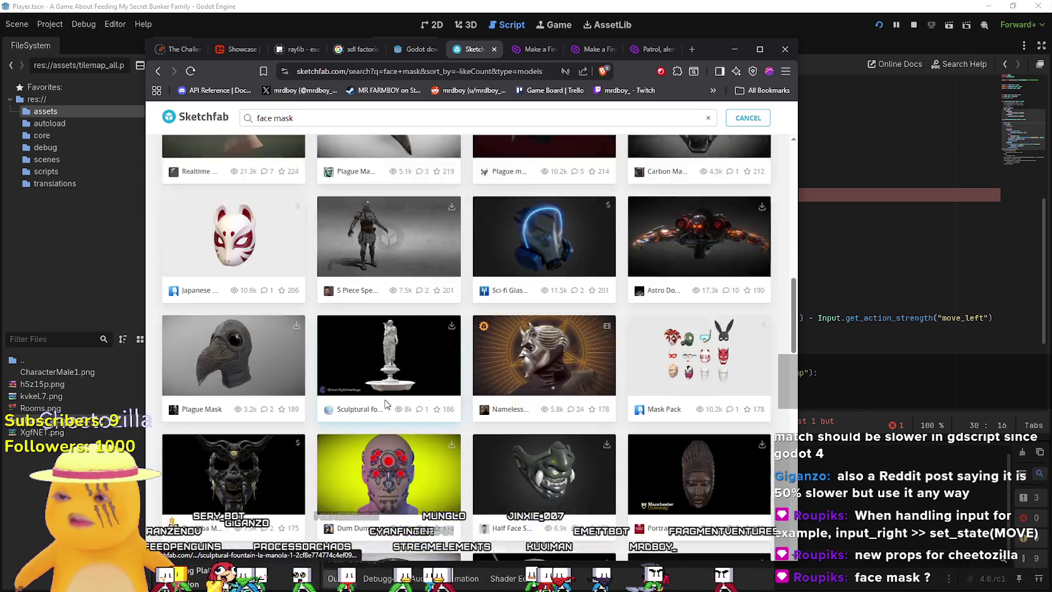
scroll(694, 352, down, 3)
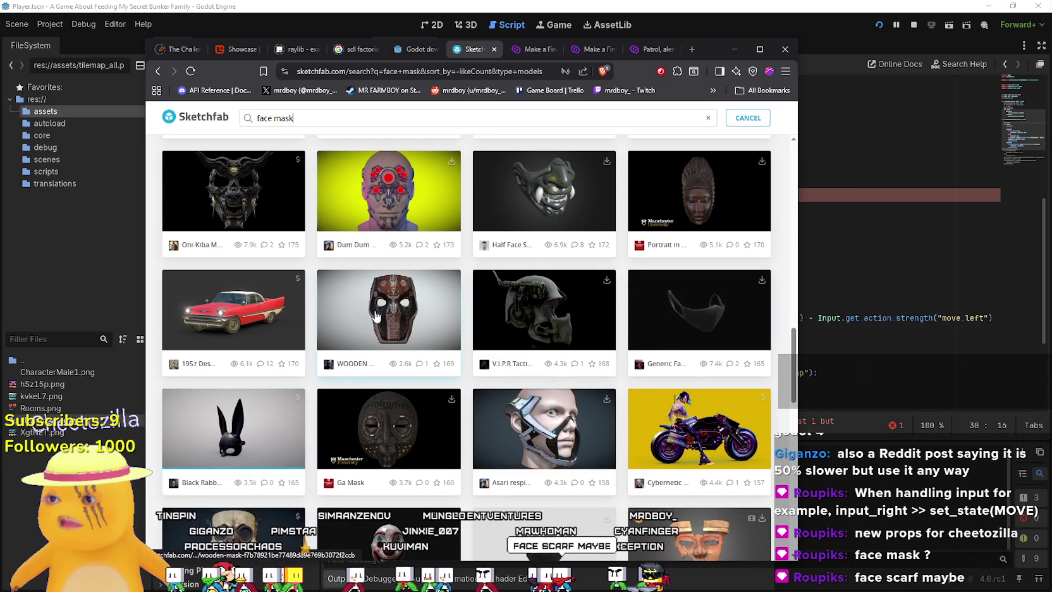
scroll(411, 316, down, 5)
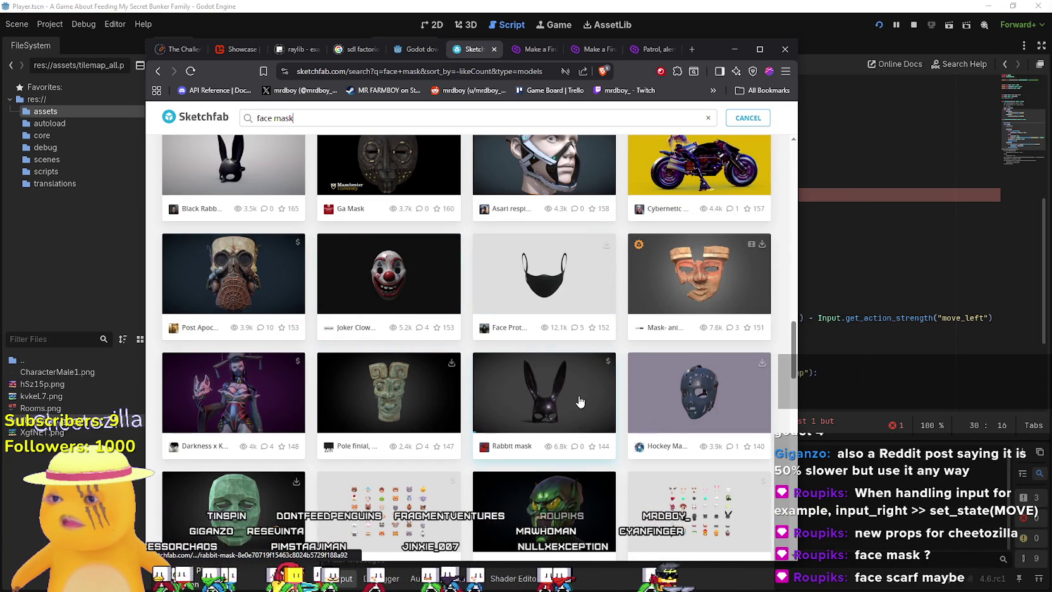
scroll(580, 402, down, 4)
scroll(308, 292, down, 2)
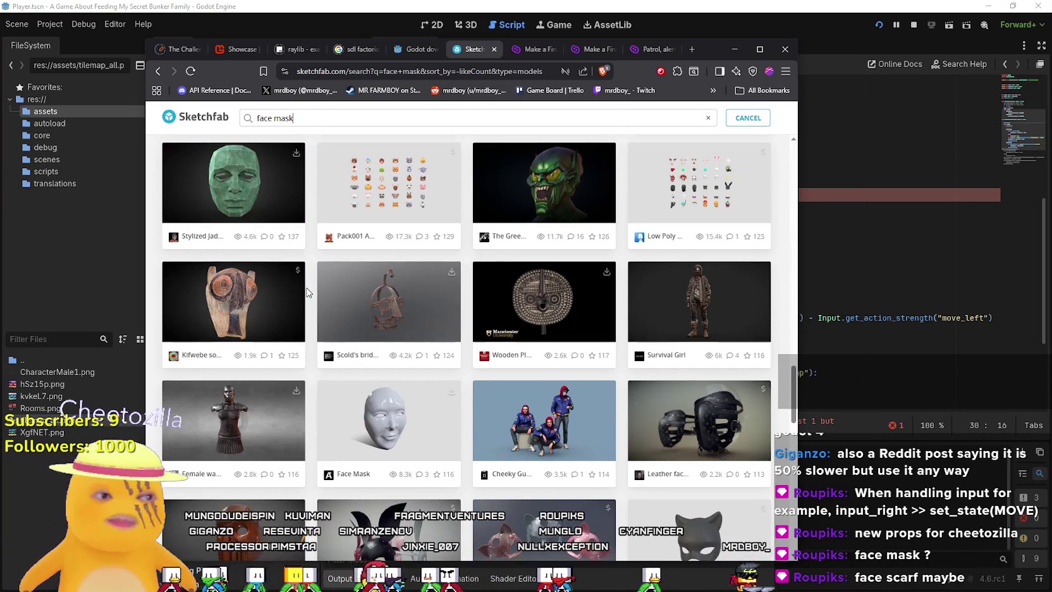
scroll(308, 292, down, 2)
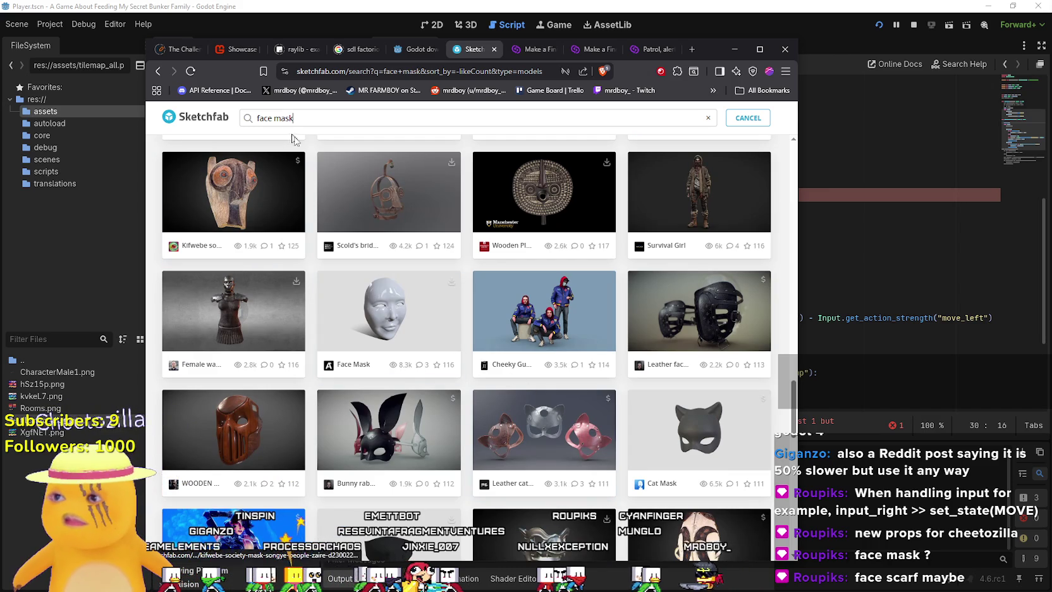
scroll(458, 403, down, 8)
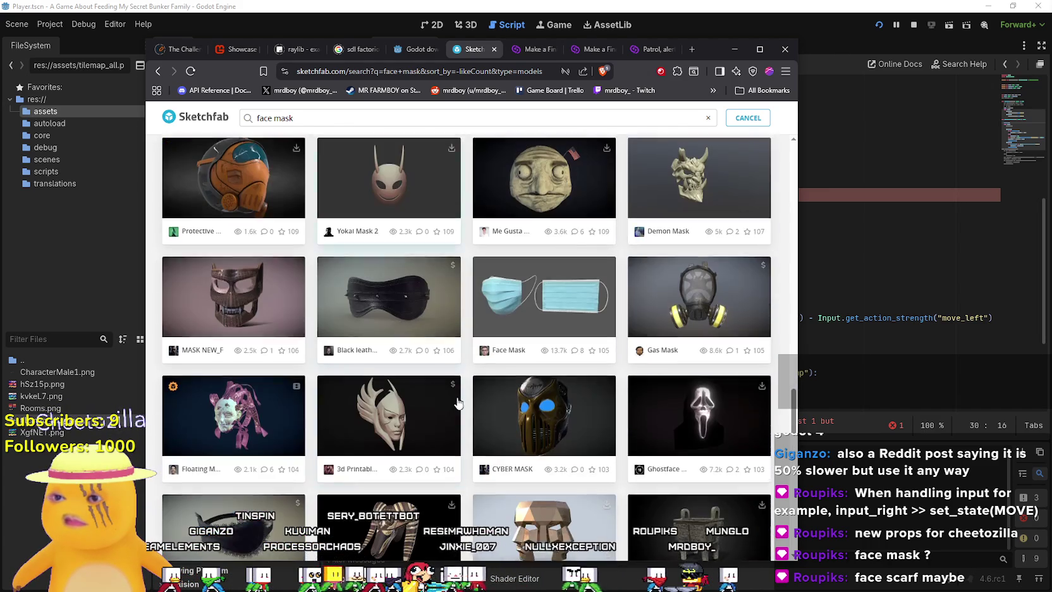
scroll(458, 403, down, 5)
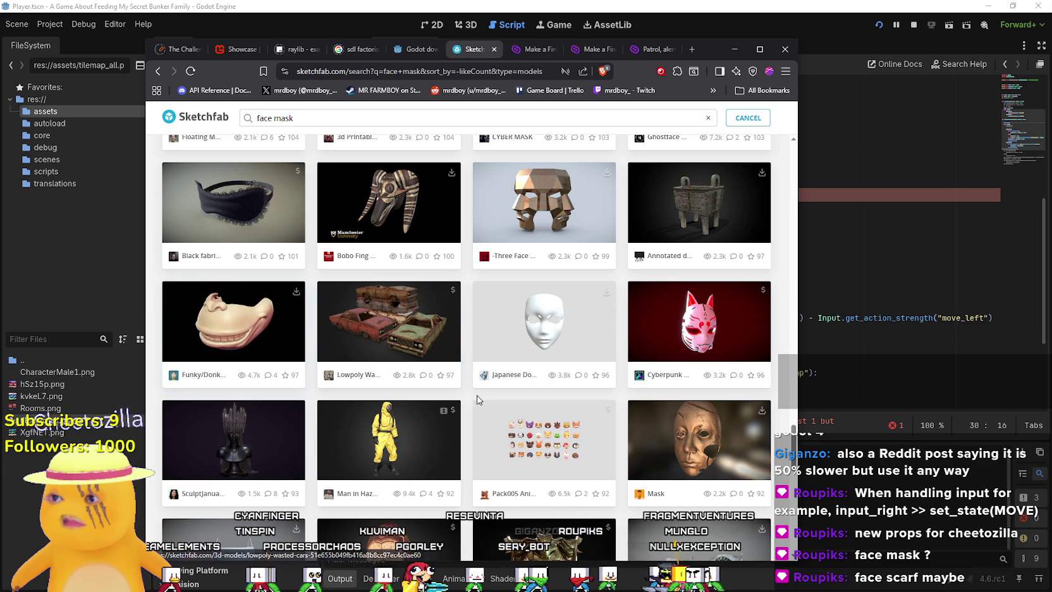
scroll(412, 381, down, 4)
scroll(411, 381, down, 4)
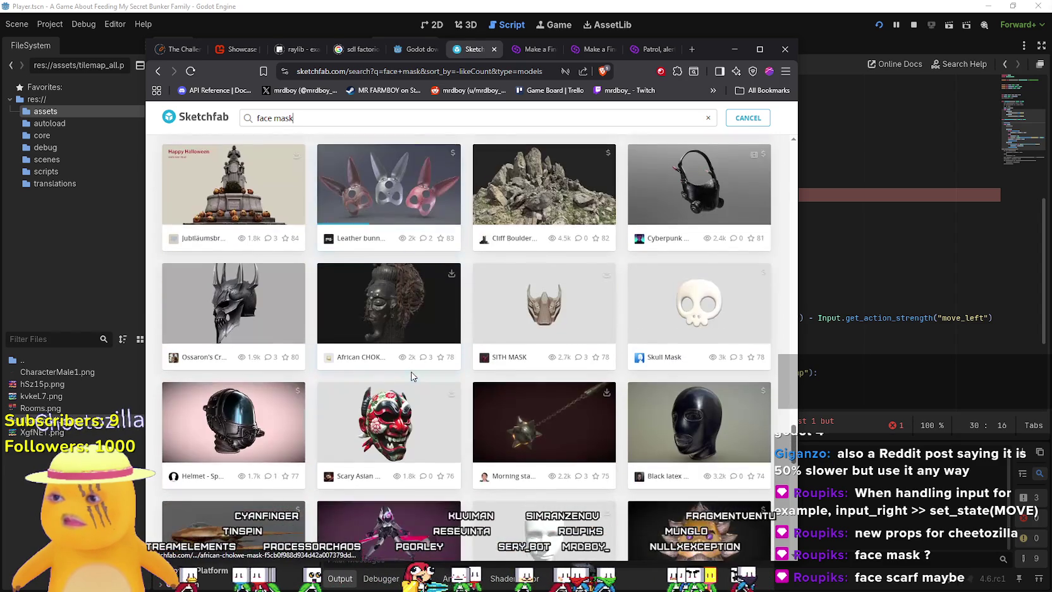
scroll(412, 376, down, 12)
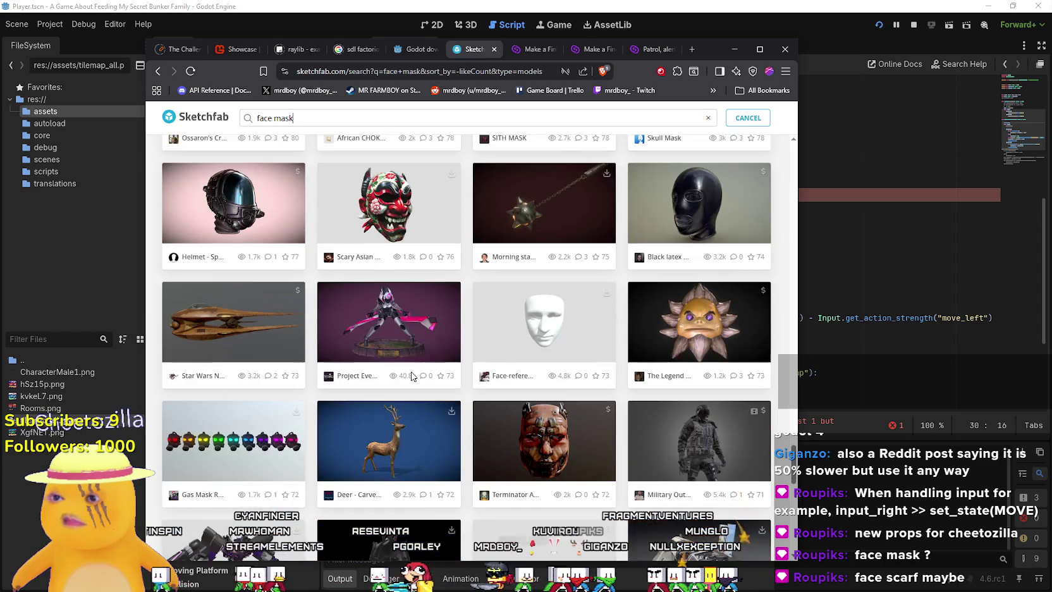
scroll(412, 375, down, 8)
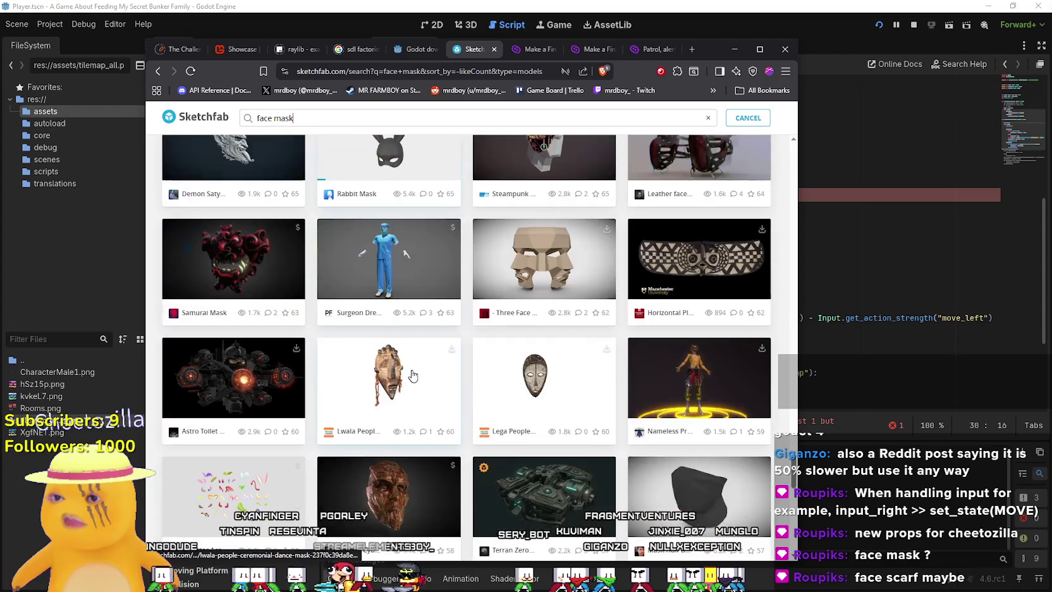
scroll(411, 375, down, 12)
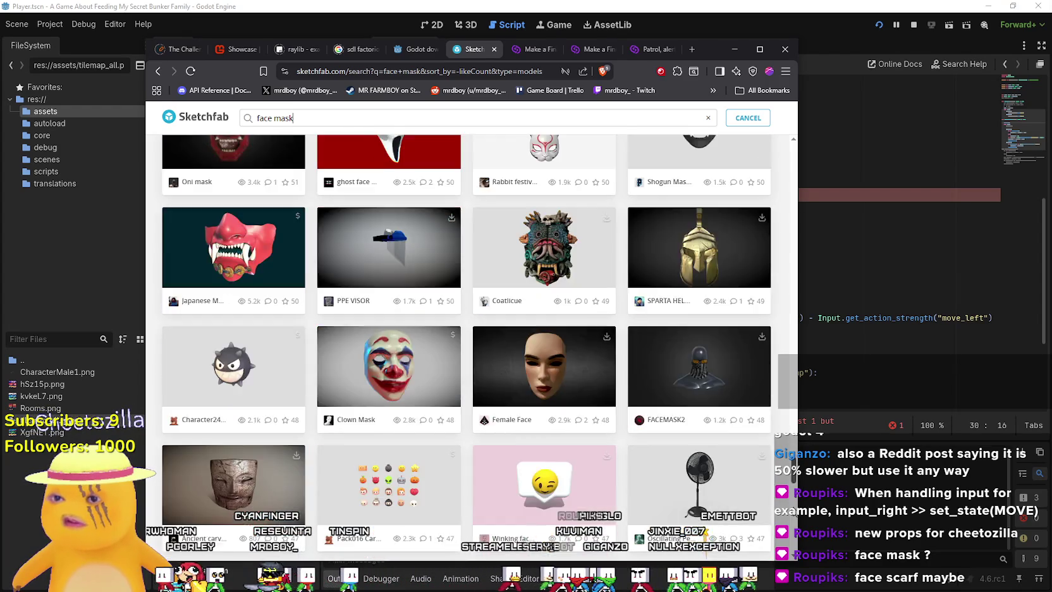
drag(792, 316, 783, 170)
text(scarf)
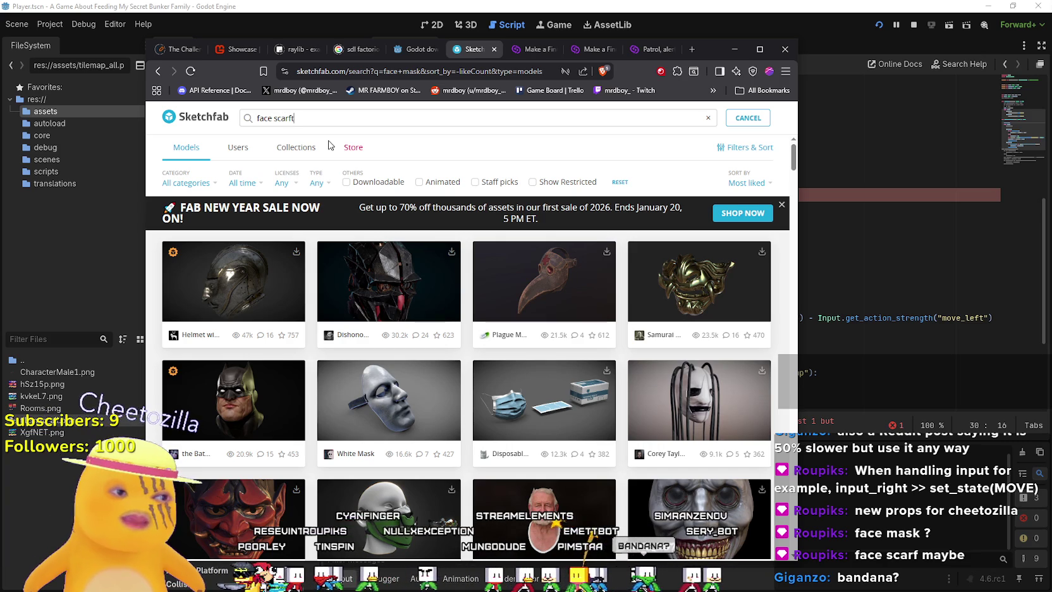
Run the 'face scarf' search and scroll through its results.
key(Return)
key(Return)
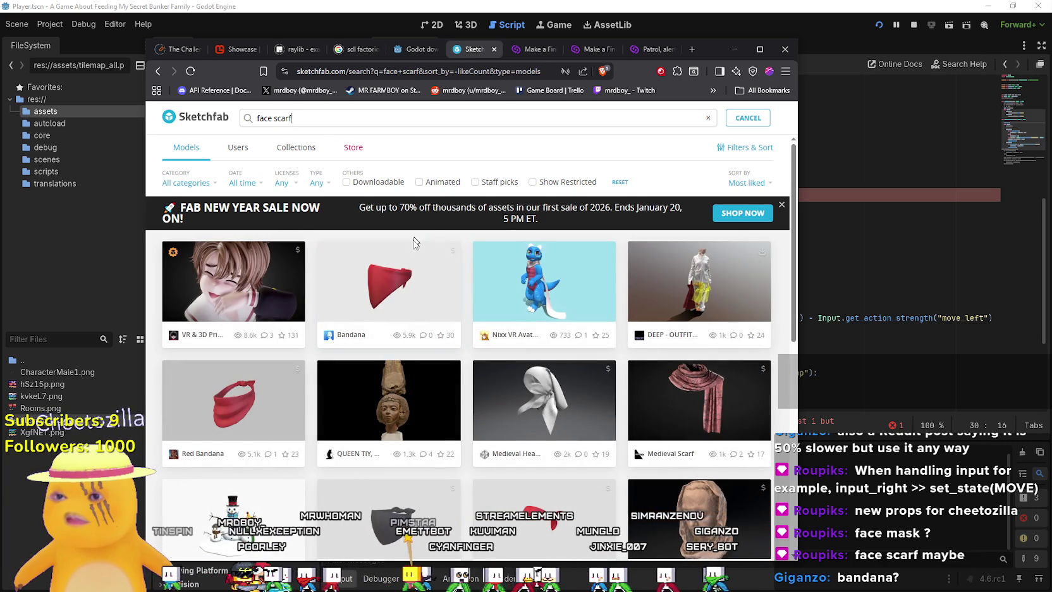
scroll(449, 379, down, 4)
scroll(458, 380, down, 3)
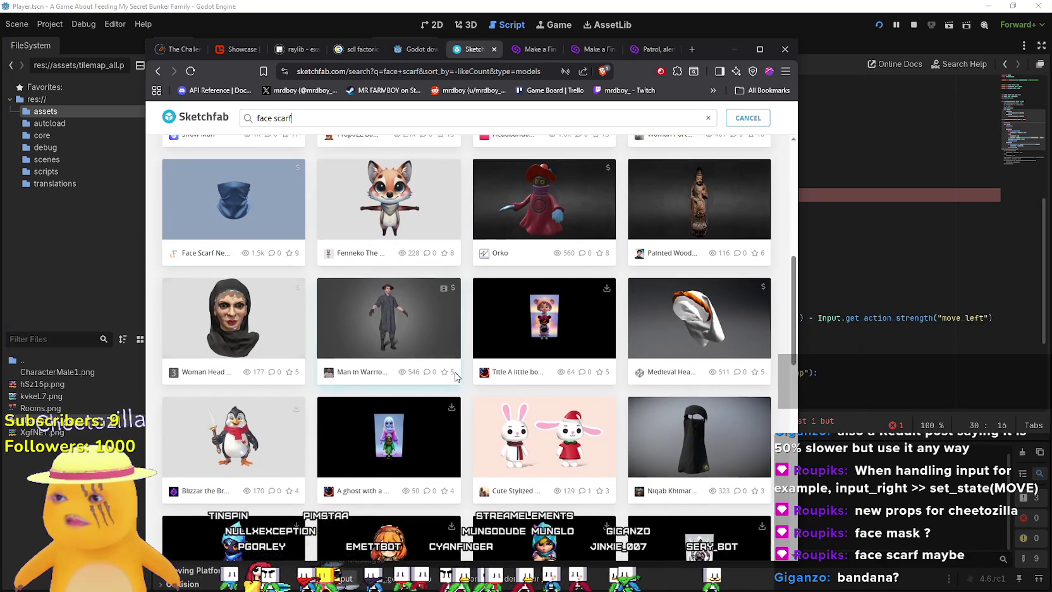
scroll(456, 378, down, 7)
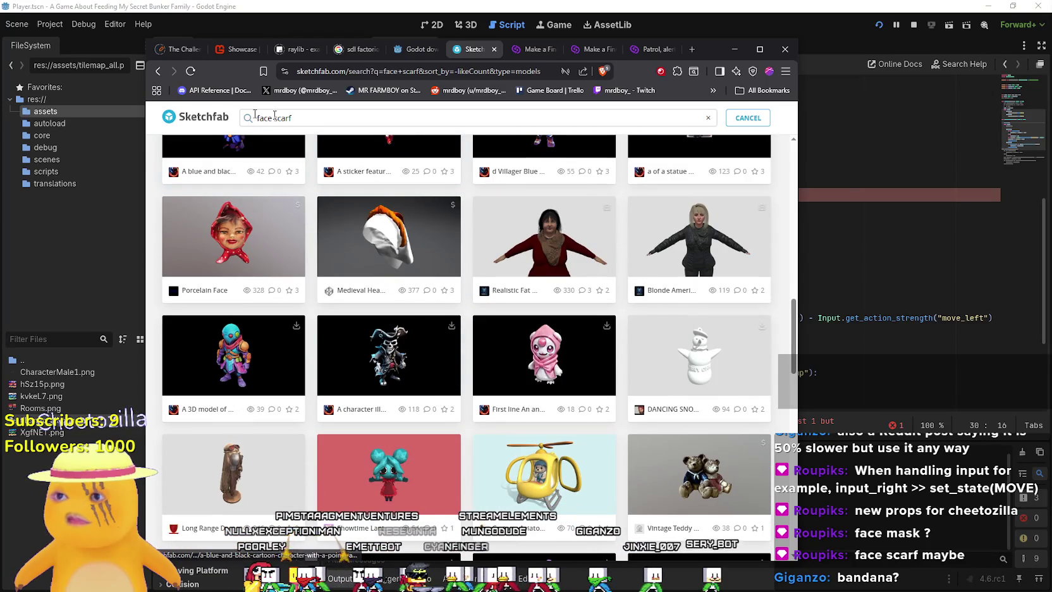
Replace the query with 'Bandana' and browse the bandana results.
triple_click(274, 118)
text(Bandana)
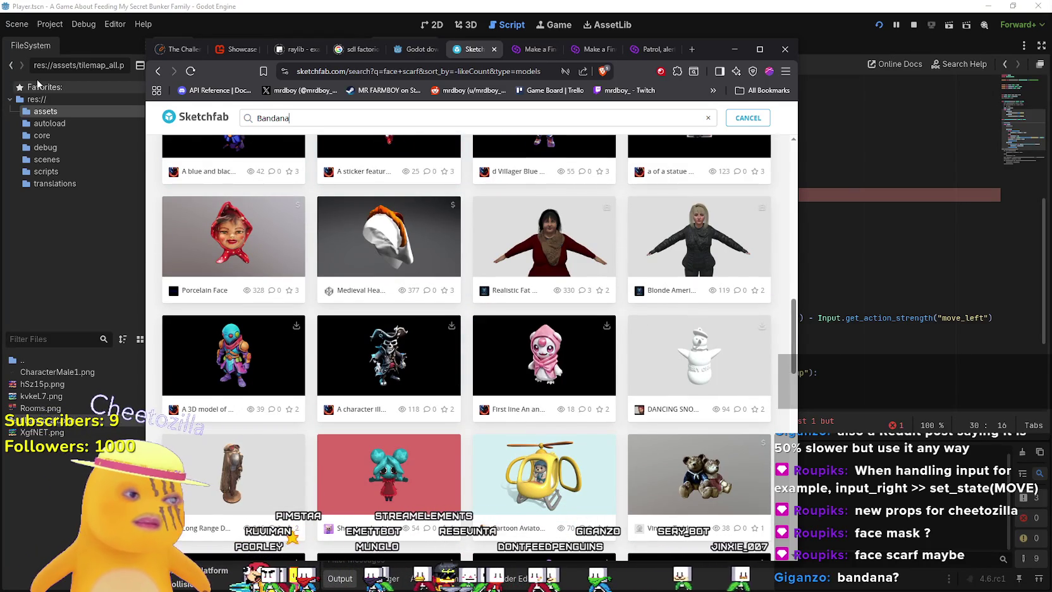
key(Return)
scroll(486, 389, down, 2)
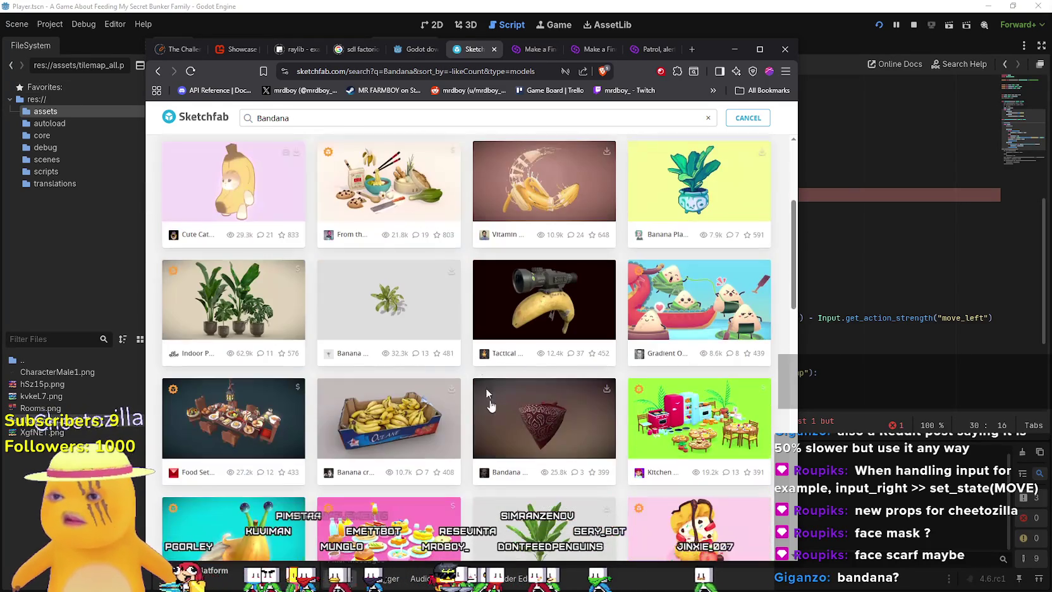
scroll(436, 359, down, 6)
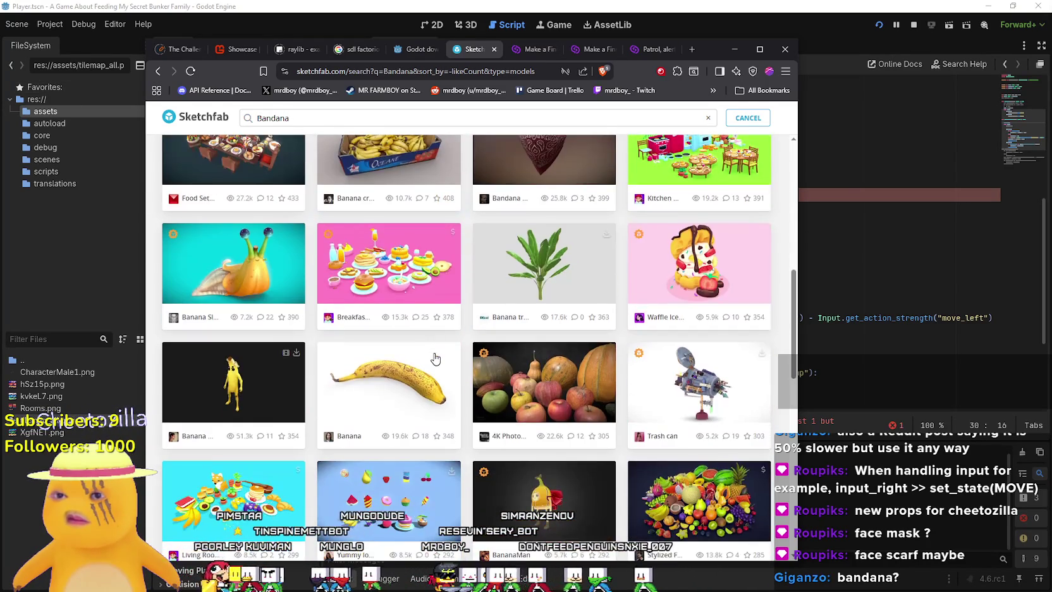
scroll(436, 359, down, 4)
scroll(429, 367, up, 2)
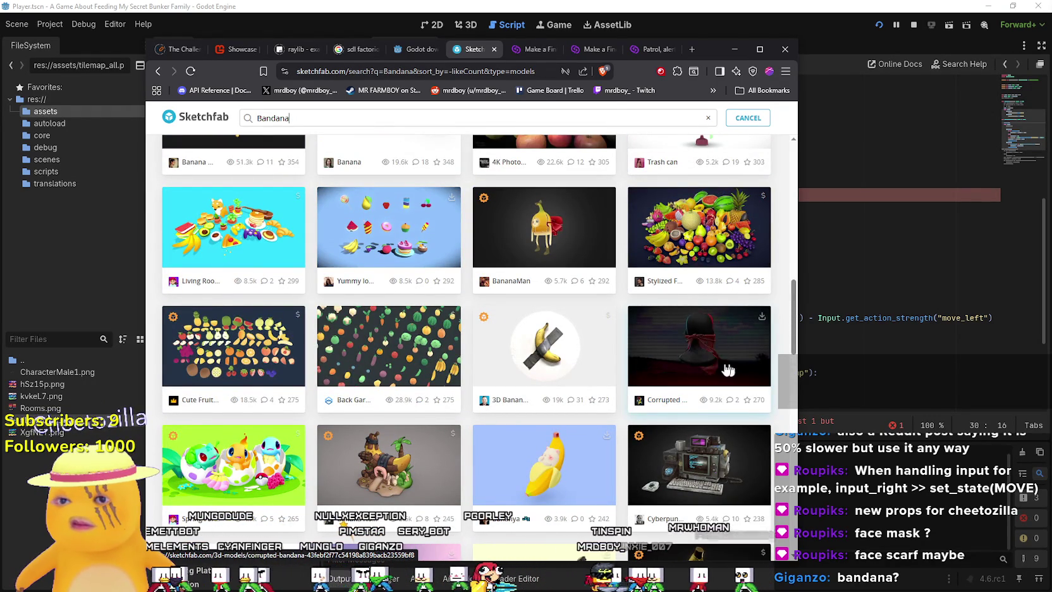
scroll(664, 367, down, 10)
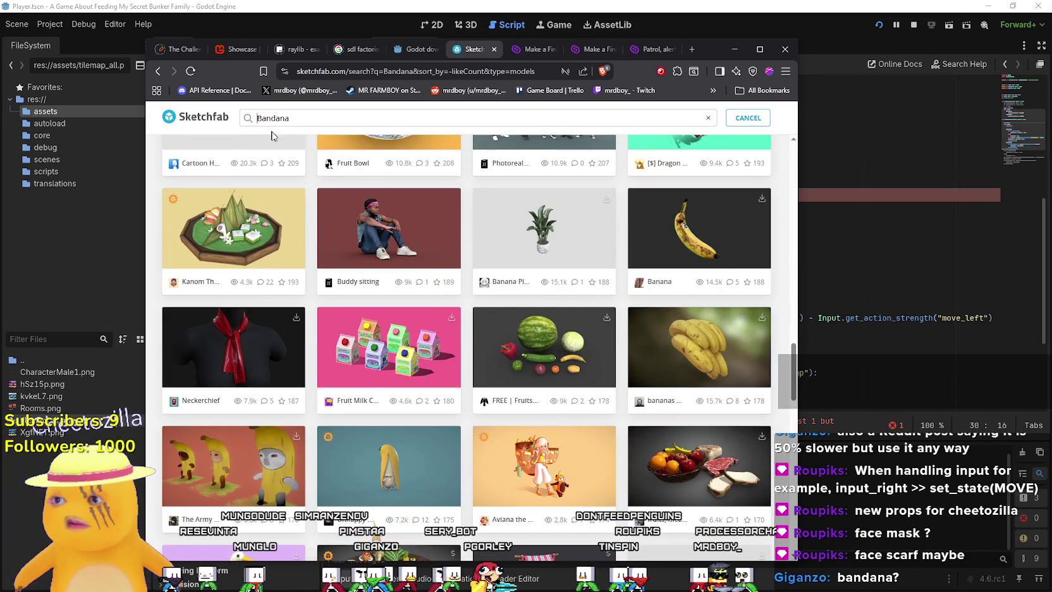
Search 'Face Bandana' and browse results like Bandana, Red Bandana, Mask 6 and Standard Balaclava.
text(Face)
key(Return)
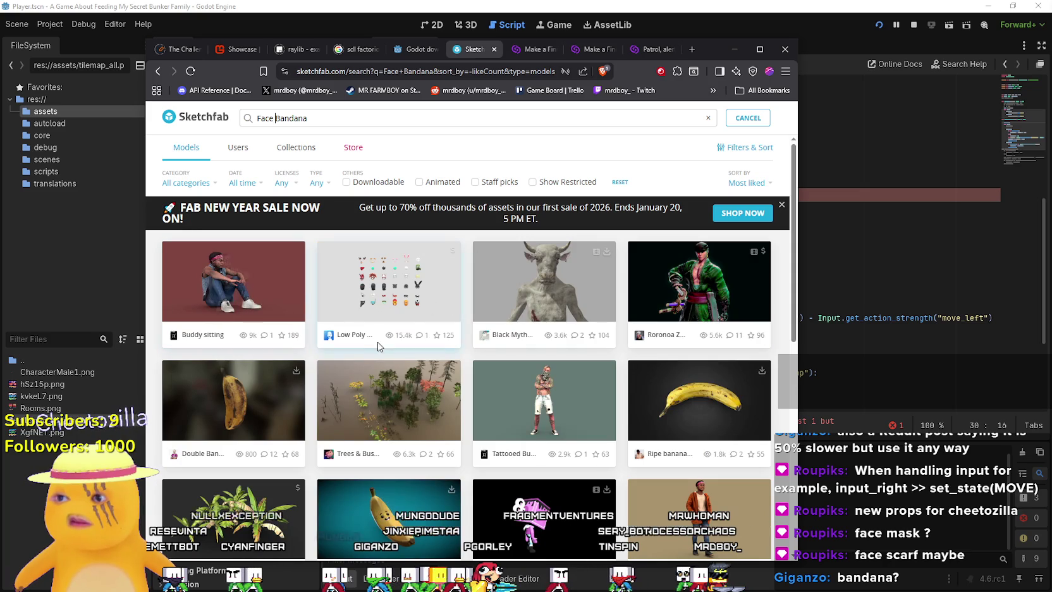
scroll(388, 300, down, 5)
scroll(392, 299, down, 2)
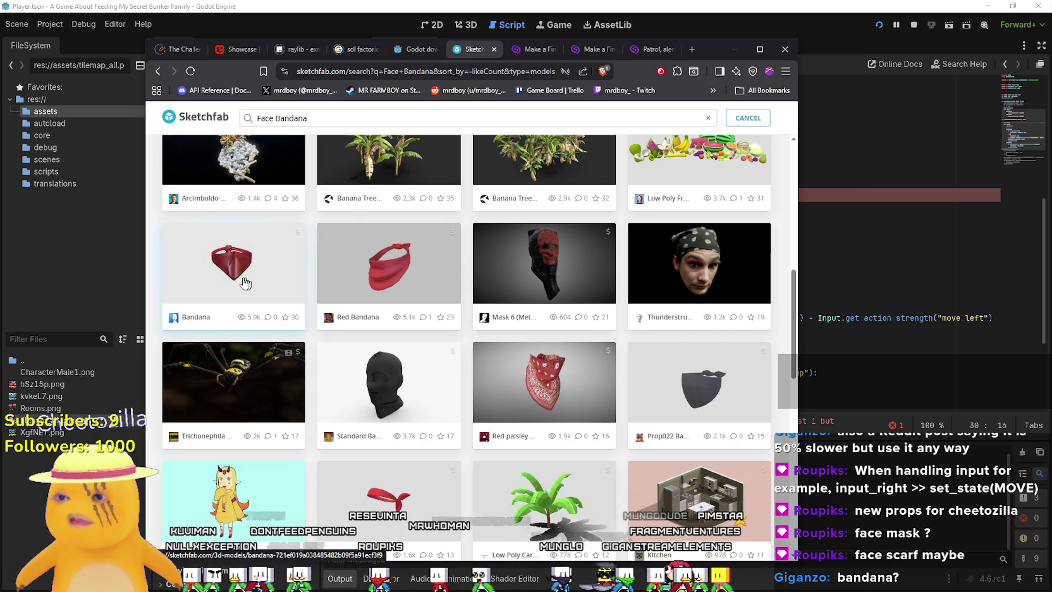
scroll(237, 274, down, 1)
scroll(235, 275, down, 2)
scroll(228, 279, up, 3)
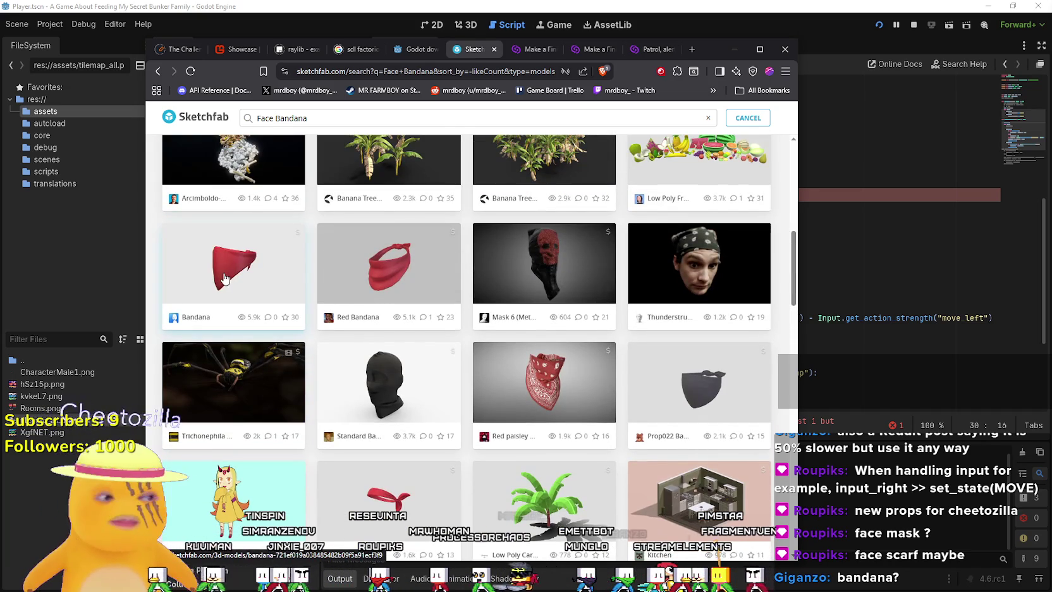
scroll(470, 329, down, 3)
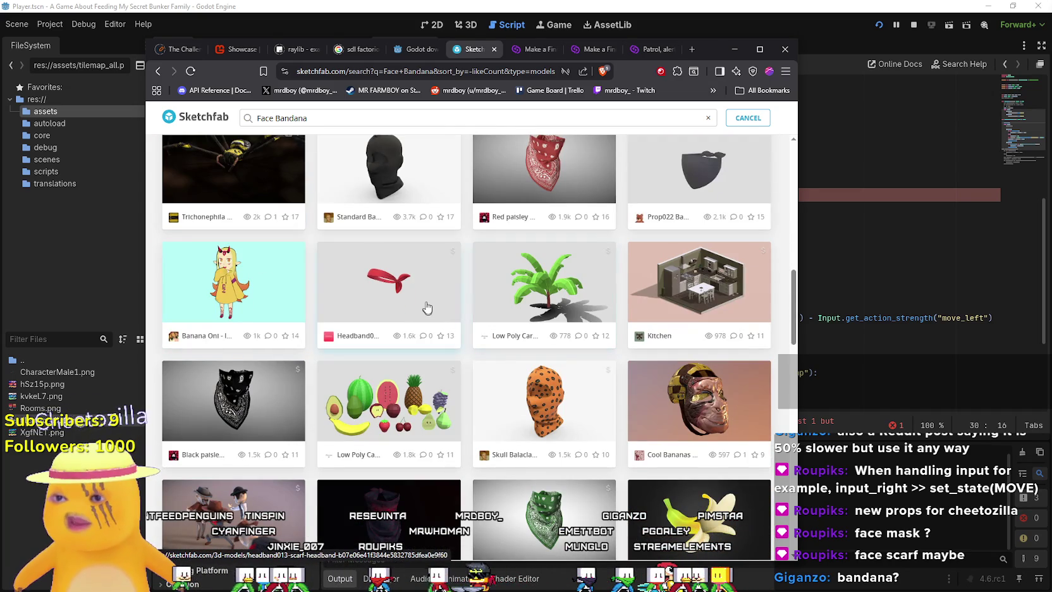
scroll(560, 313, down, 10)
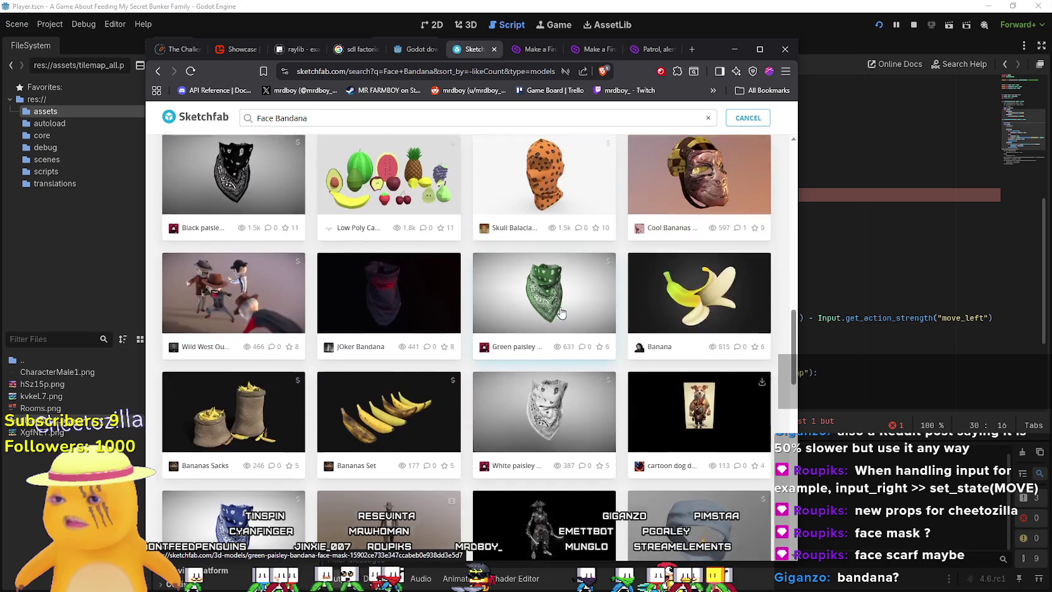
scroll(658, 276, up, 2)
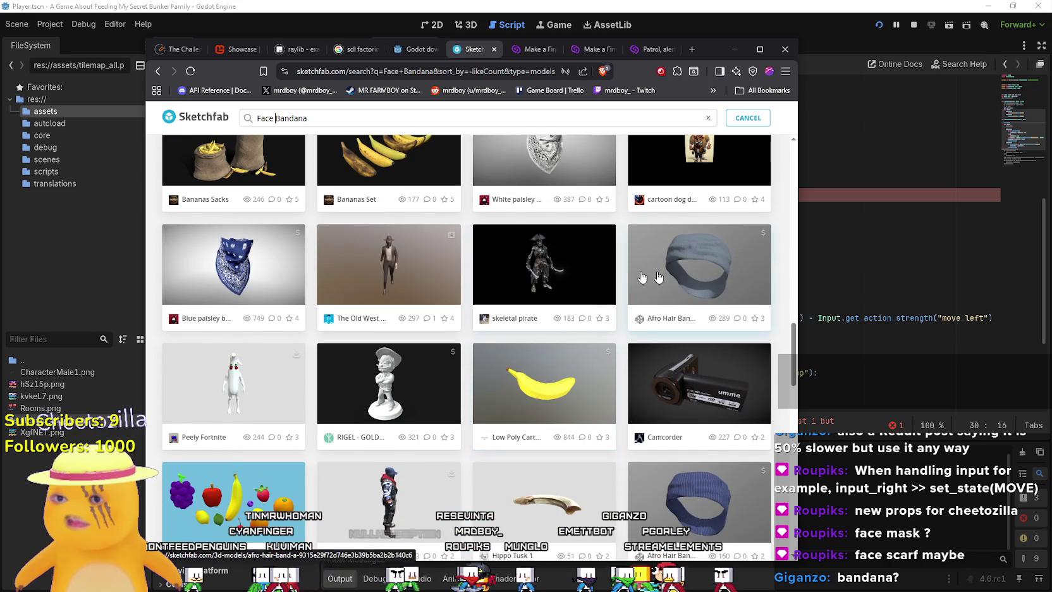
scroll(658, 297, down, 3)
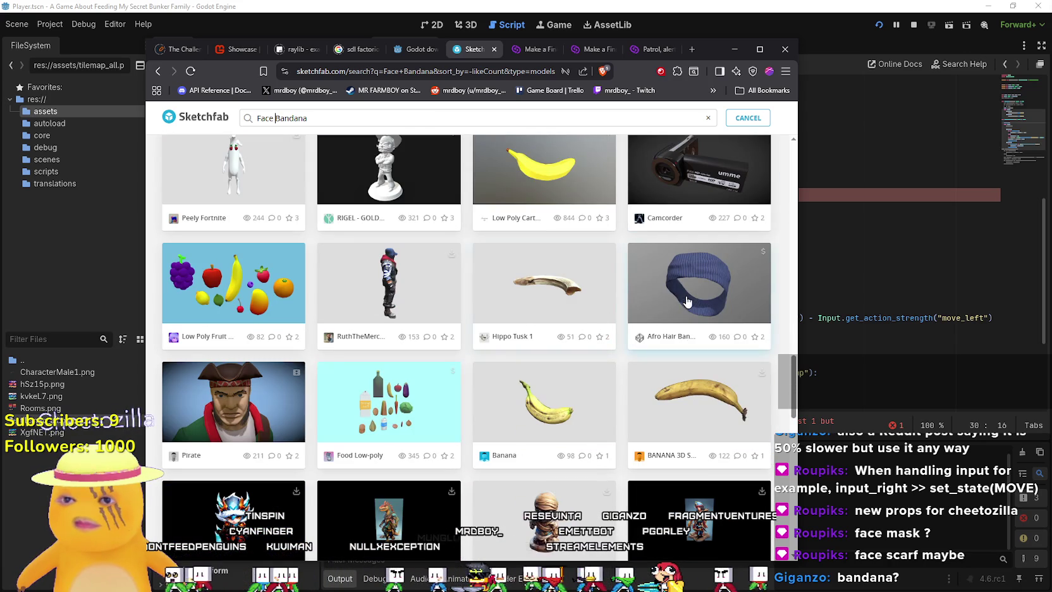
scroll(360, 292, down, 4)
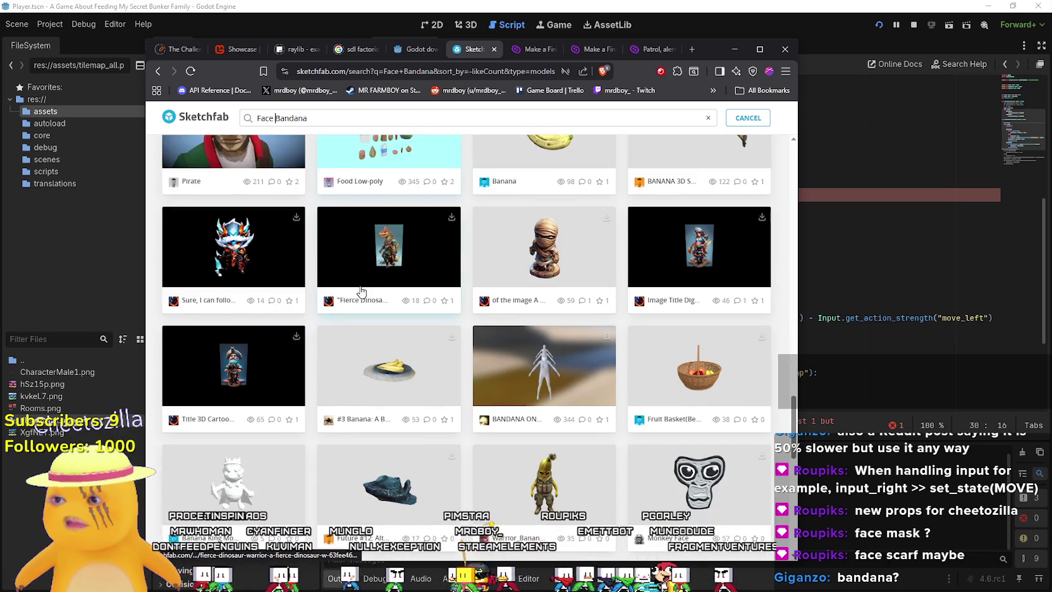
scroll(359, 291, up, 15)
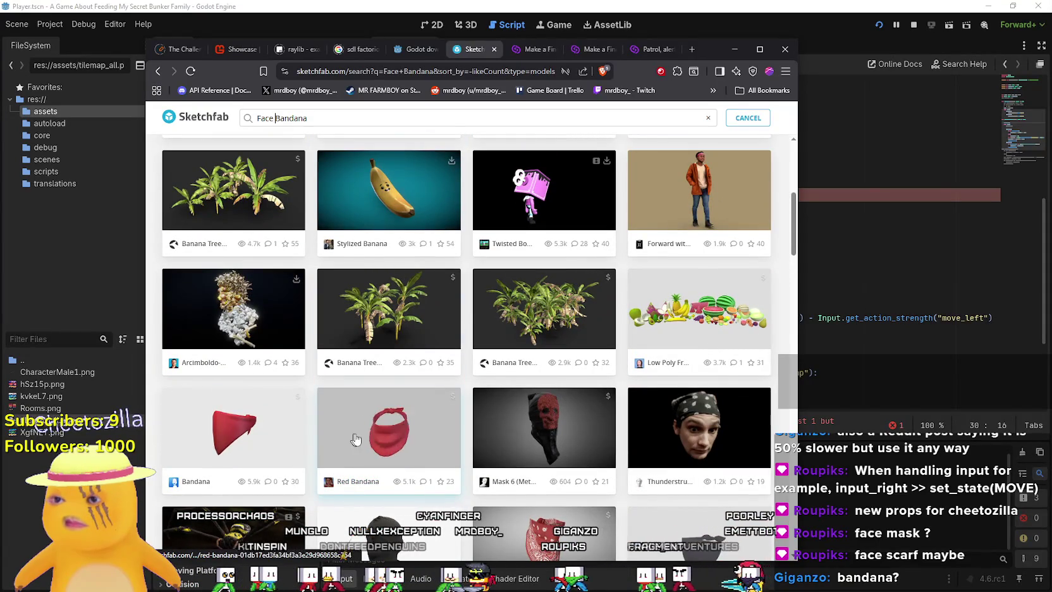
scroll(253, 443, down, 2)
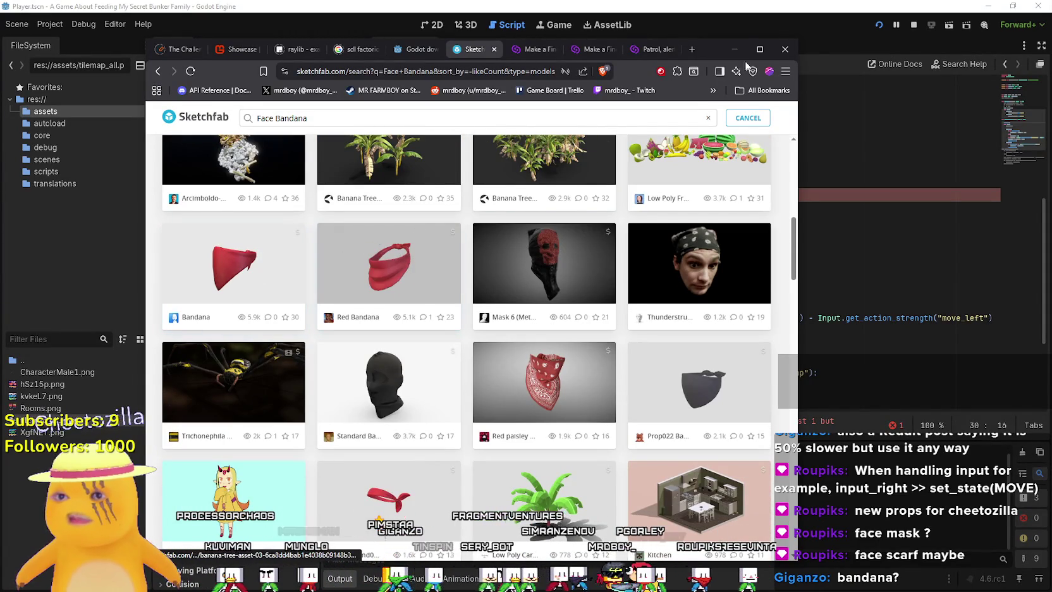
Open the Bandana model's page and rotate its 3D preview to see the front.
drag(723, 55, 935, 33)
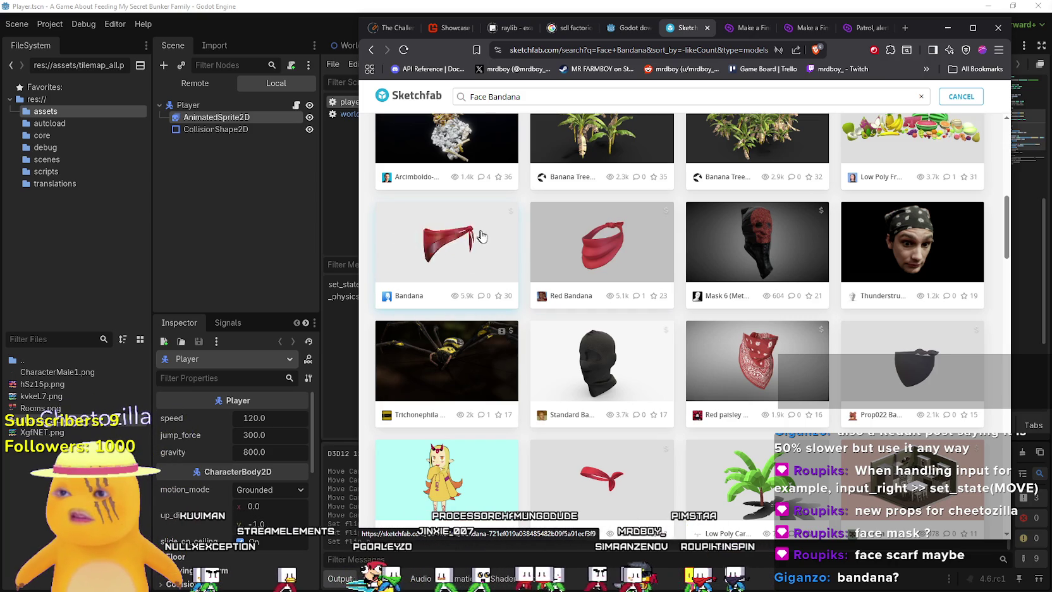
click(444, 242)
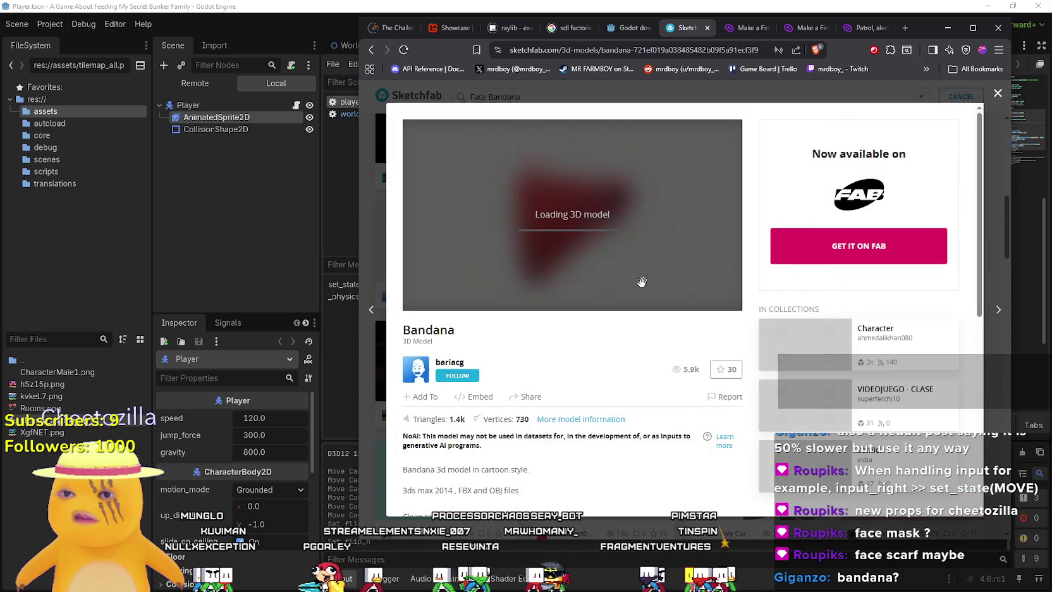
scroll(564, 383, down, 2)
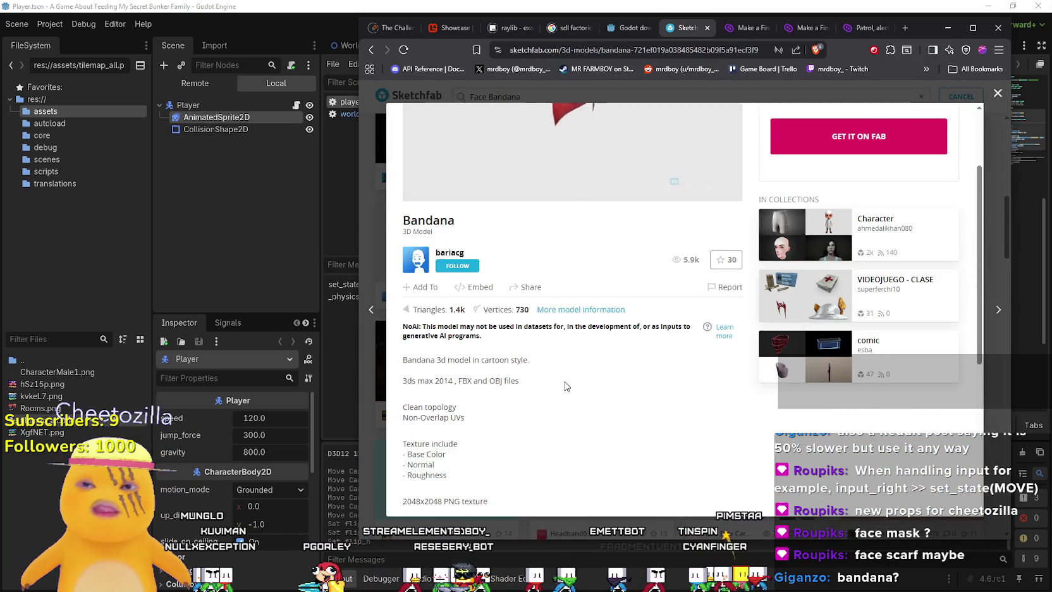
scroll(632, 303, up, 2)
mouse_move(659, 255)
mouse_down()
mouse_move(619, 223)
mouse_move(487, 227)
mouse_move(617, 228)
mouse_move(700, 282)
mouse_move(669, 312)
mouse_up()
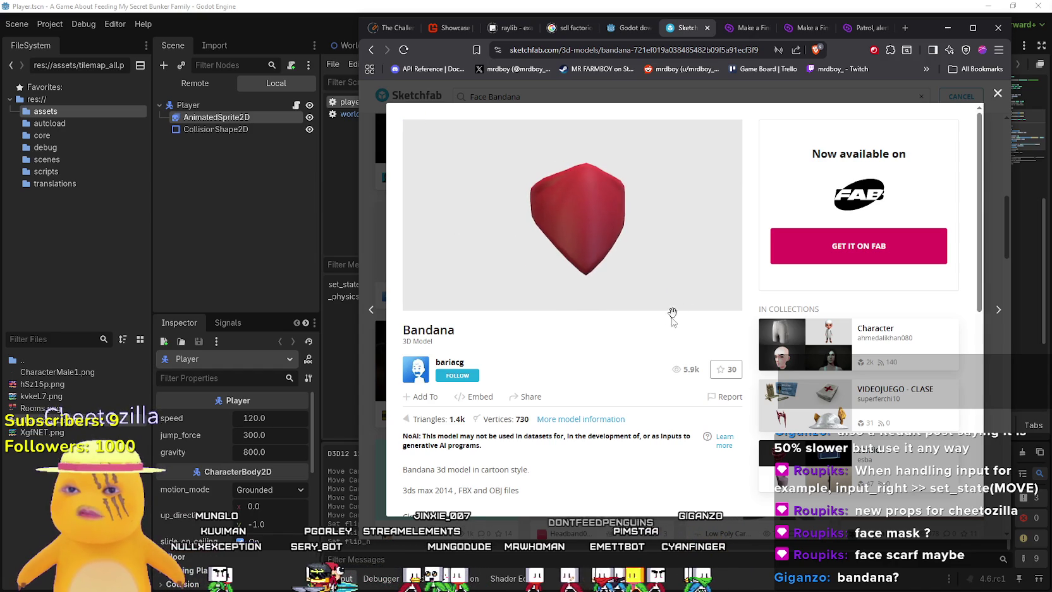
click(845, 247)
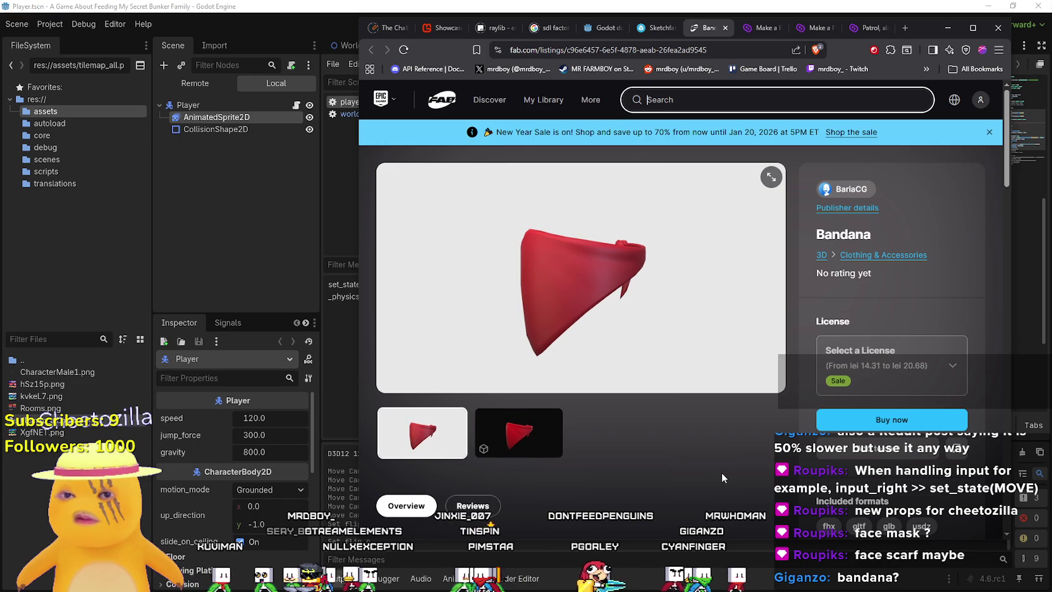
scroll(720, 468, down, 3)
scroll(715, 451, down, 4)
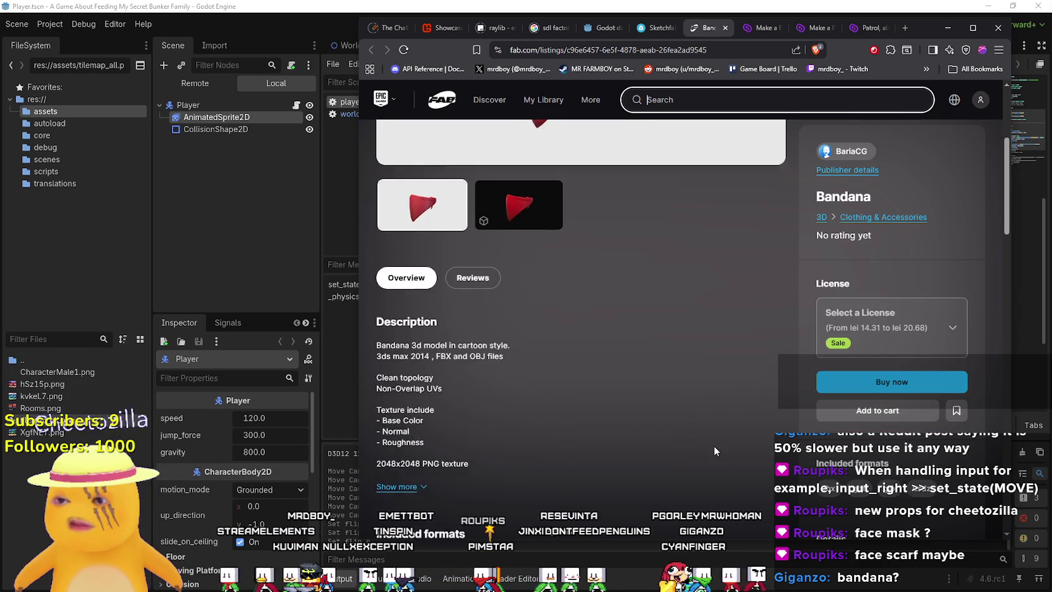
scroll(713, 446, down, 3)
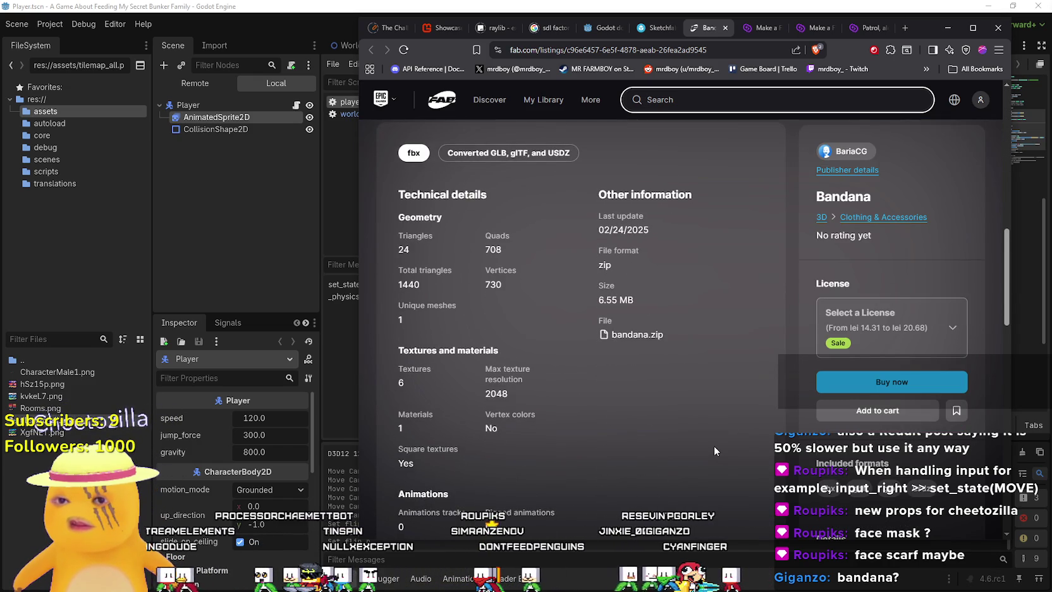
scroll(709, 358, down, 3)
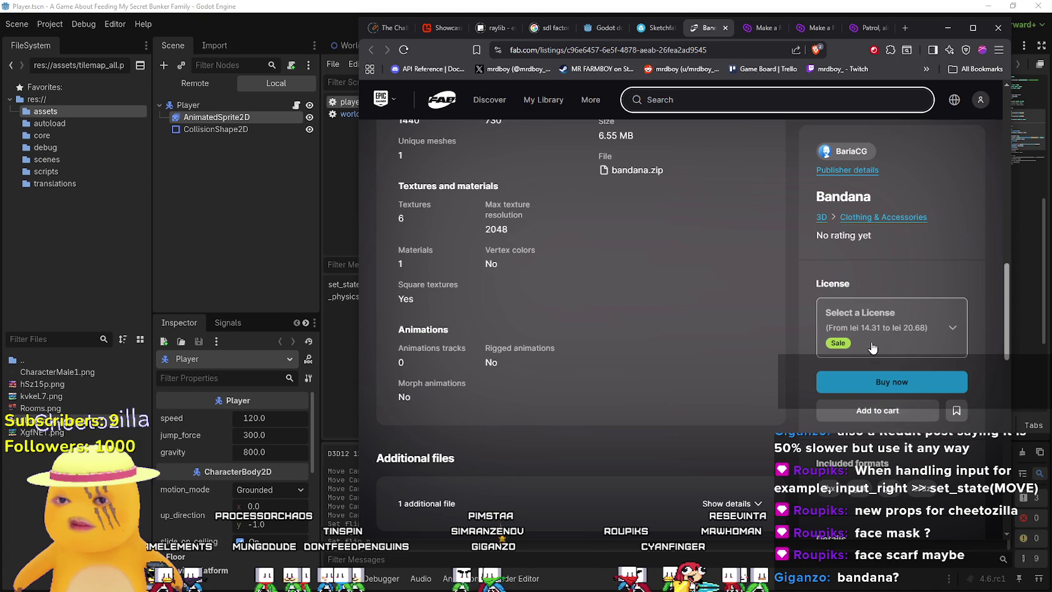
scroll(908, 394, up, 8)
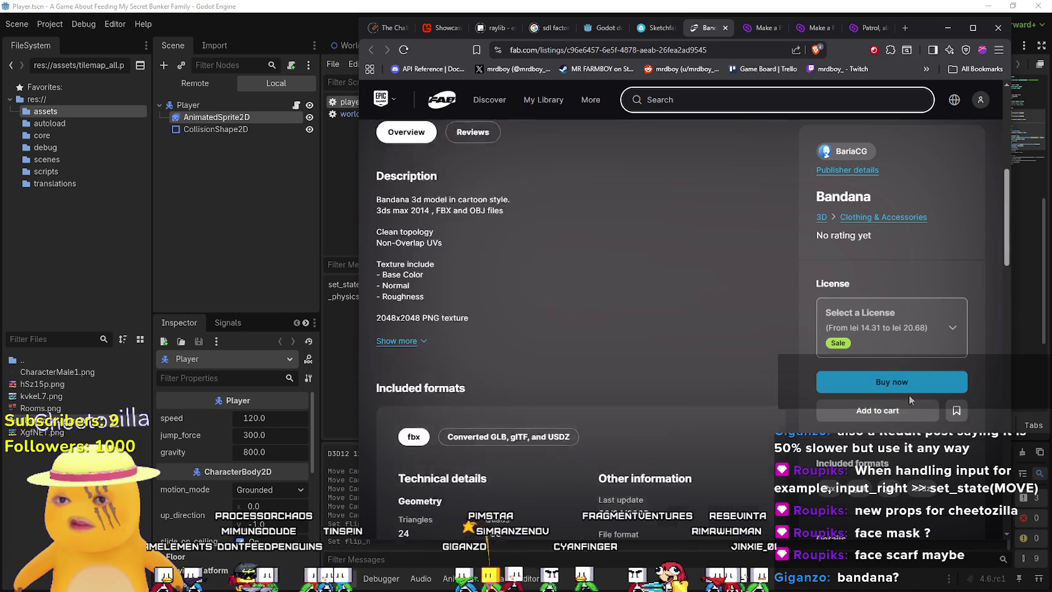
scroll(907, 395, up, 6)
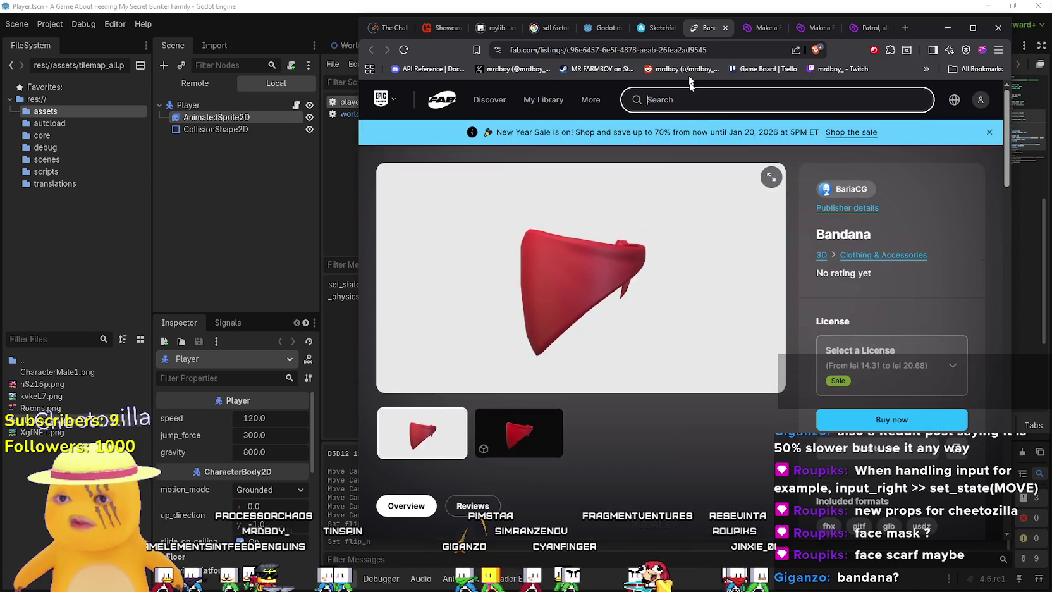
Close the Bandana page and preview the Red Bandana and Prop022 Bandana Mask models.
click(726, 26)
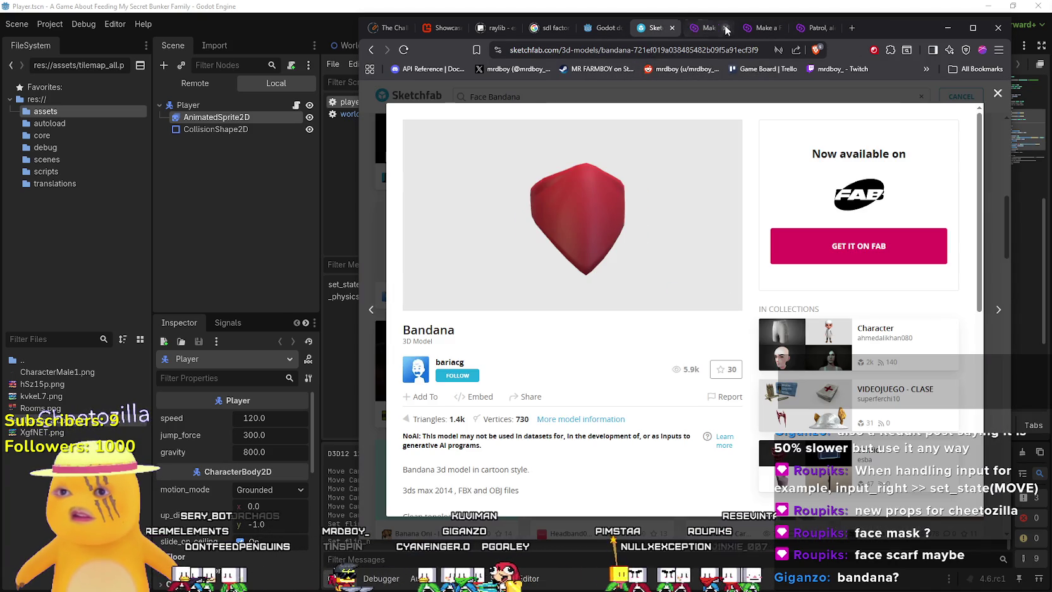
click(998, 96)
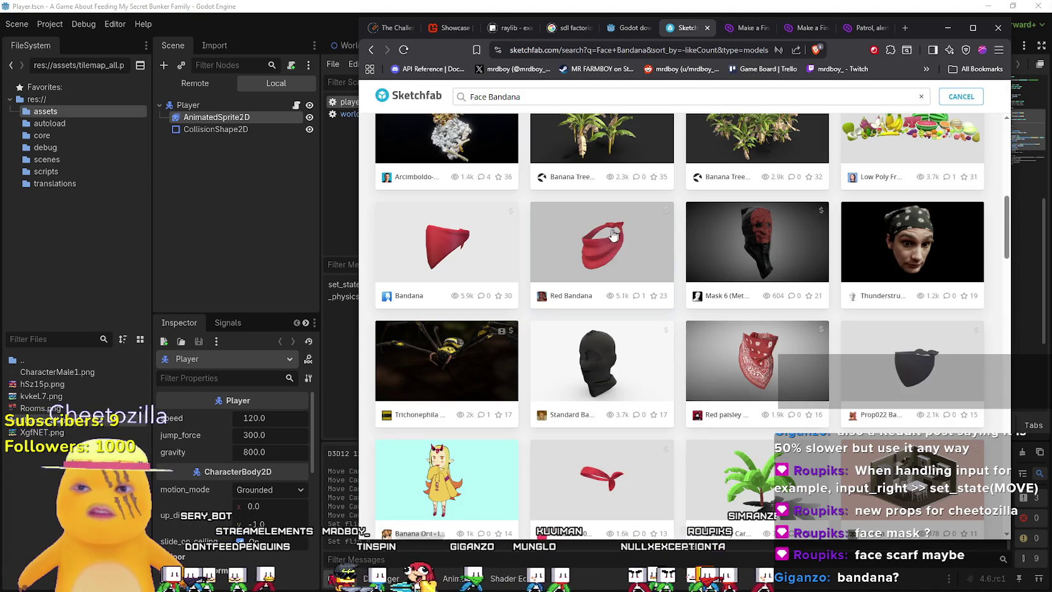
click(613, 235)
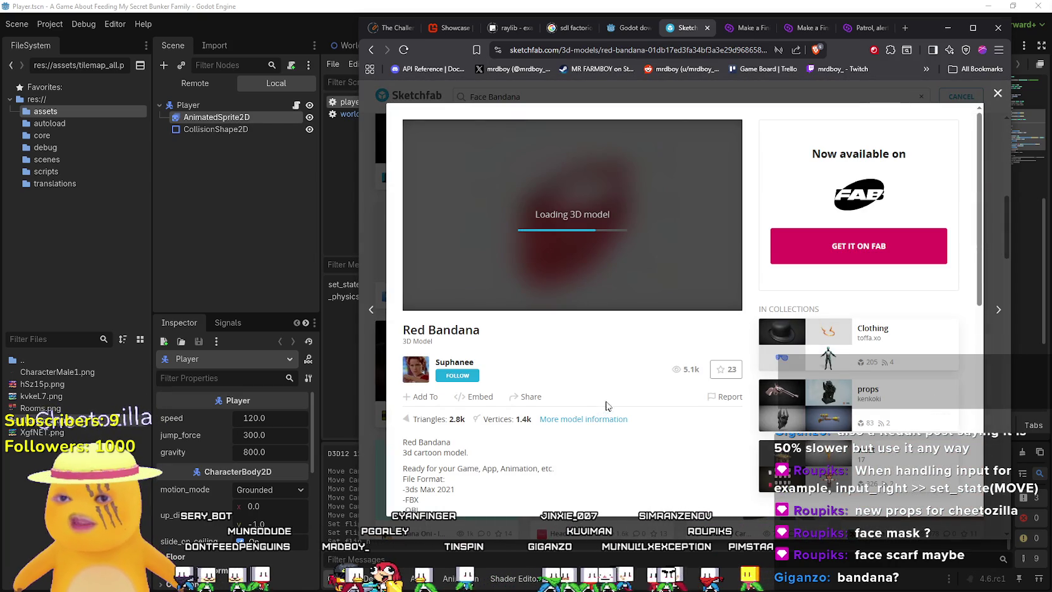
key(Escape)
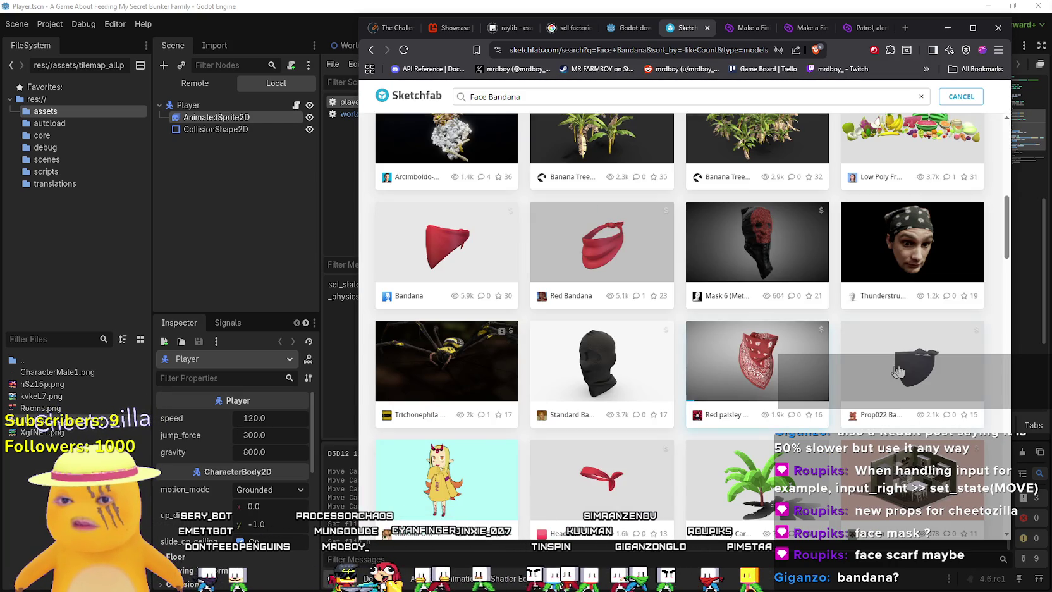
click(928, 361)
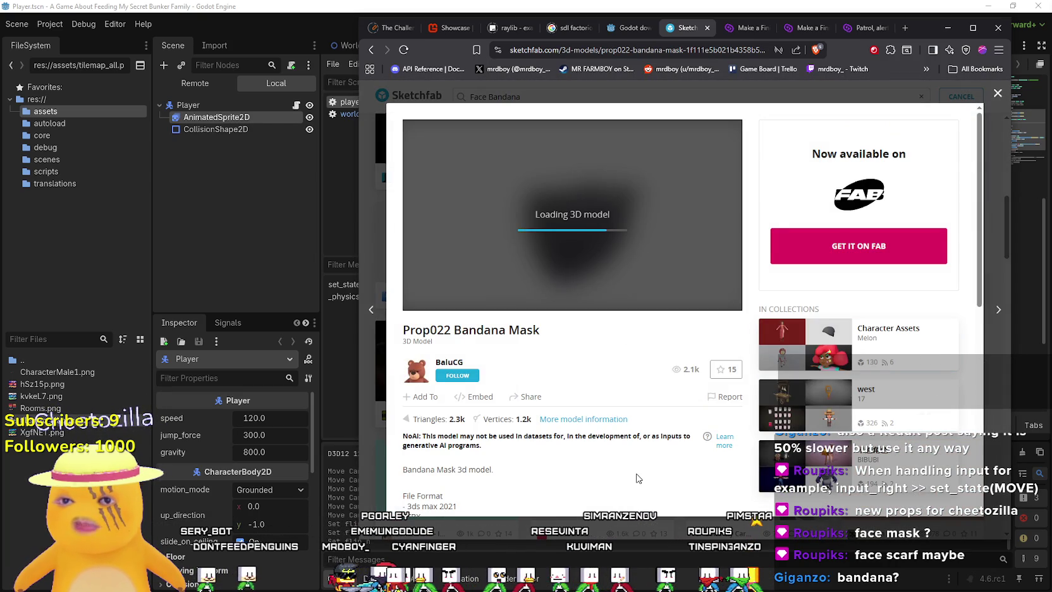
scroll(810, 259, down, 2)
click(992, 143)
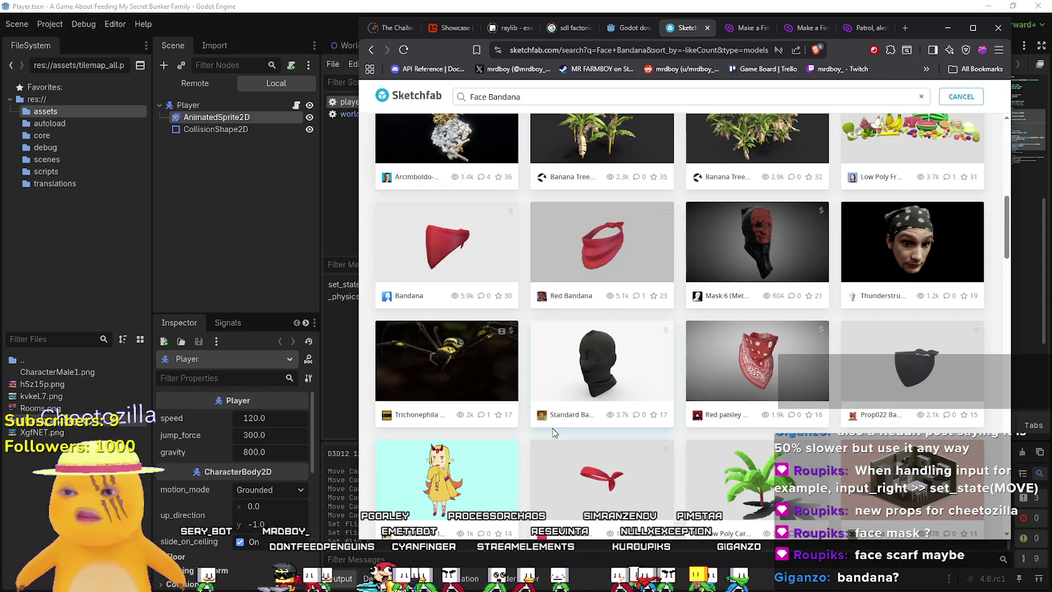
scroll(553, 432, down, 4)
scroll(804, 465, up, 10)
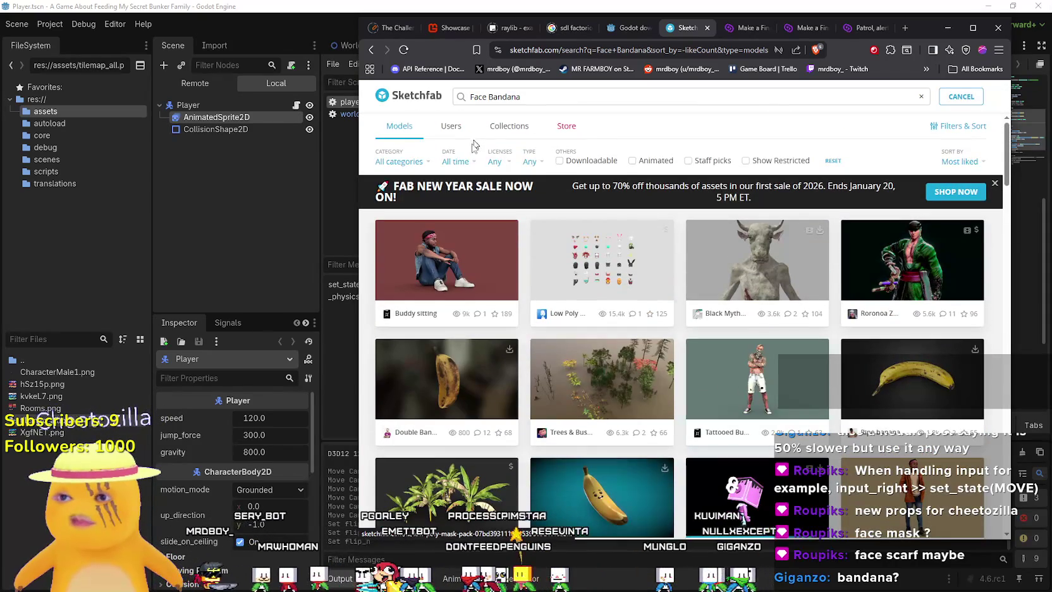
Turn on the Downloadable filter for the Face Bandana results.
click(405, 163)
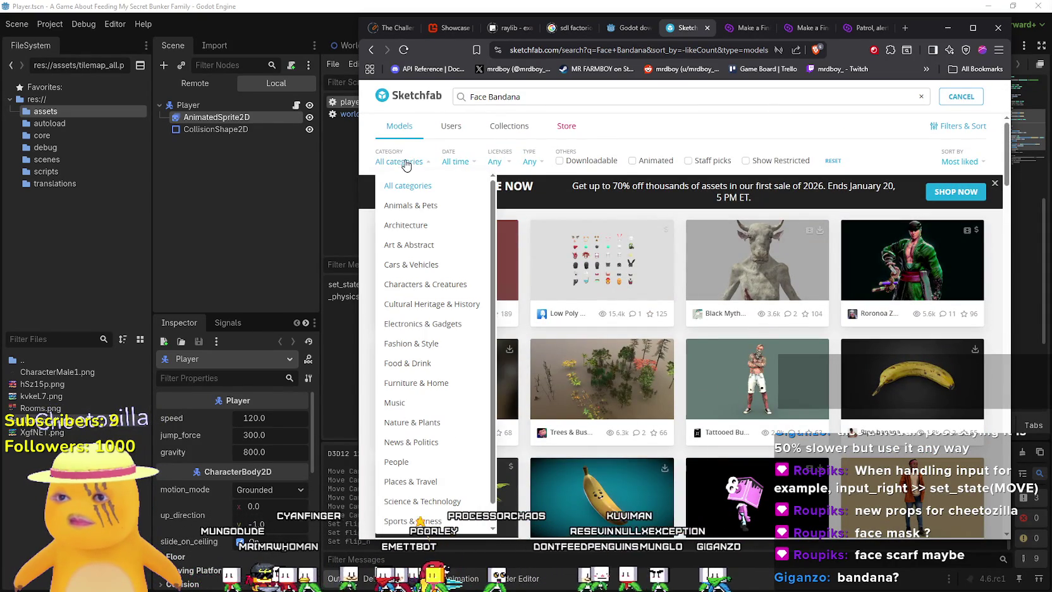
click(752, 144)
click(575, 162)
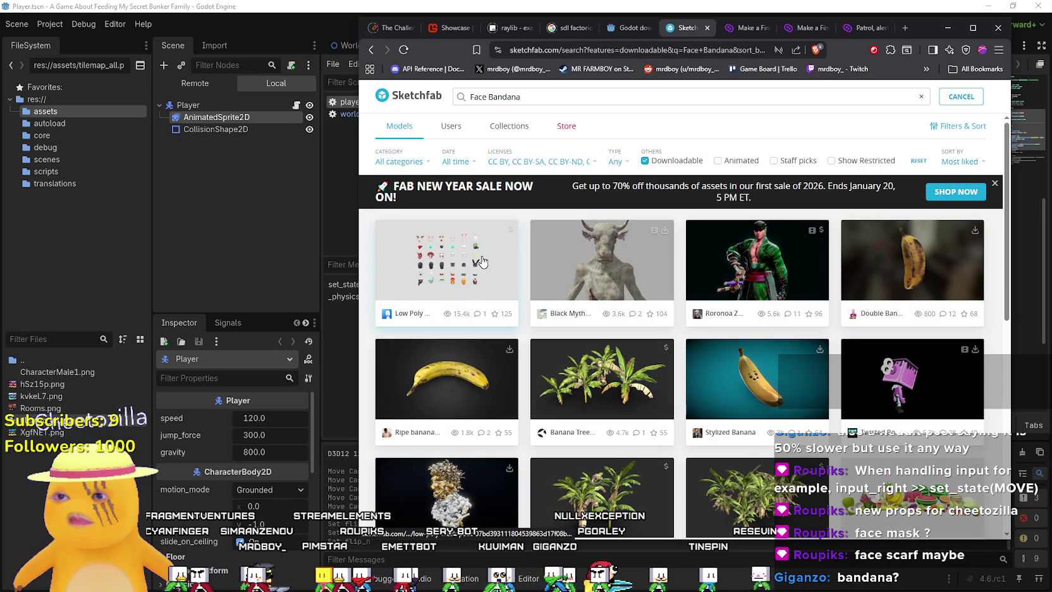
Inspect the Low Poly Mask Pack model and its Fab listing, then return to results.
click(452, 266)
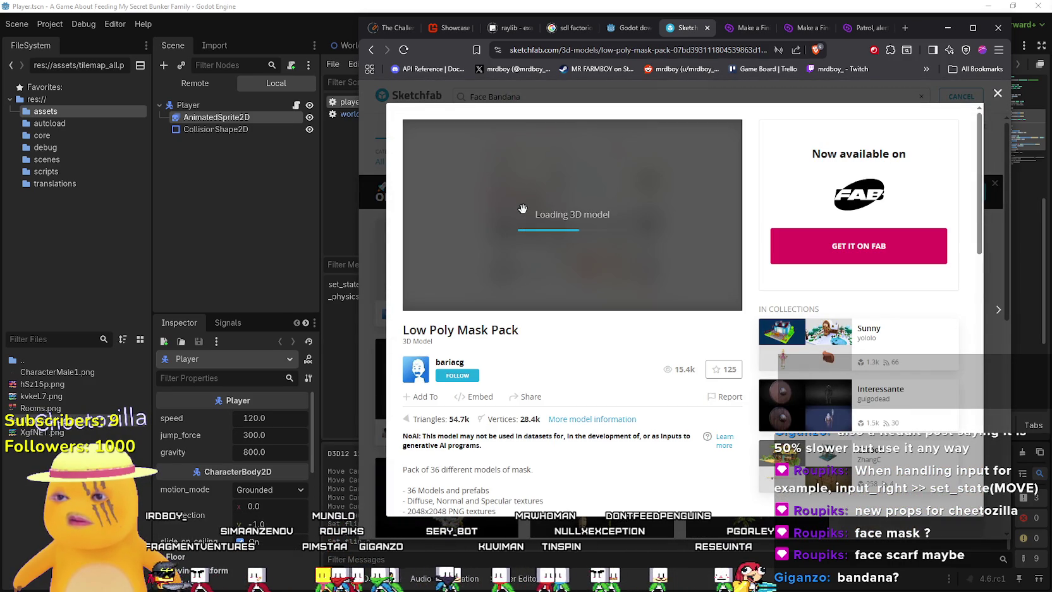
scroll(600, 444, down, 10)
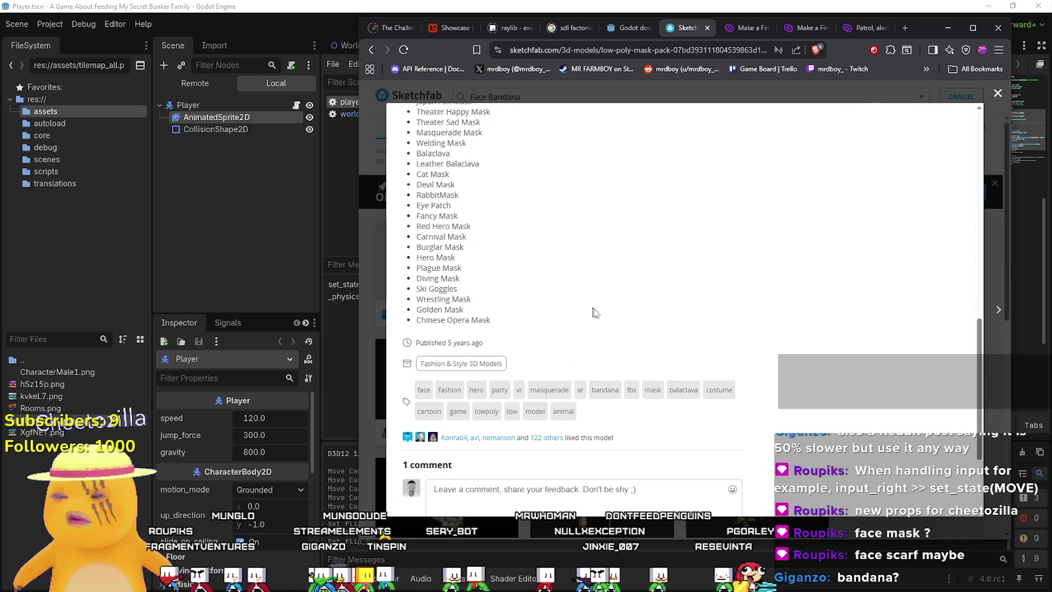
scroll(594, 312, up, 10)
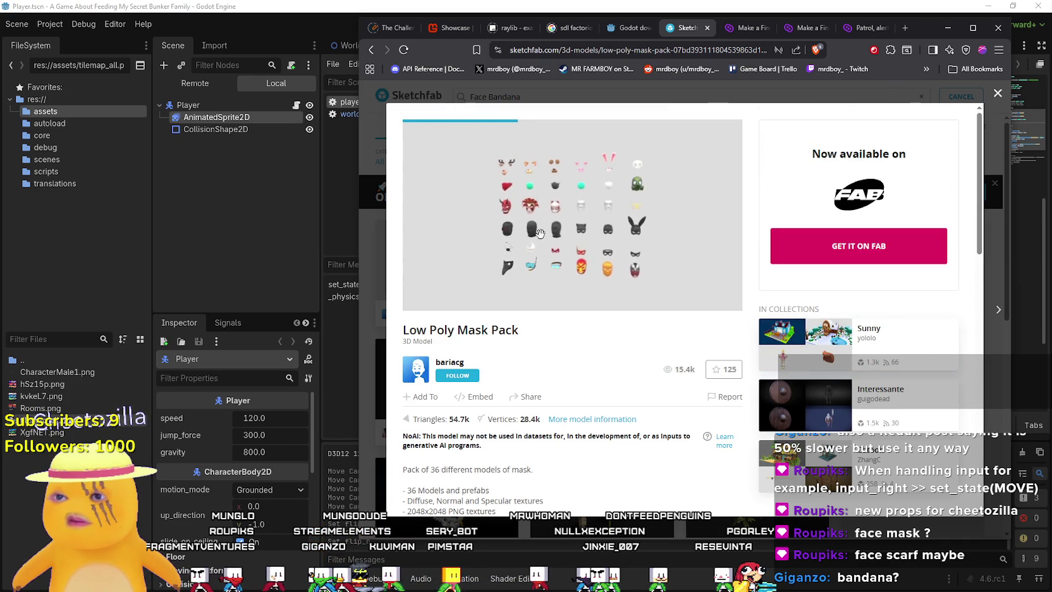
scroll(540, 234, up, 10)
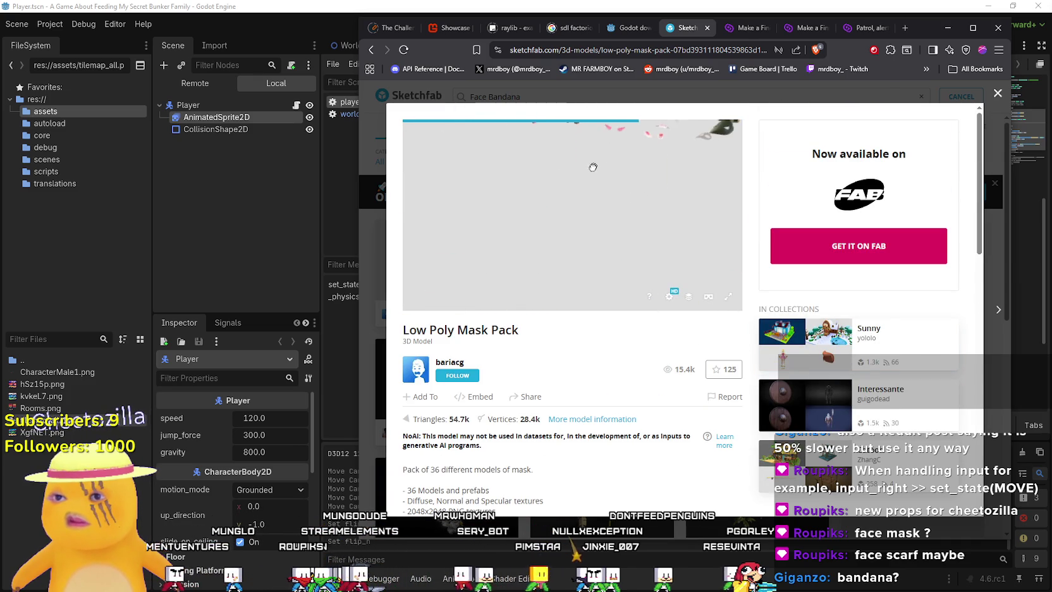
scroll(592, 176, down, 8)
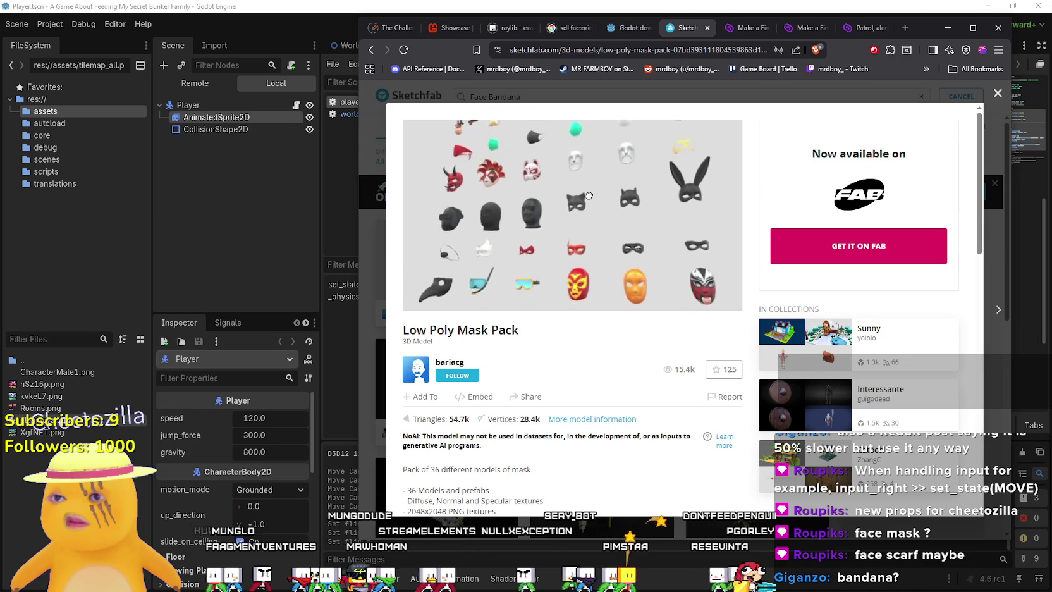
drag(588, 195, 468, 171)
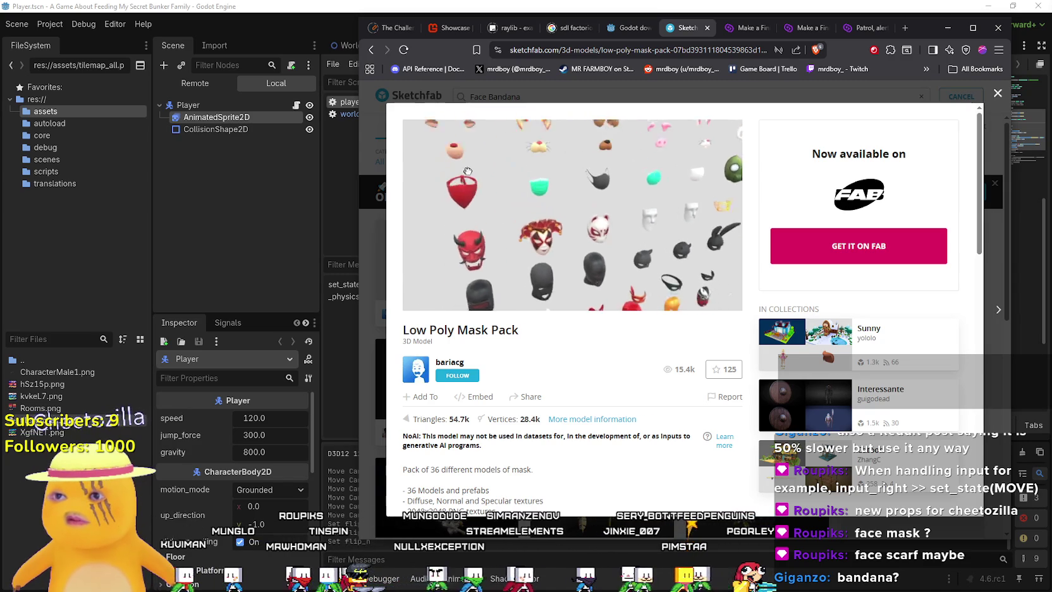
click(866, 245)
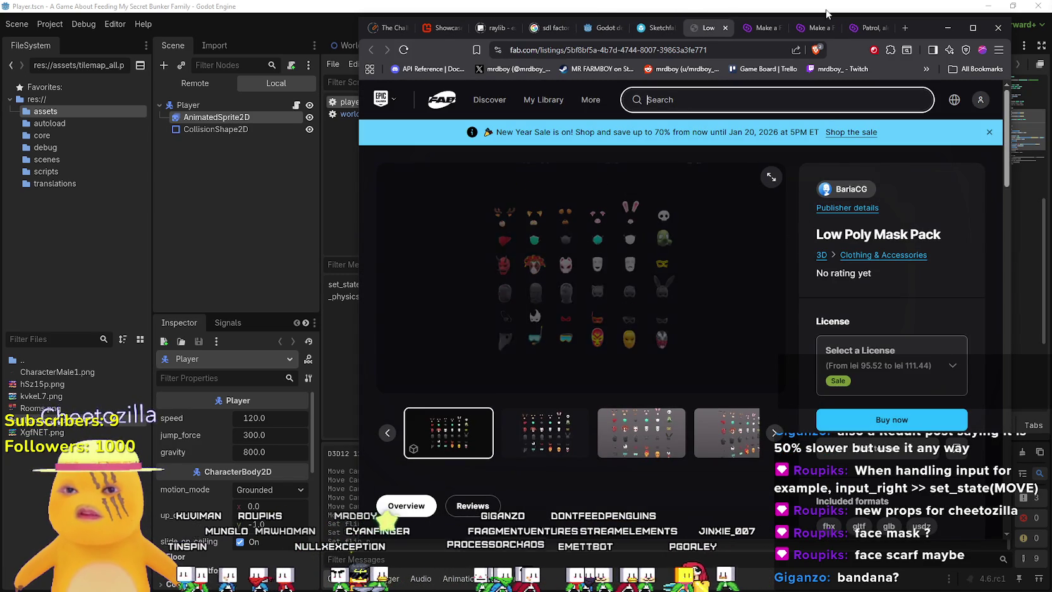
click(725, 28)
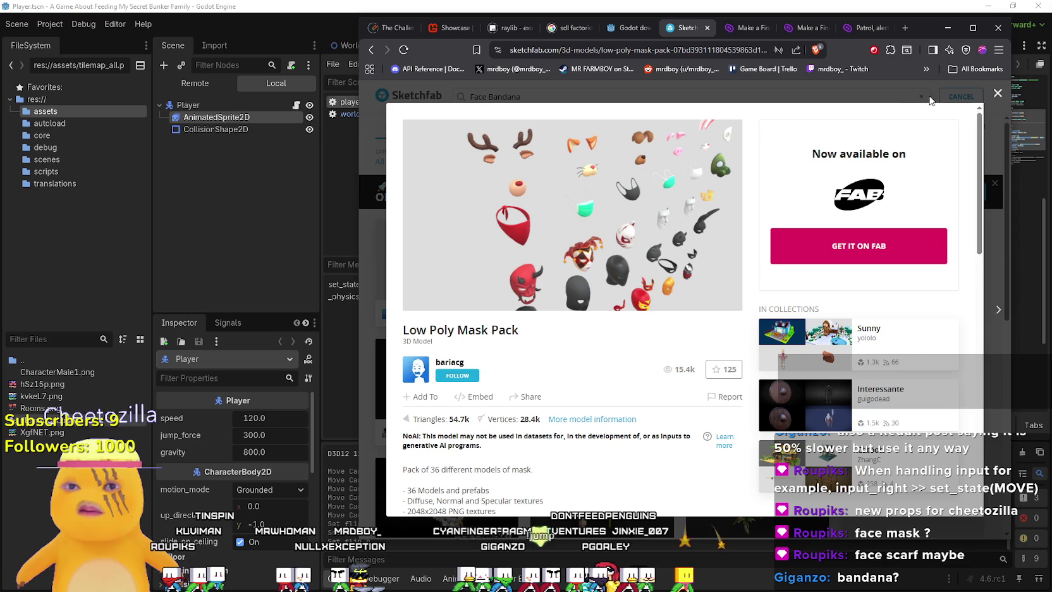
click(994, 95)
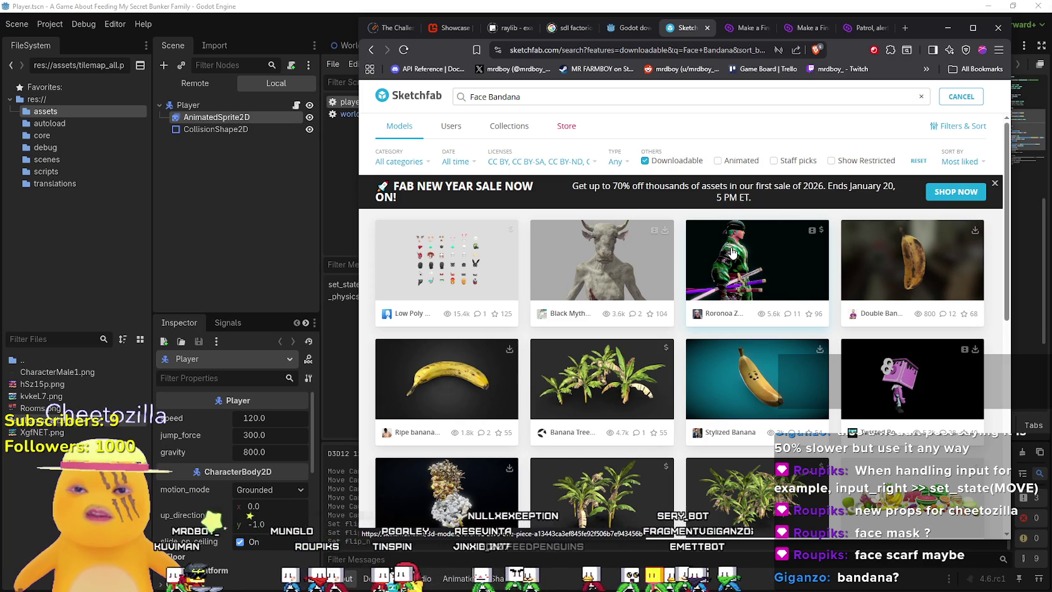
View the Roronoa Zoro - One Piece model page, then return to the results.
click(737, 248)
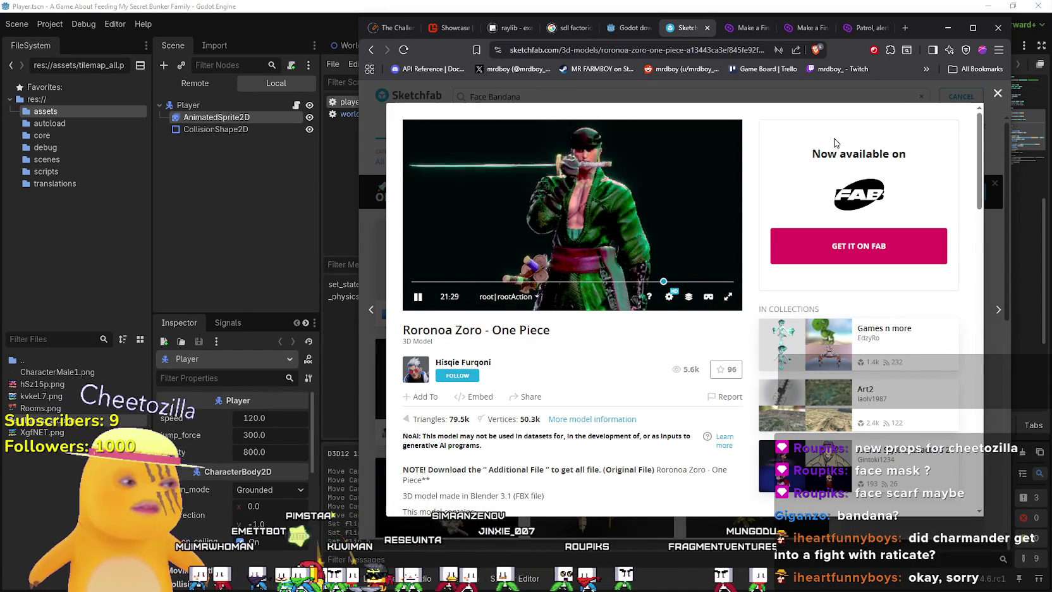
click(997, 93)
text(Zoro)
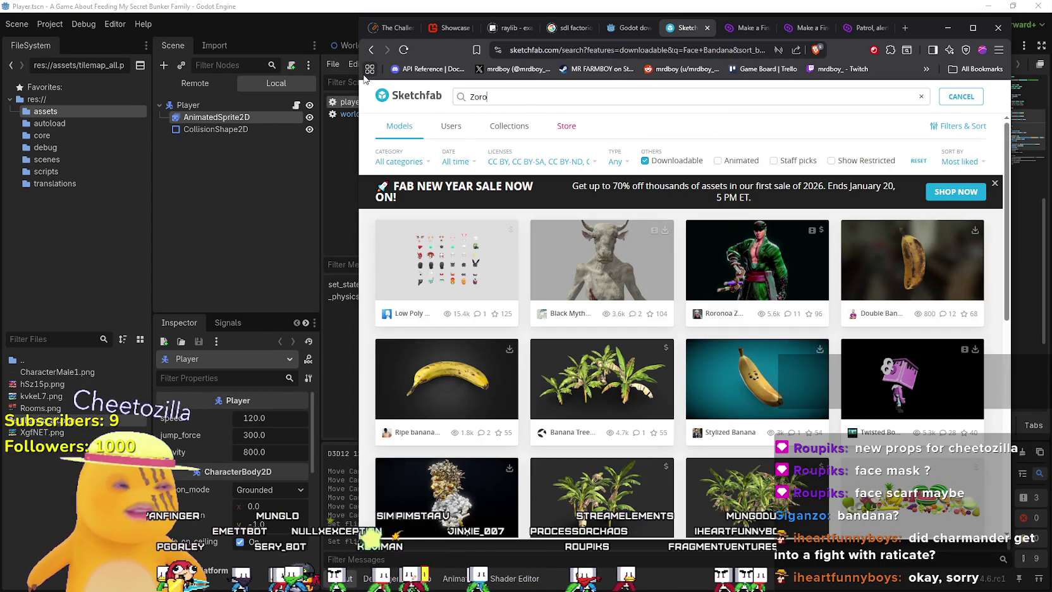
Search for 'Zoro' models and scroll through the downloadable results.
key(Return)
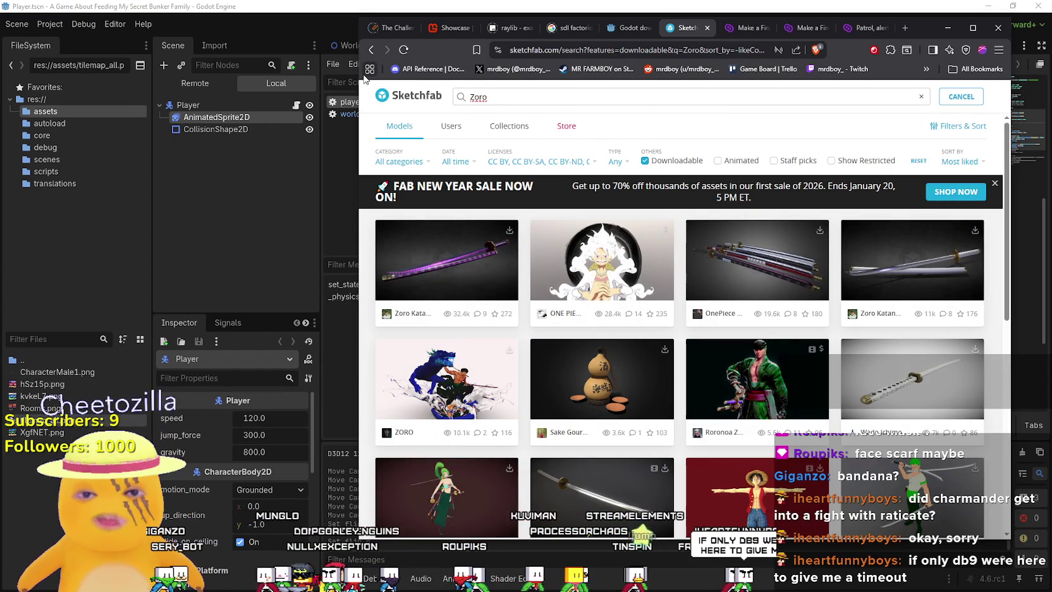
scroll(433, 292, down, 1)
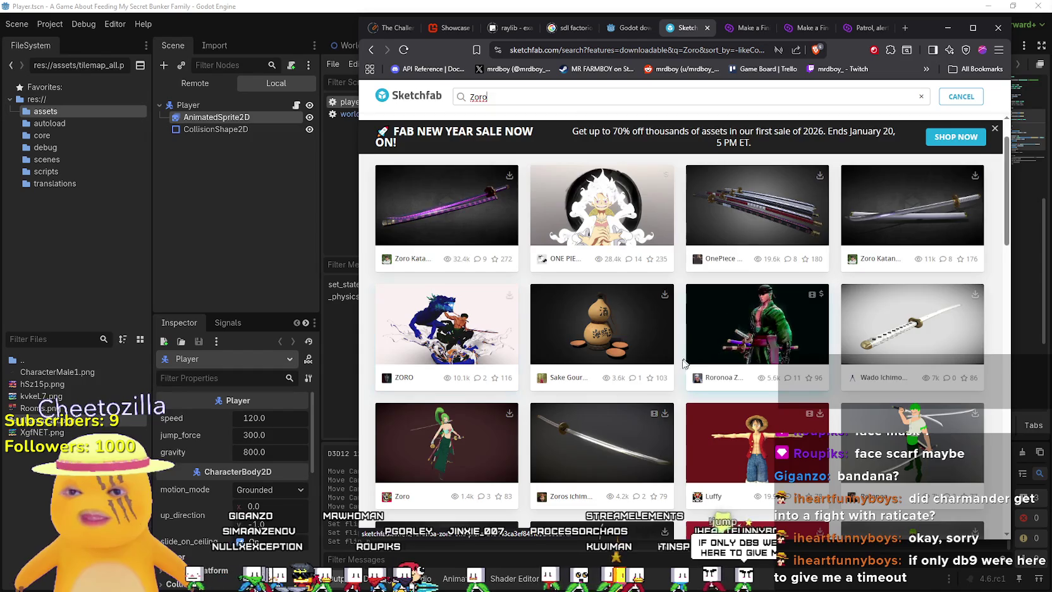
scroll(617, 354, down, 2)
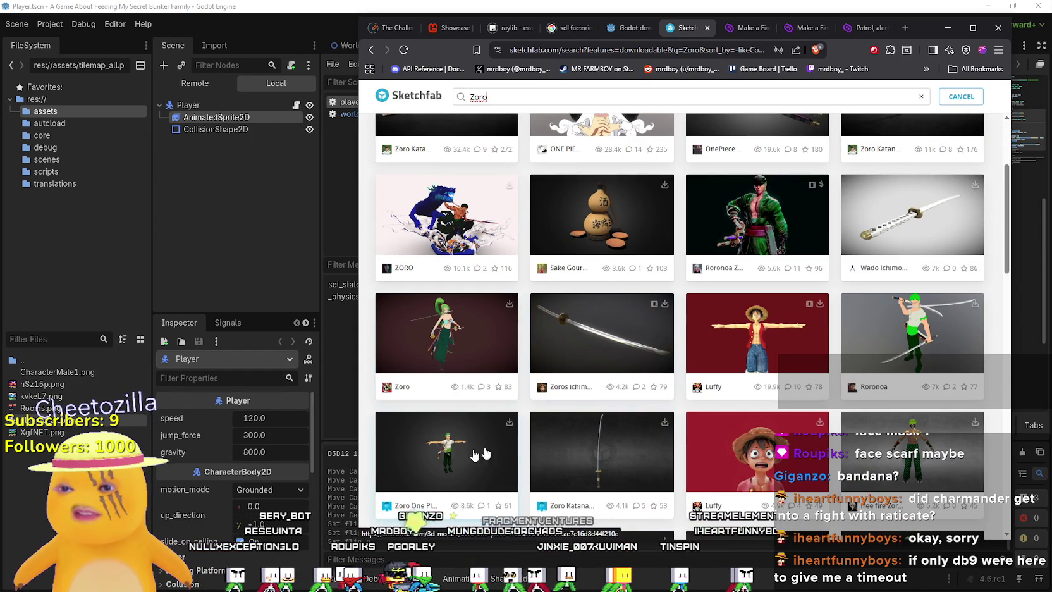
scroll(887, 407, down, 2)
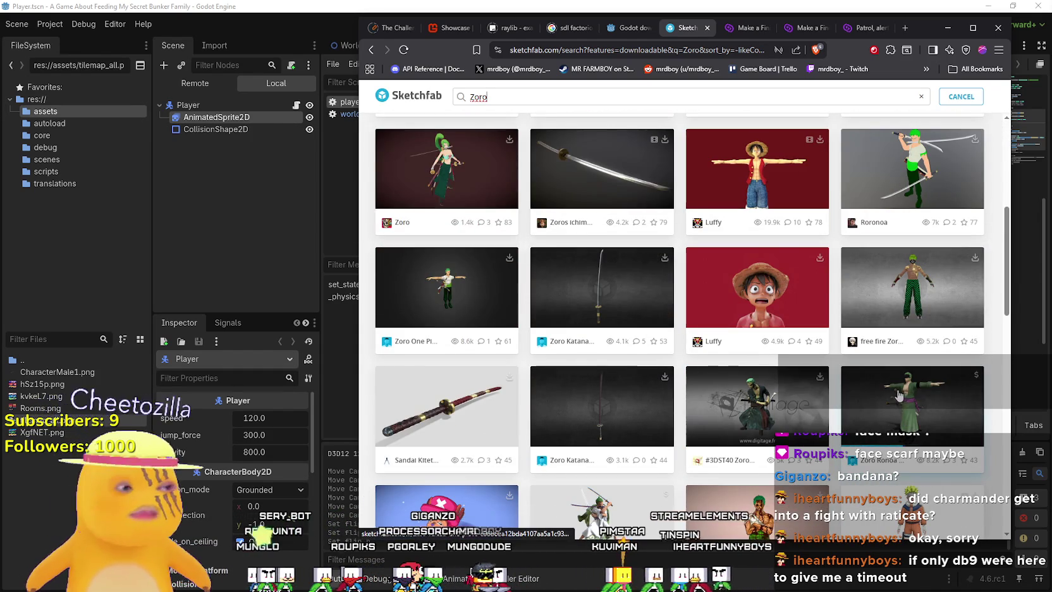
scroll(898, 391, up, 4)
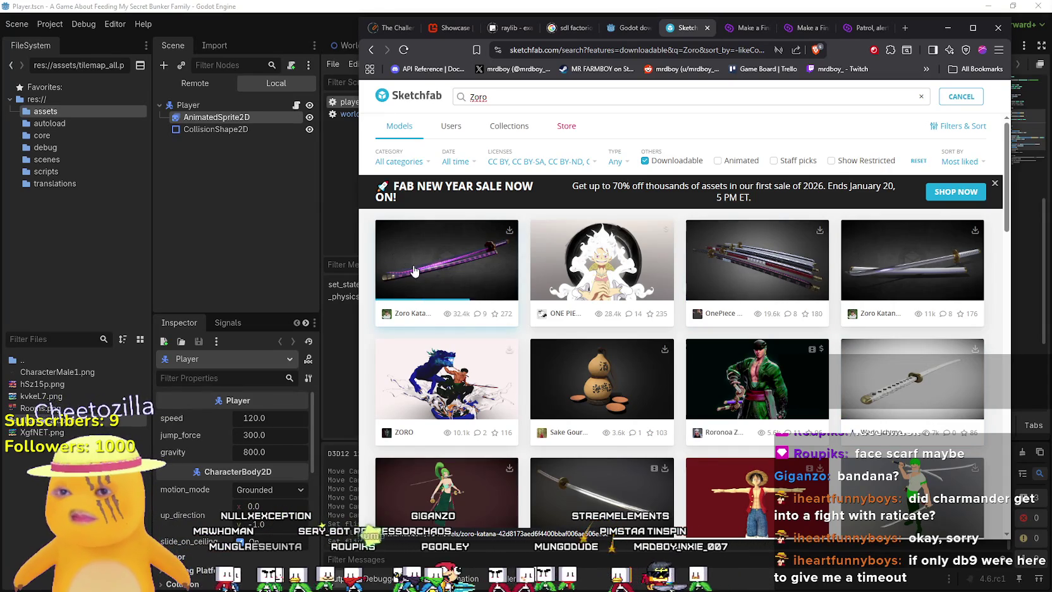
Preview the purple Zoro Katana model, orbiting it up close, then close it.
click(478, 268)
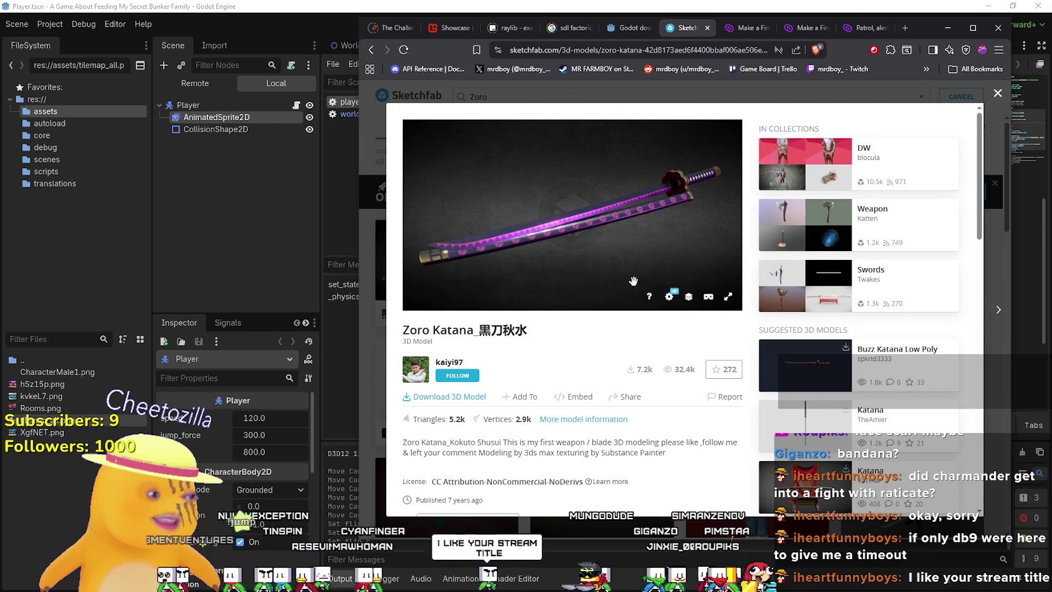
mouse_move(644, 299)
mouse_down()
mouse_move(556, 265)
mouse_move(657, 212)
mouse_move(559, 201)
mouse_move(522, 223)
mouse_move(608, 237)
mouse_move(605, 204)
mouse_move(560, 189)
mouse_move(577, 201)
mouse_move(629, 192)
mouse_up()
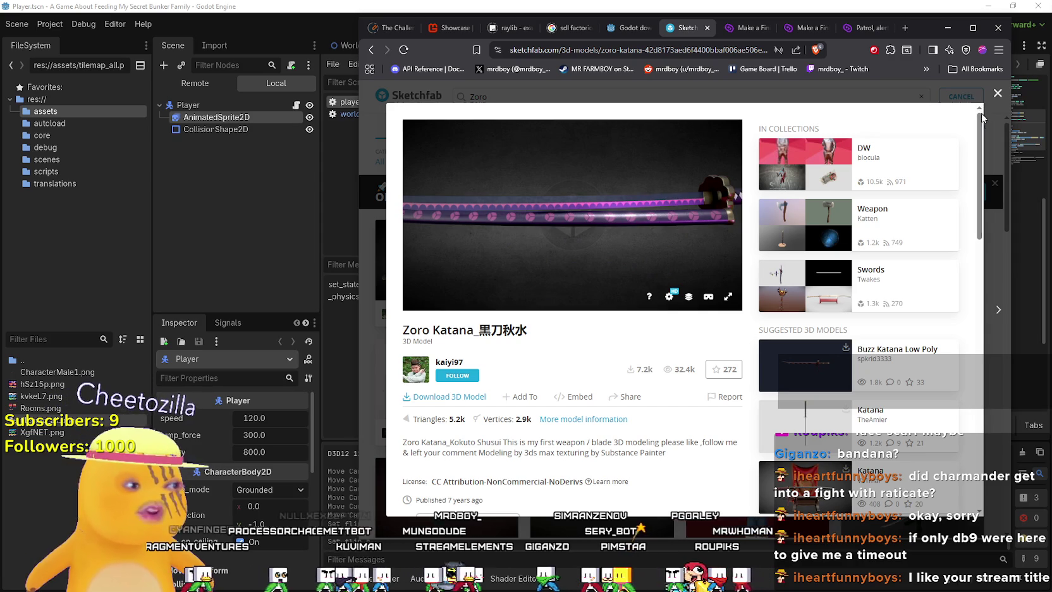
click(998, 95)
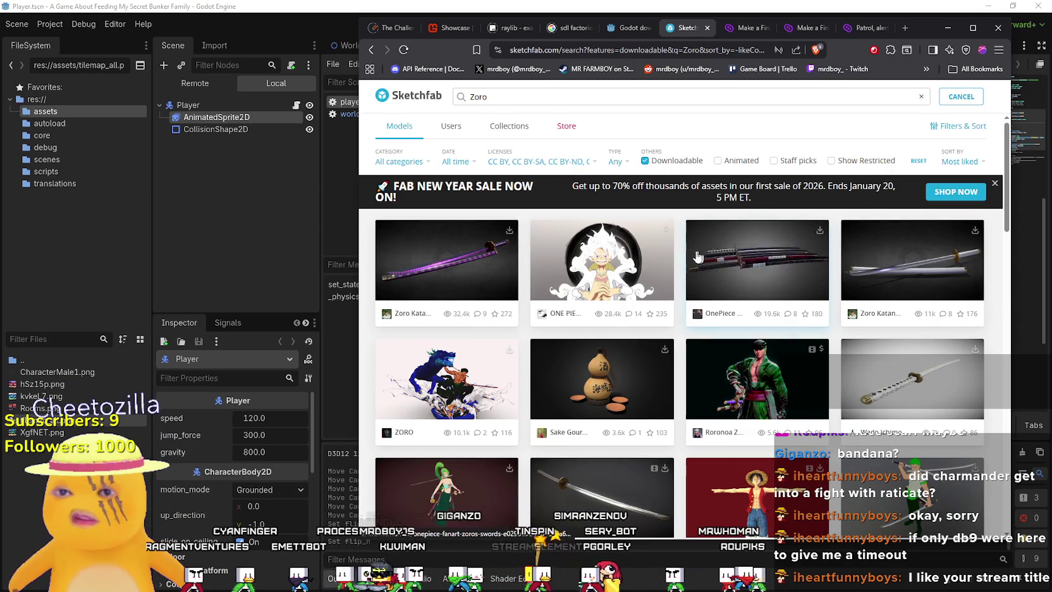
Open OnePiece Fanart Zoro's Swords and rotate it to inspect the hilt wrapping.
click(780, 267)
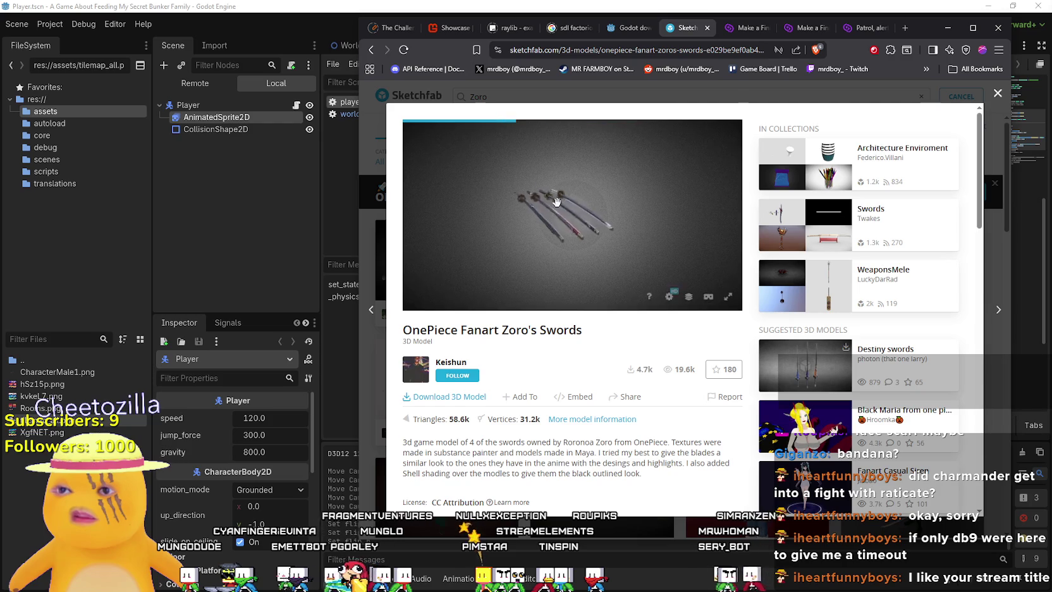
scroll(557, 201, up, 10)
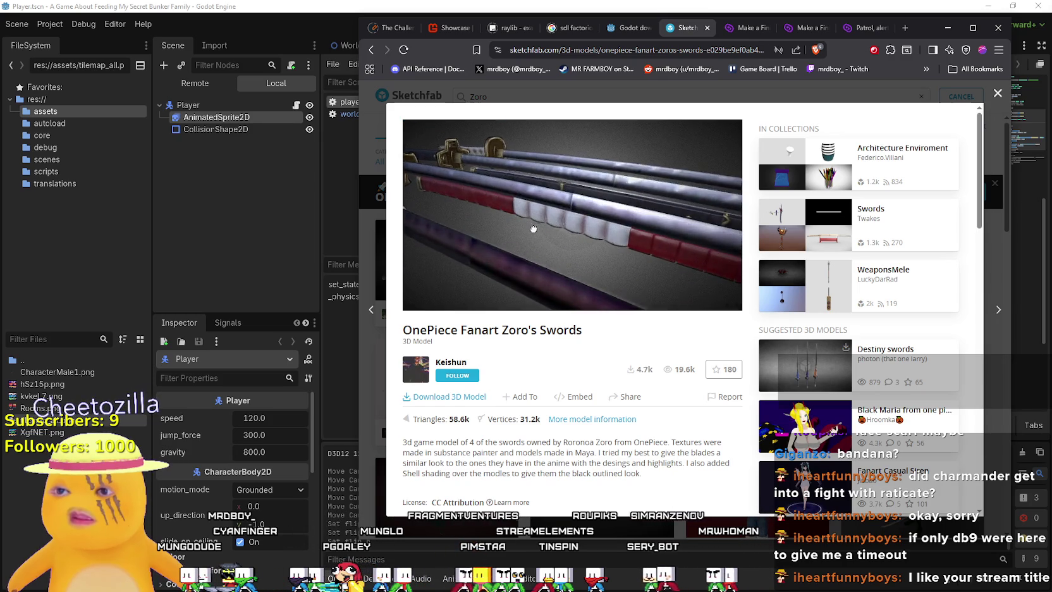
mouse_move(533, 229)
mouse_down()
mouse_move(590, 213)
mouse_move(546, 225)
mouse_move(589, 211)
mouse_move(480, 329)
mouse_up()
Download the glTF version as a zip into the Cute Fantasy folder.
click(438, 396)
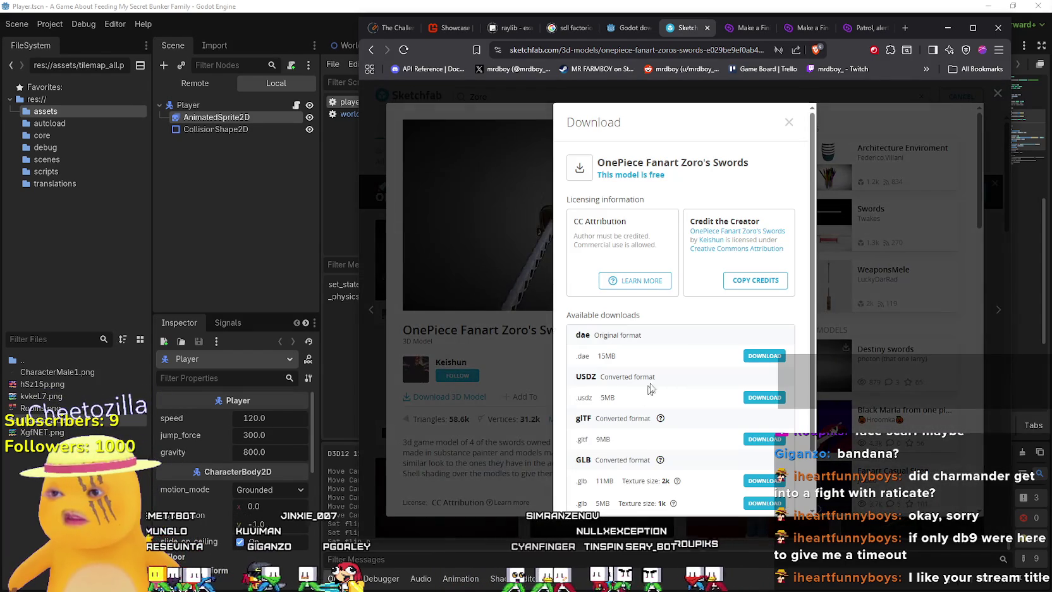
scroll(774, 440, down, 2)
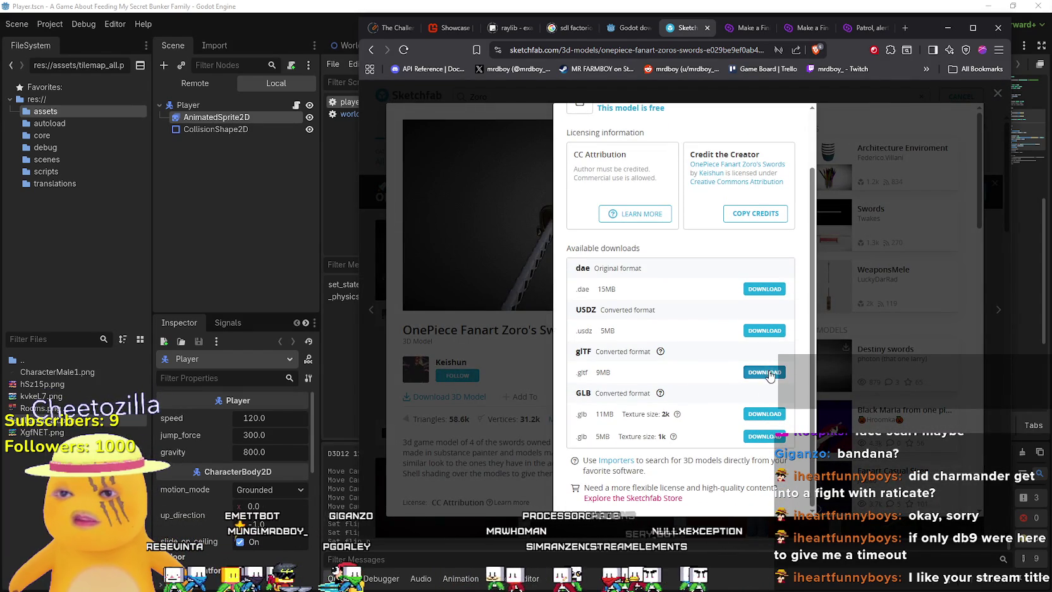
click(769, 376)
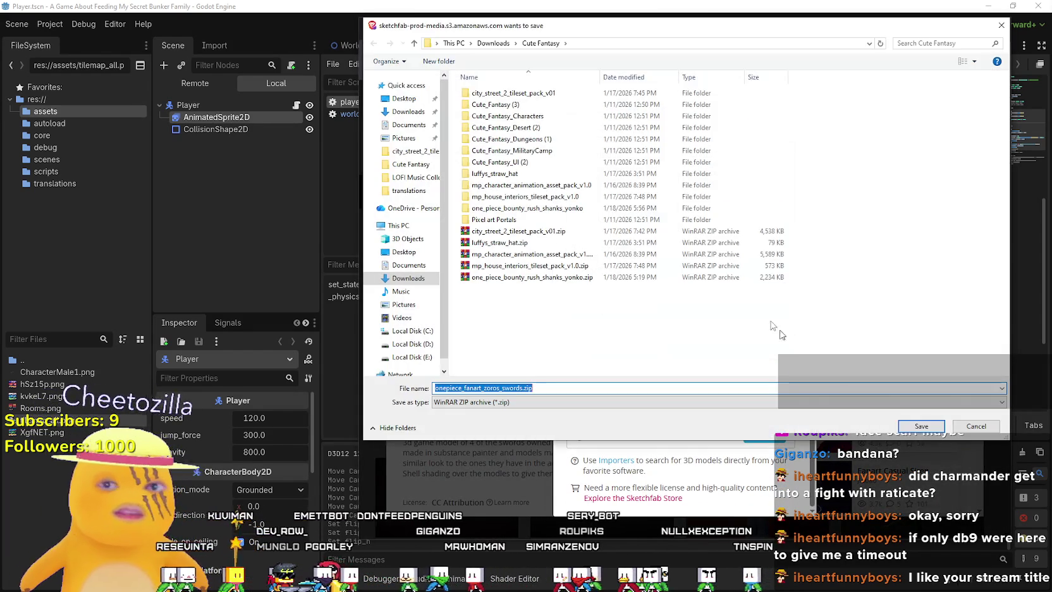
click(920, 424)
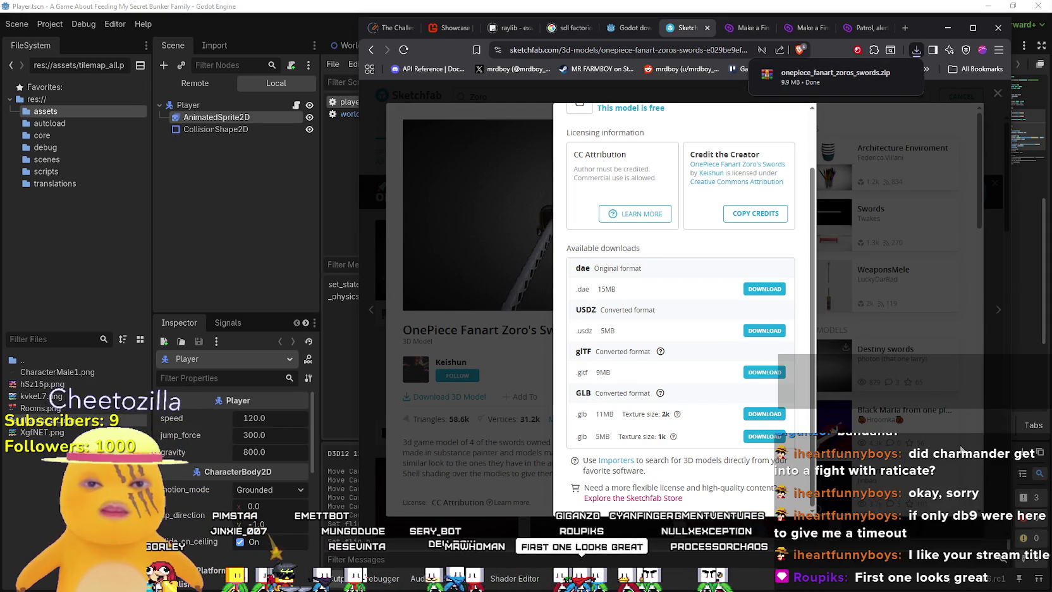
click(413, 347)
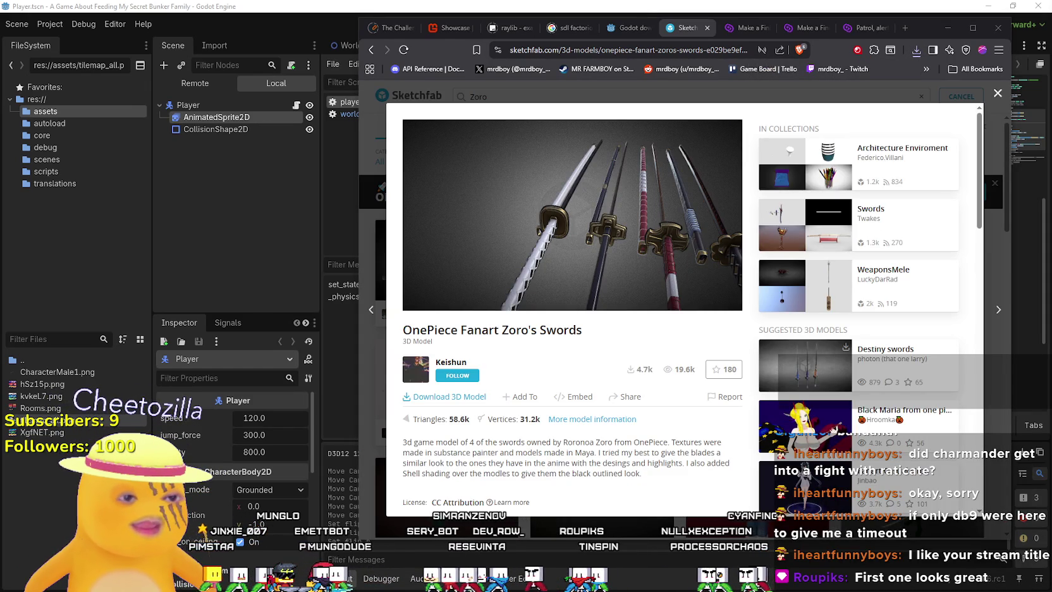
Extract onepiece_fanart_zoros_swords.zip into its own onepiece_fanart_zoros_swords folder in Cute Fantasy.
key(alt+Tab)
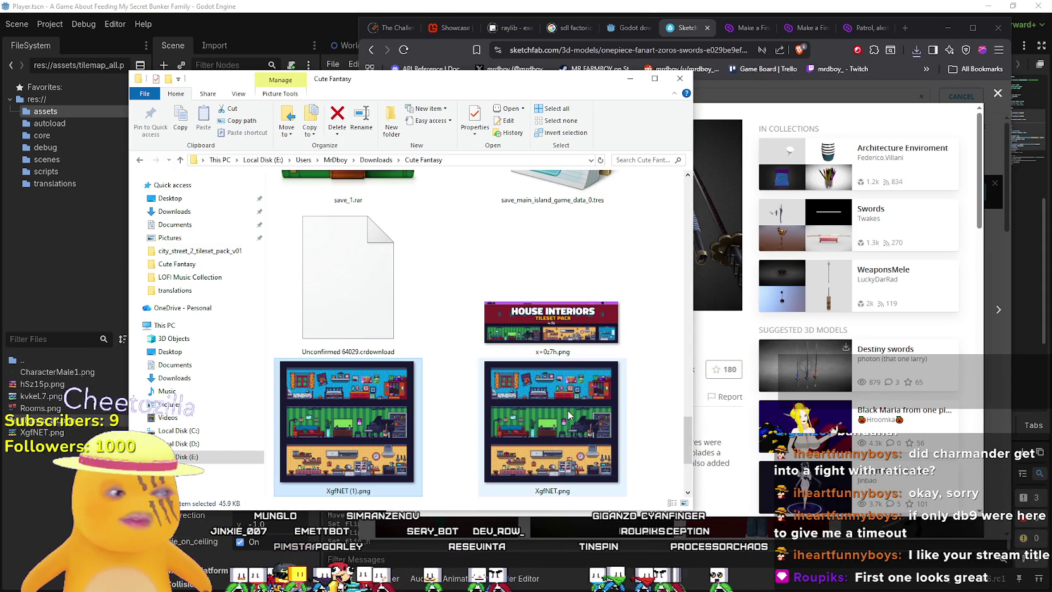
scroll(574, 415, down, 2)
scroll(546, 381, up, 8)
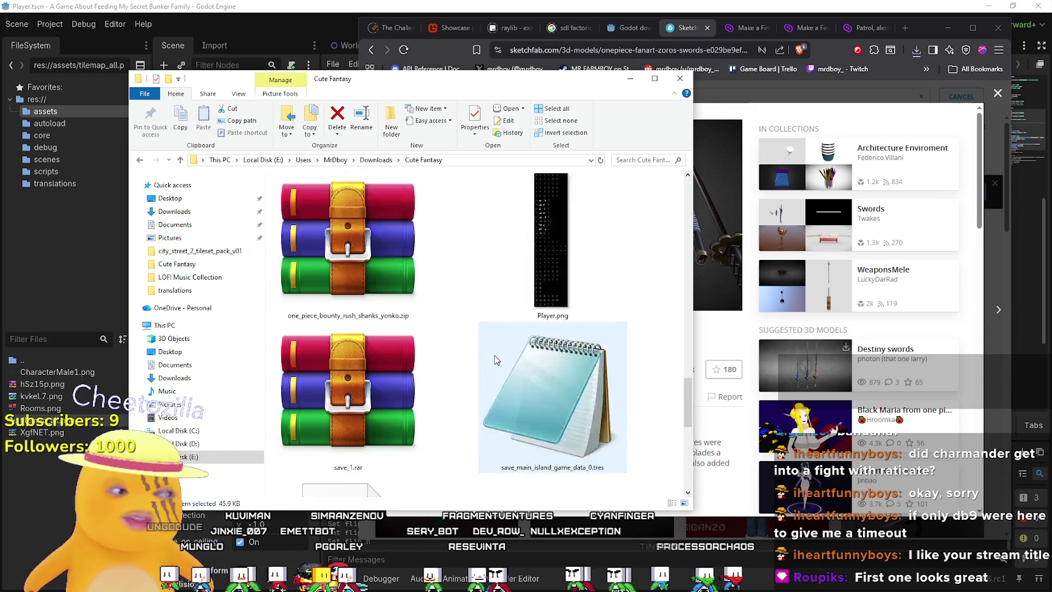
scroll(505, 343, up, 2)
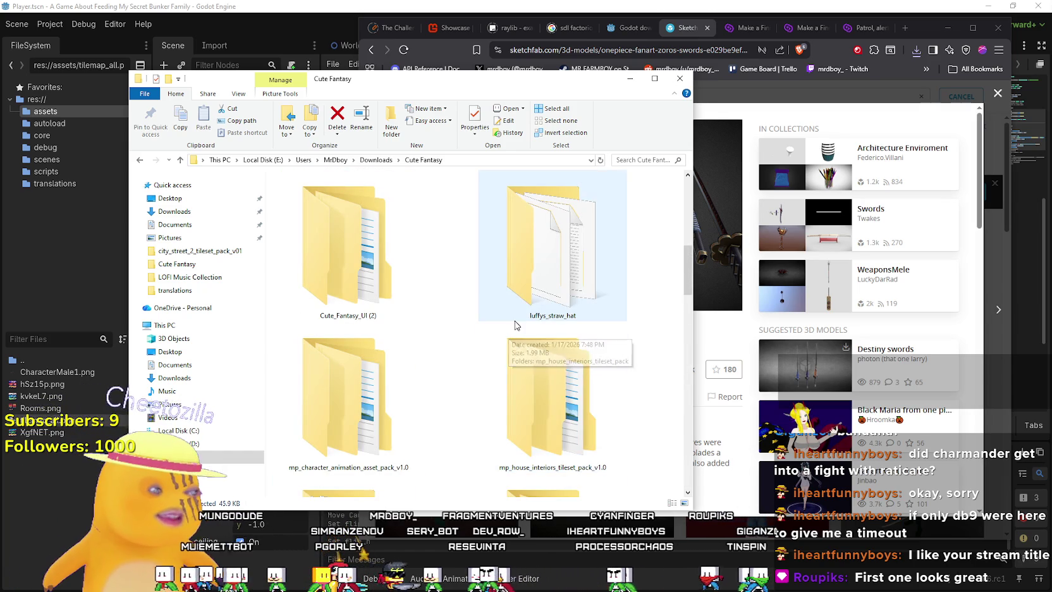
scroll(515, 324, down, 2)
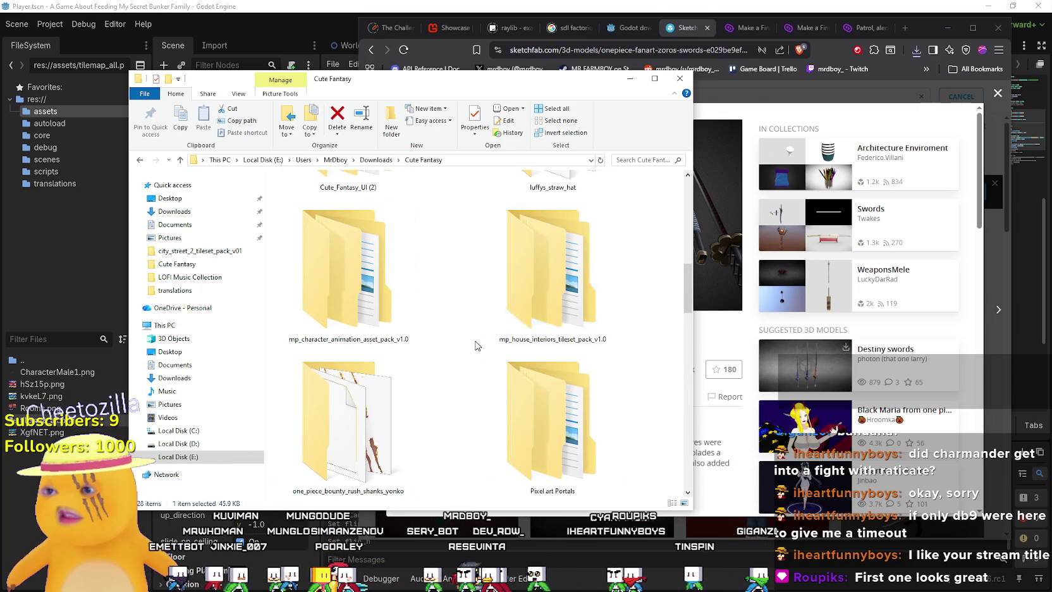
scroll(506, 341, down, 8)
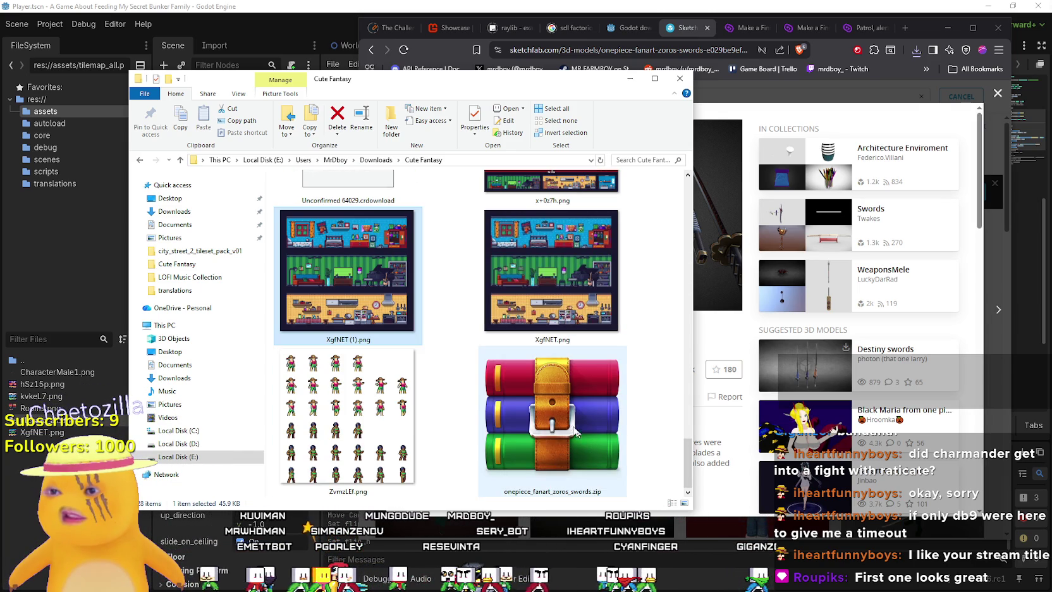
right_click(570, 424)
click(657, 254)
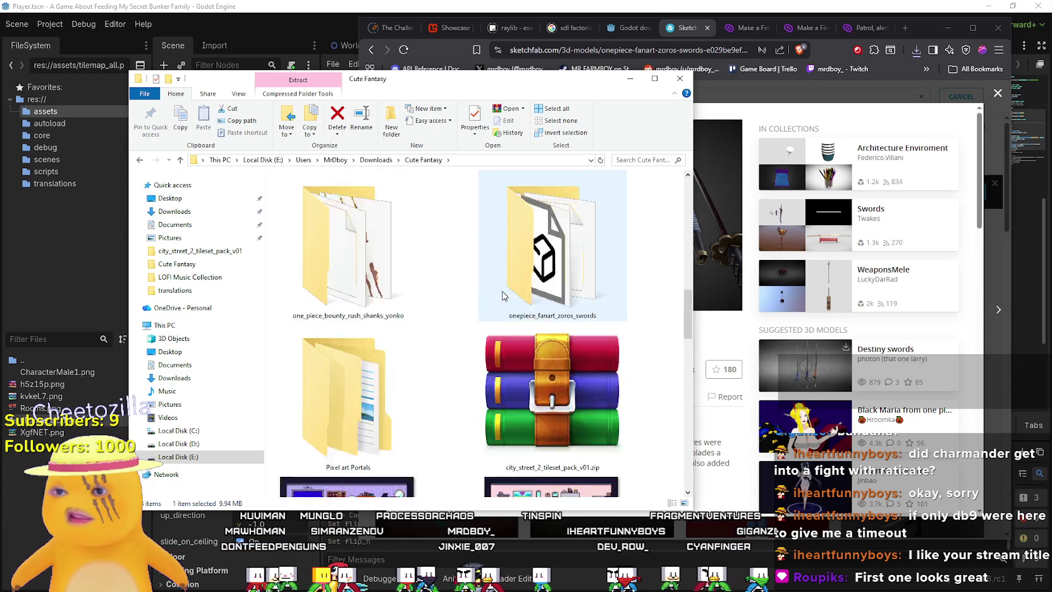
mouse_move(689, 284)
mouse_down()
mouse_move(686, 311)
mouse_move(682, 225)
mouse_move(665, 178)
mouse_move(663, 300)
mouse_up()
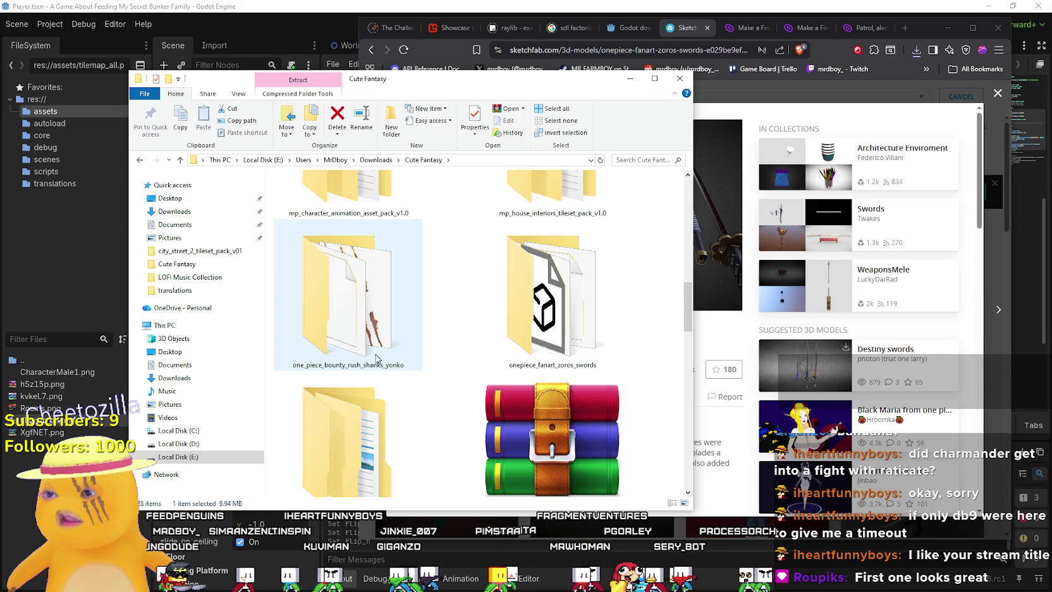
Check the extracted folder's contents, then return to the Cute Fantasy folder.
scroll(435, 436, down, 2)
scroll(434, 439, up, 2)
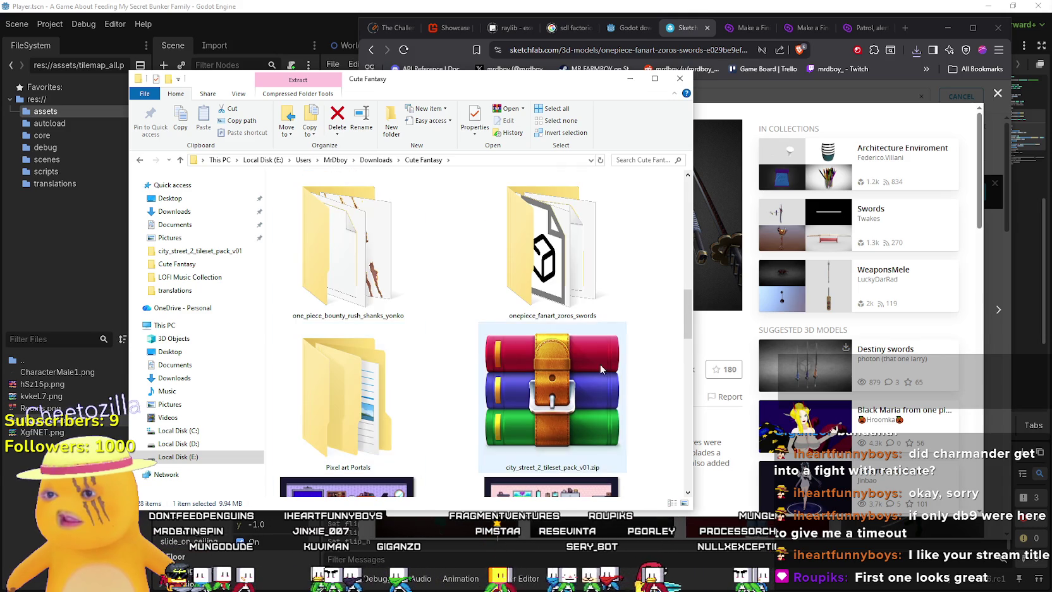
double_click(553, 247)
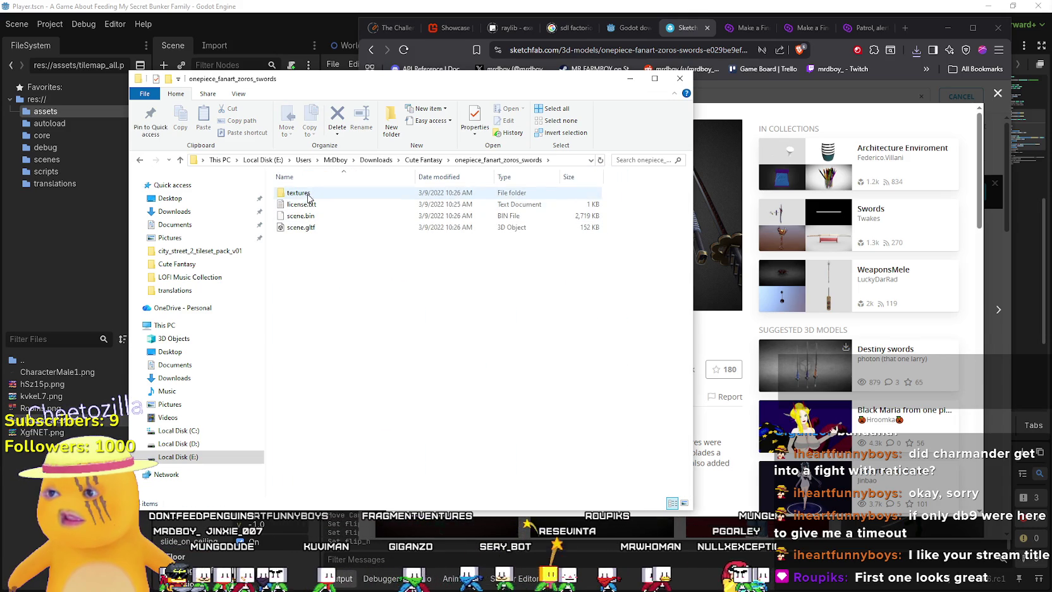
click(427, 162)
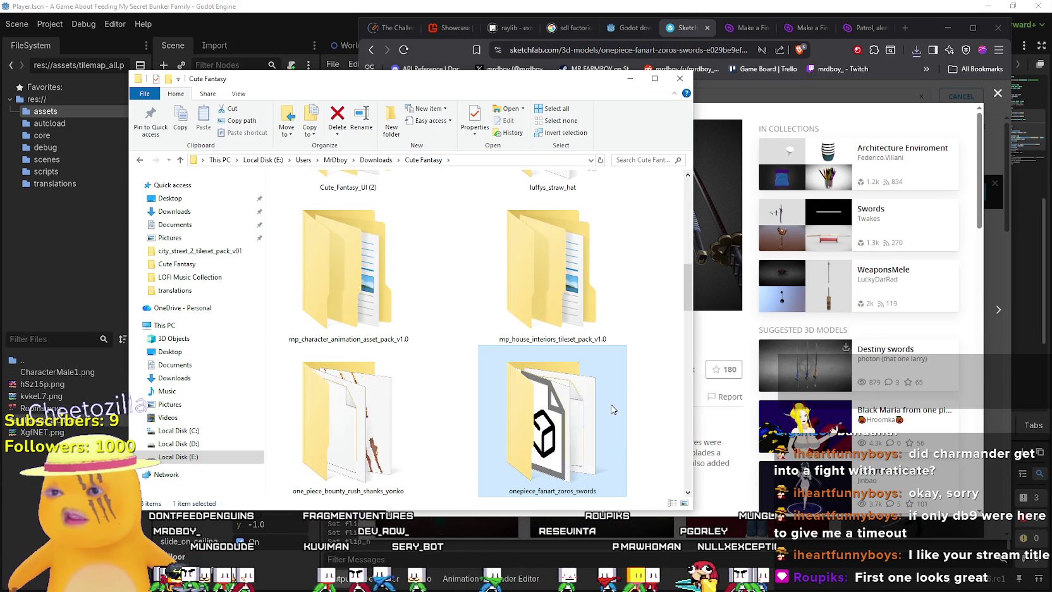
scroll(615, 408, up, 2)
scroll(626, 346, down, 4)
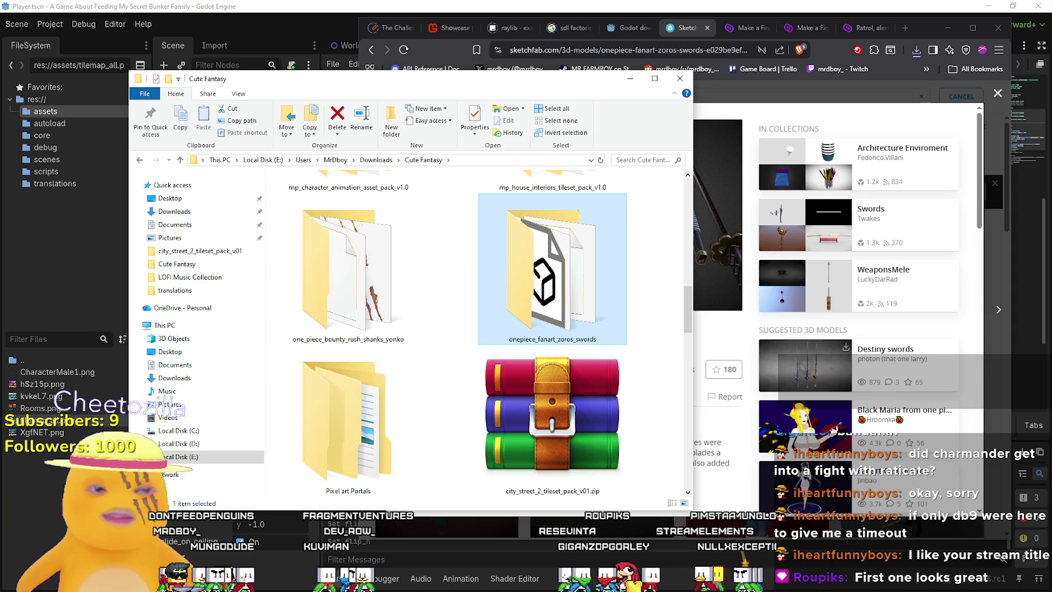
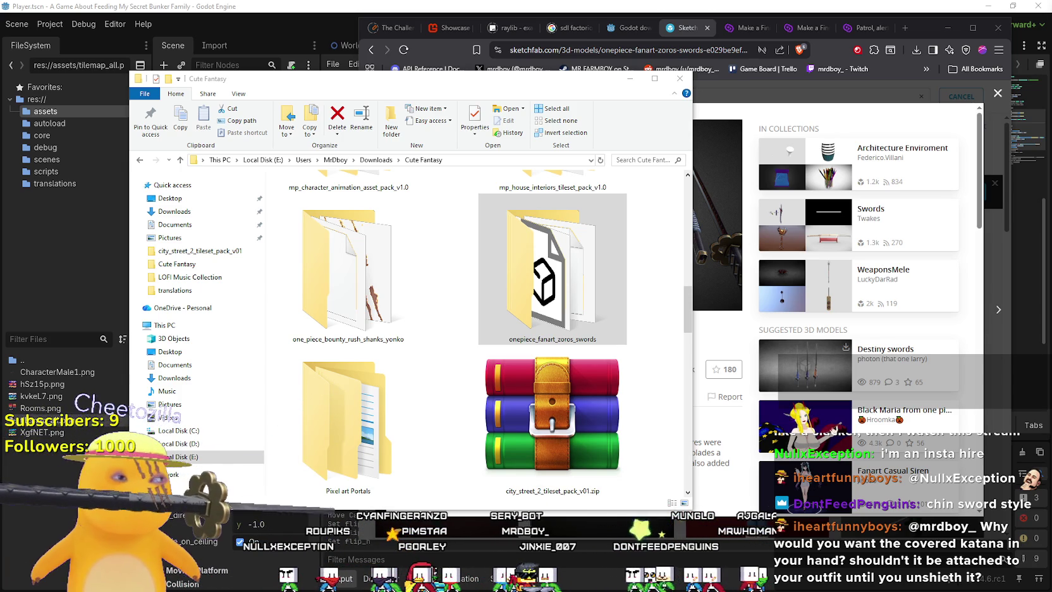
Bring the Godot editor showing player.gd back in front of File Explorer.
click(556, 9)
text(set_state())
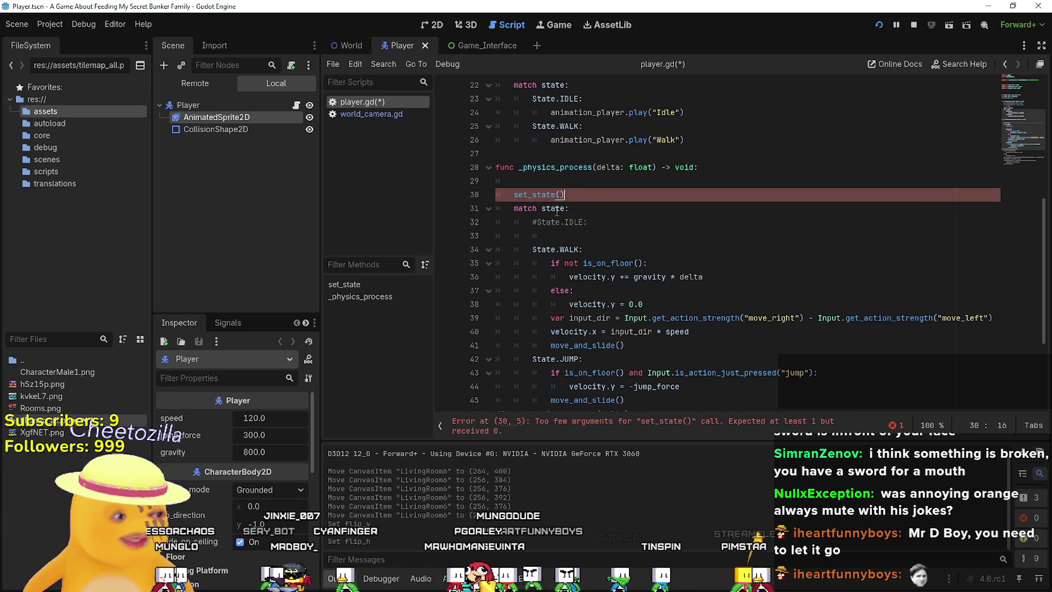
Delete the set_state(state) line from _physics_process, then switch over to the web browser.
mouse_move(561, 208)
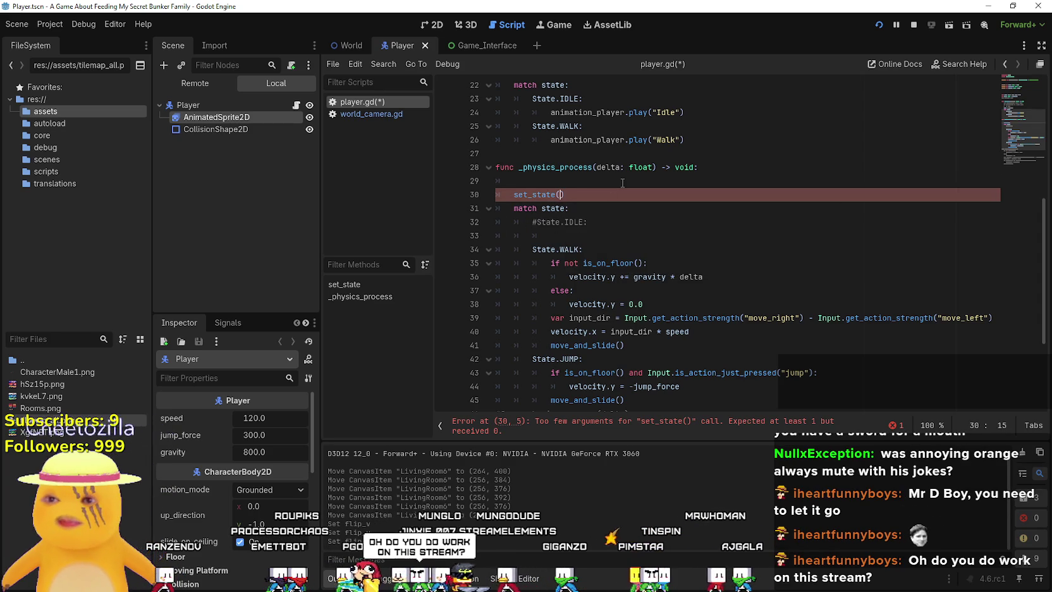
text(state)
mouse_move(588, 194)
mouse_down()
mouse_move(506, 169)
mouse_move(499, 187)
mouse_up()
key(BackSpace)
key(BackSpace)
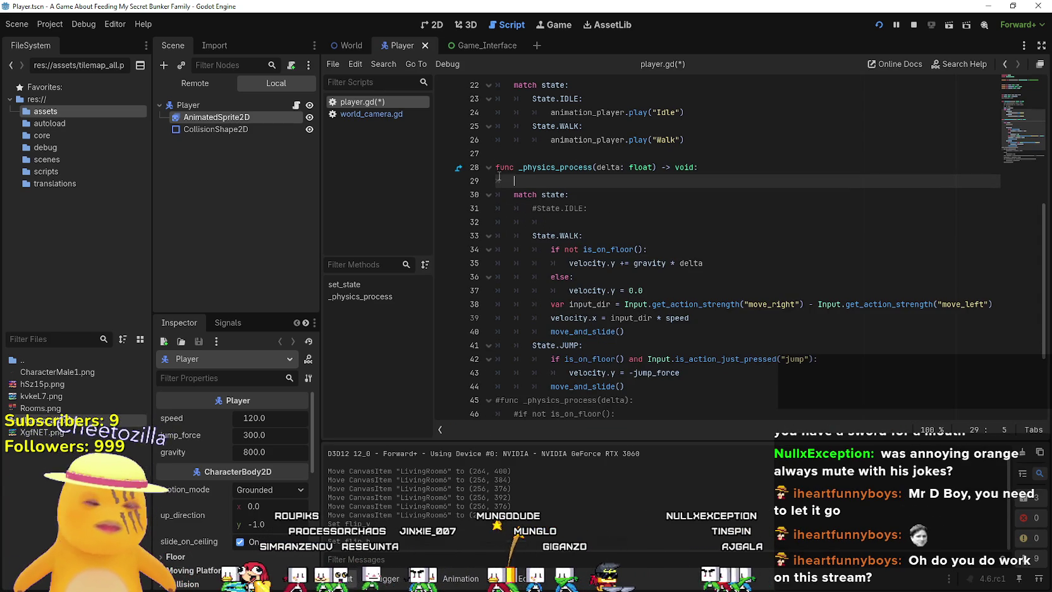
drag(562, 221, 496, 207)
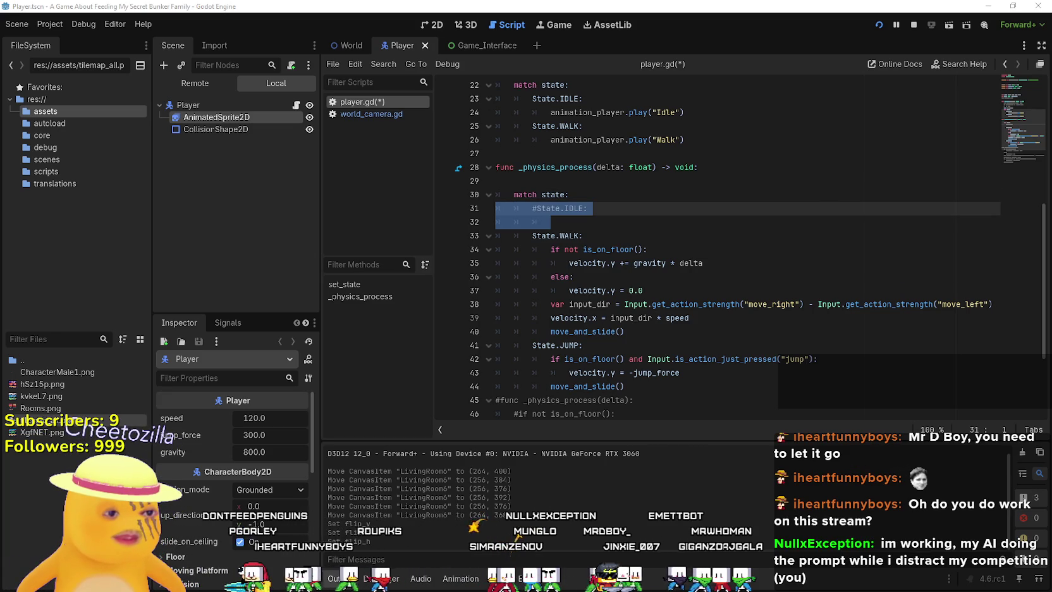
key(alt+Tab)
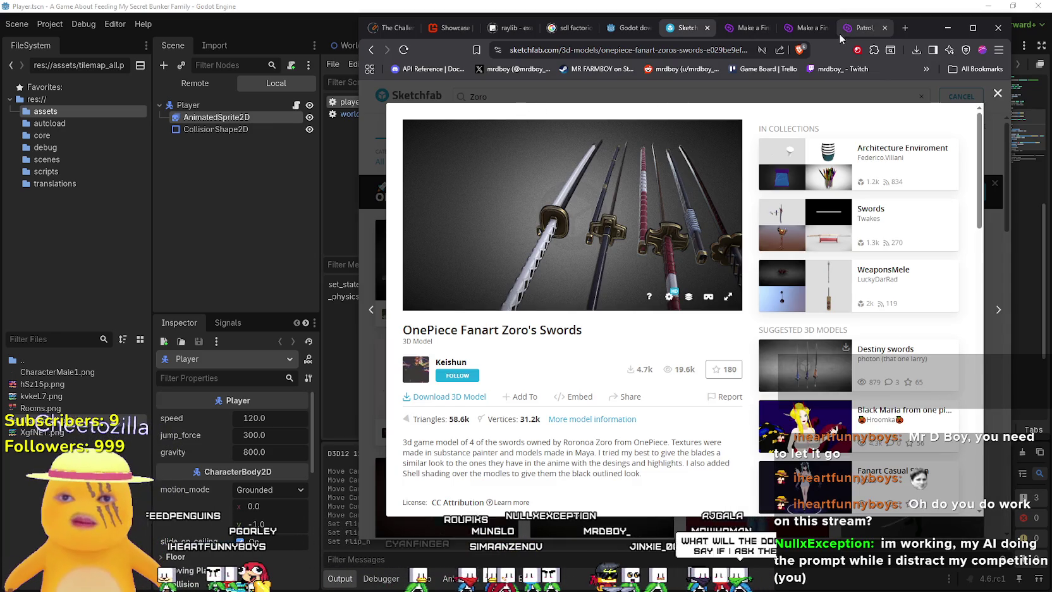
Switch to the GDQuest 'Make a Finite State Machine' tutorial and scroll down the article.
click(730, 34)
scroll(718, 299, down, 10)
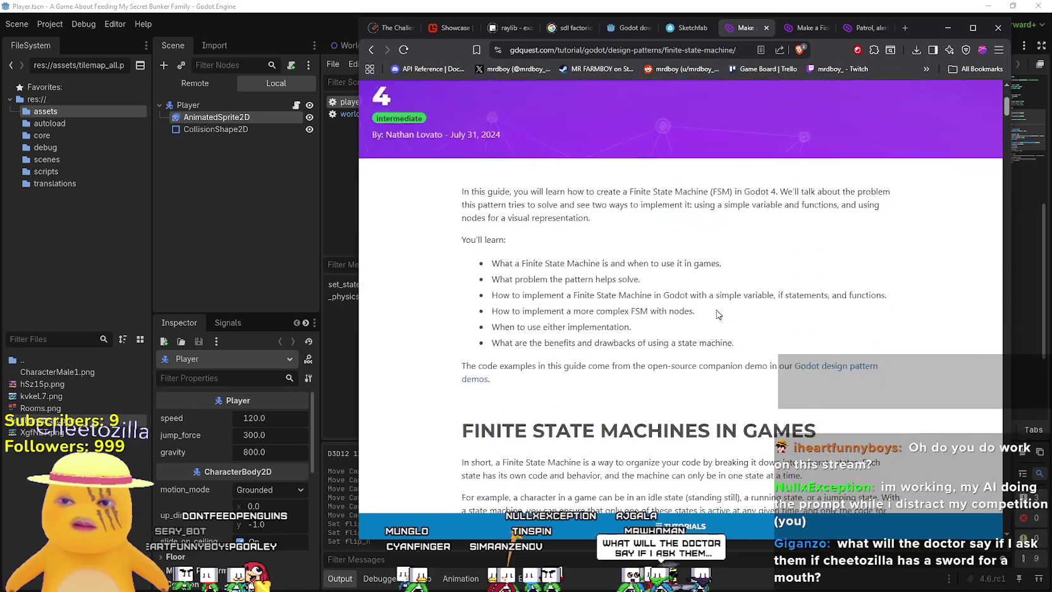
scroll(717, 299, down, 8)
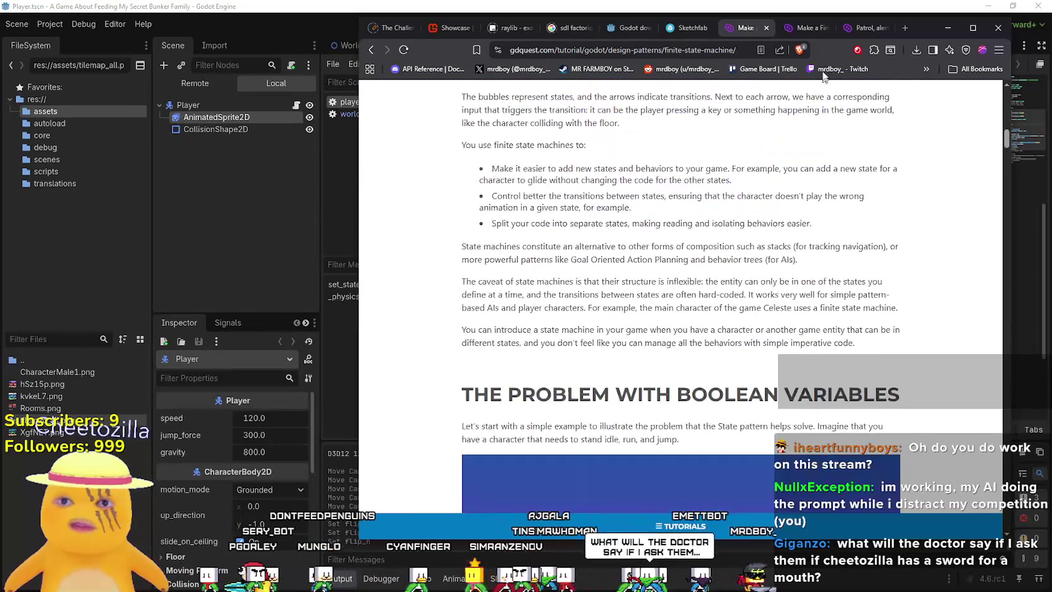
click(799, 35)
scroll(752, 278, down, 1)
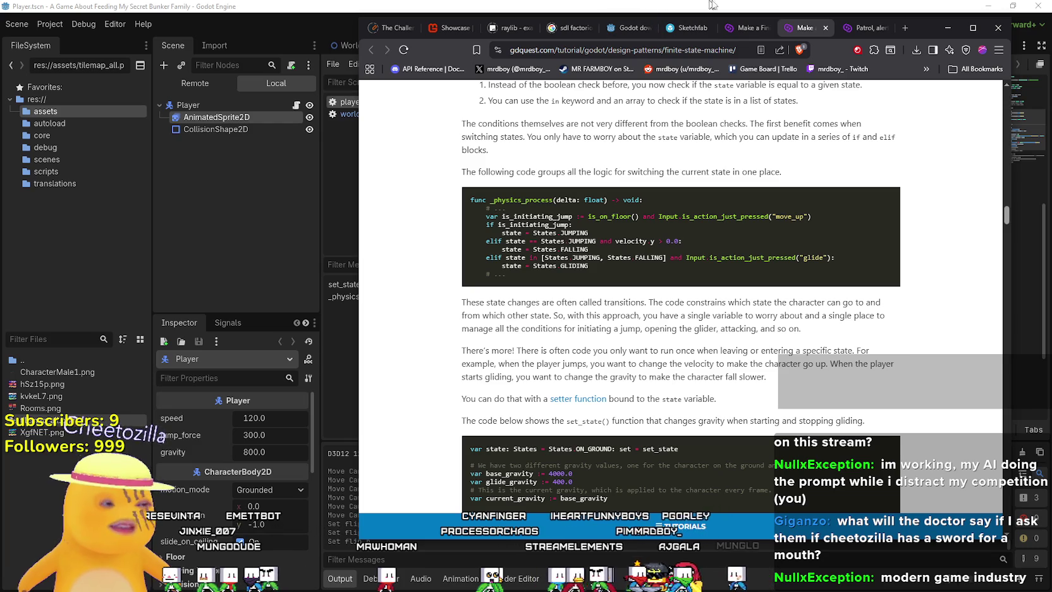
Highlight state = States.GLIDING in the transitions code and scroll through the surrounding code.
drag(920, 25, 895, 29)
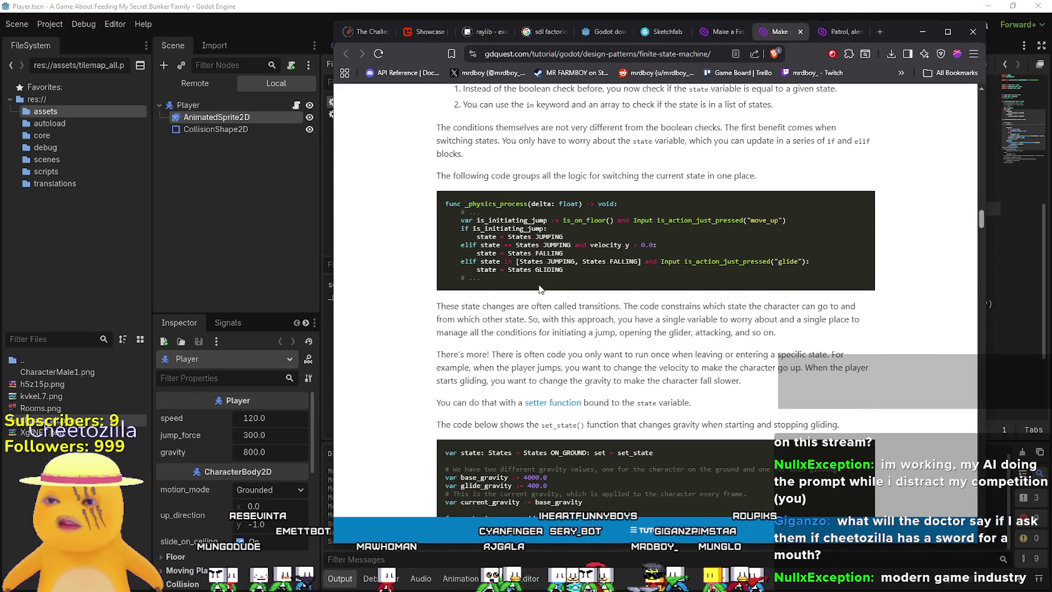
drag(563, 270, 471, 269)
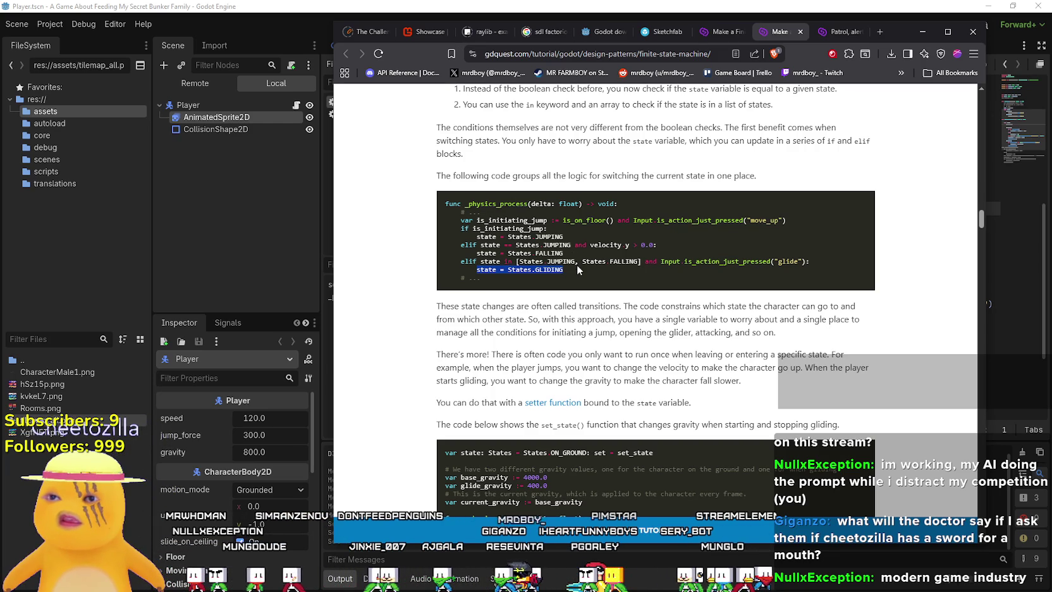
scroll(569, 265, down, 3)
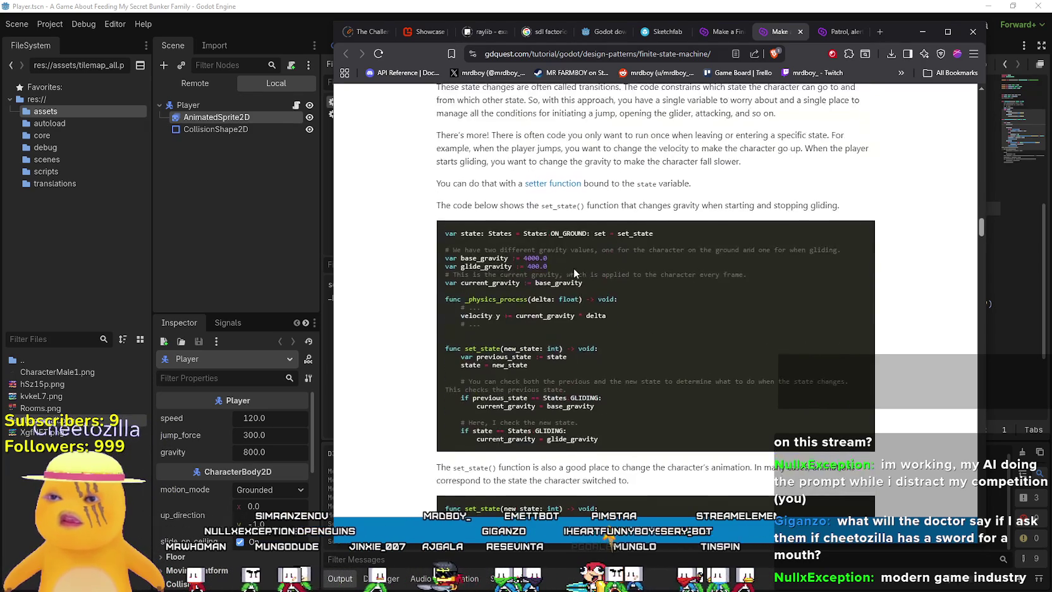
scroll(573, 270, down, 1)
scroll(572, 269, down, 1)
scroll(573, 269, down, 1)
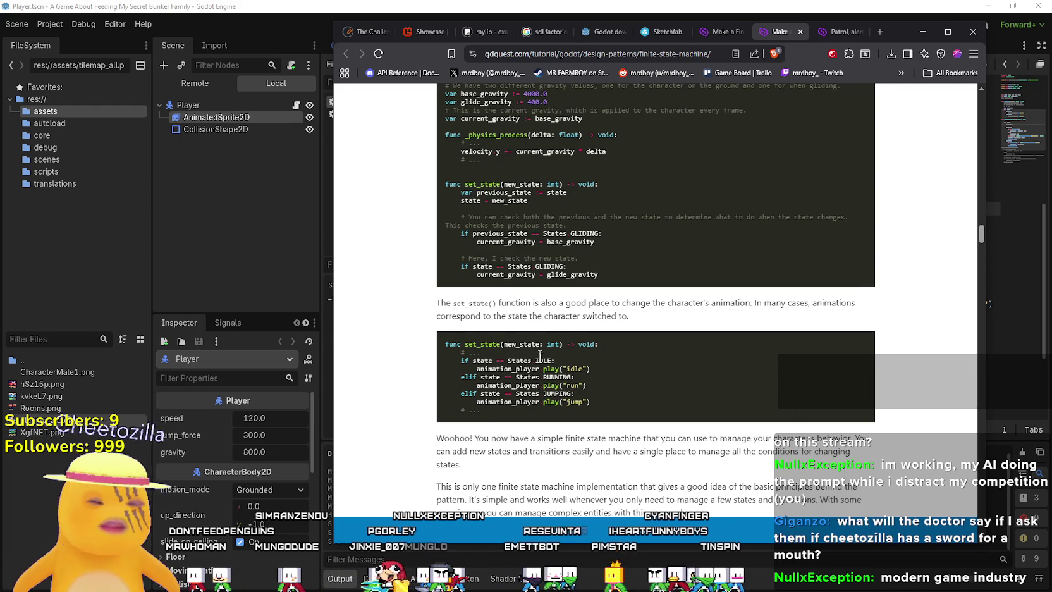
scroll(538, 354, up, 6)
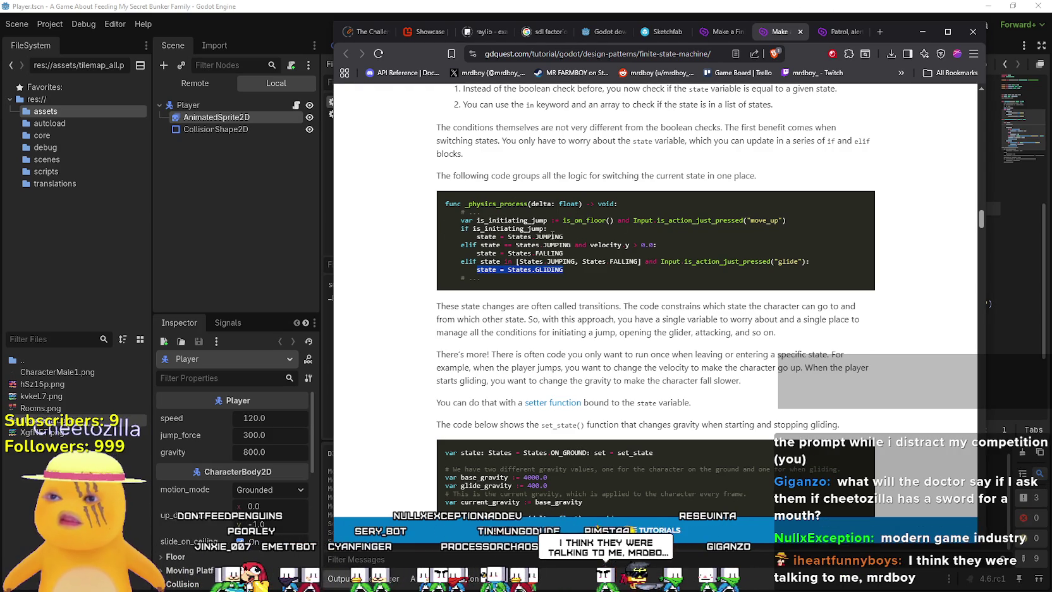
Clear the GLIDING highlight and scroll through the tutorial's transition code blocks.
click(553, 234)
mouse_move(563, 253)
mouse_down()
mouse_move(515, 248)
mouse_move(493, 269)
mouse_up()
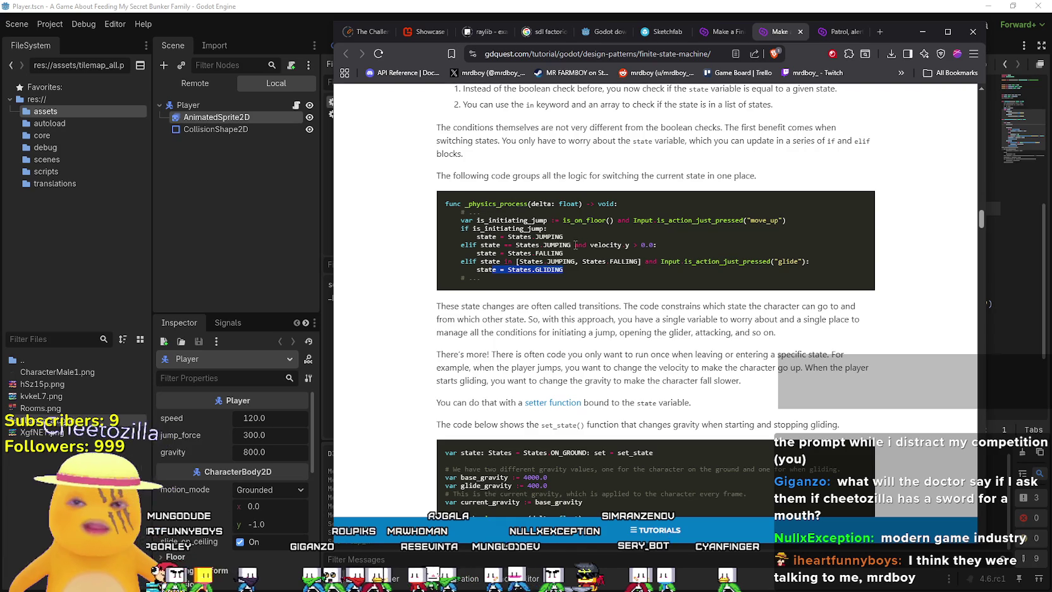
scroll(635, 256, up, 4)
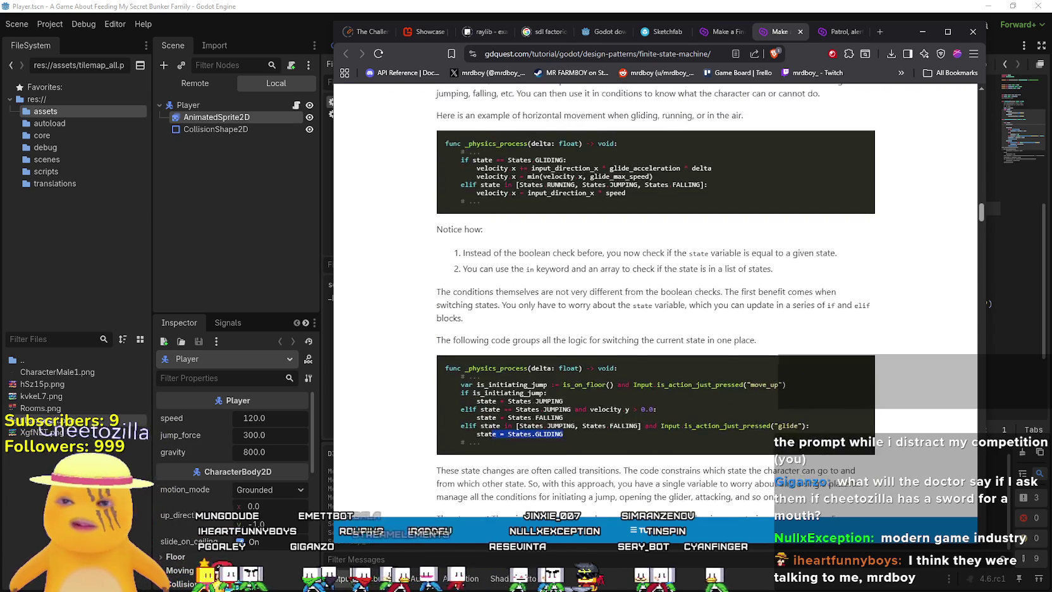
scroll(534, 278, up, 2)
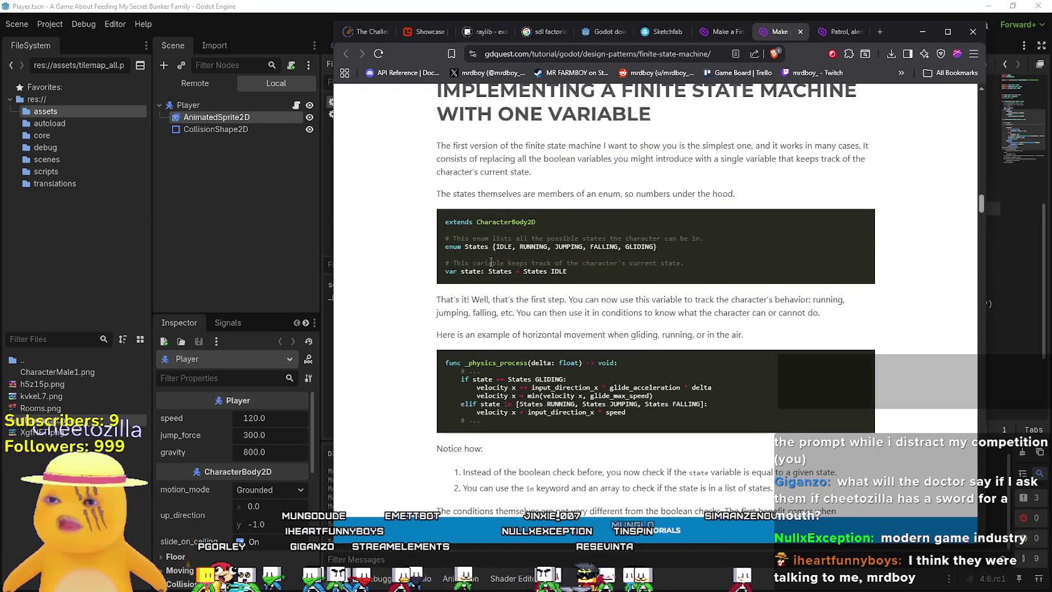
scroll(534, 278, down, 6)
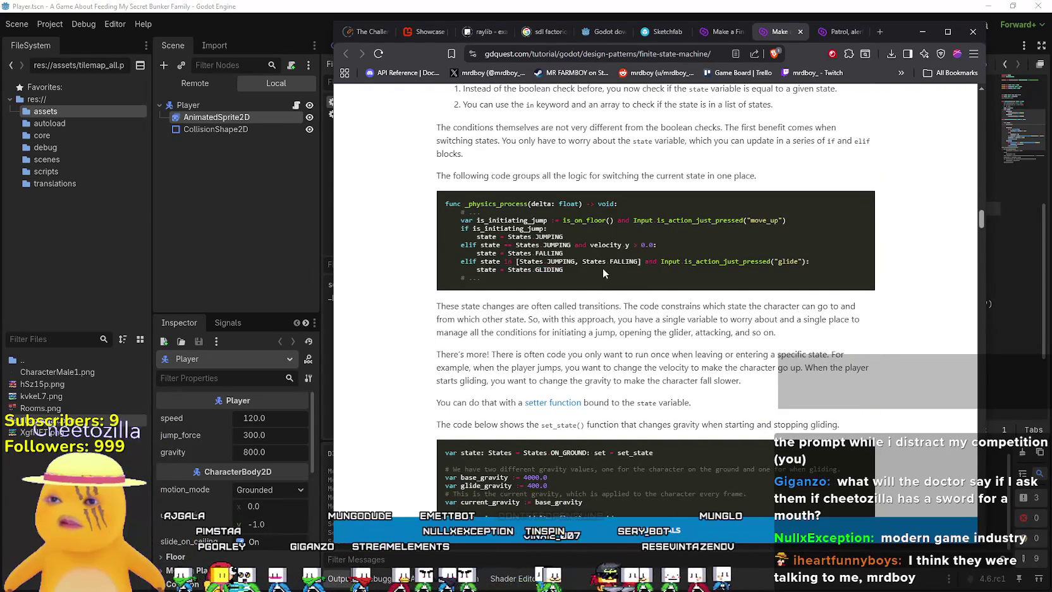
mouse_move(577, 261)
mouse_down()
mouse_move(452, 247)
mouse_move(435, 228)
mouse_move(433, 237)
mouse_move(428, 216)
mouse_up()
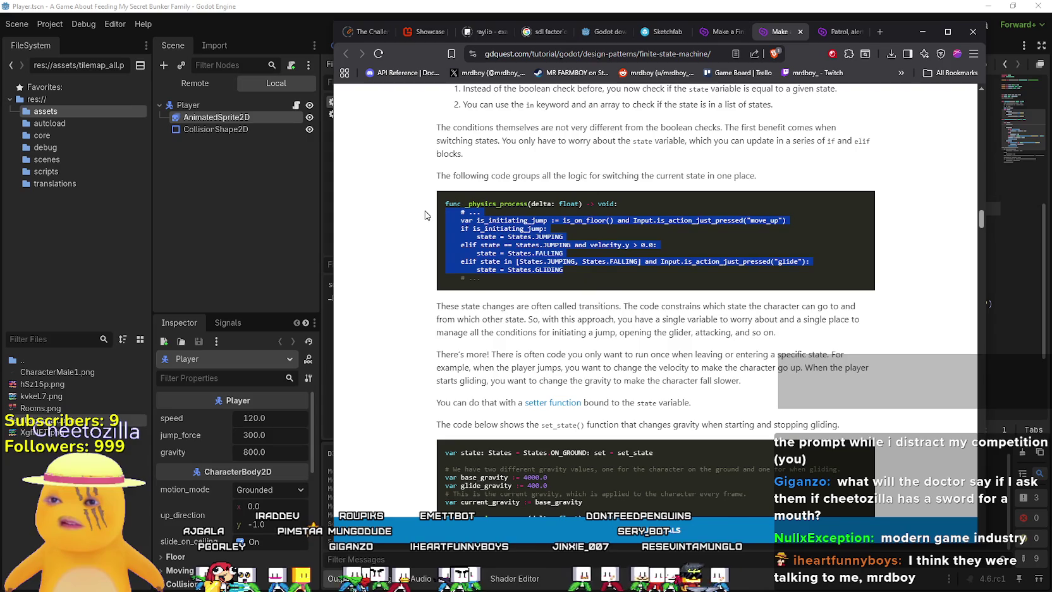
click(628, 302)
Select the is_initiating_jump lines through States.JUMPING, then return to player.gd in Godot.
key(alt+Tab)
key(alt+Tab)
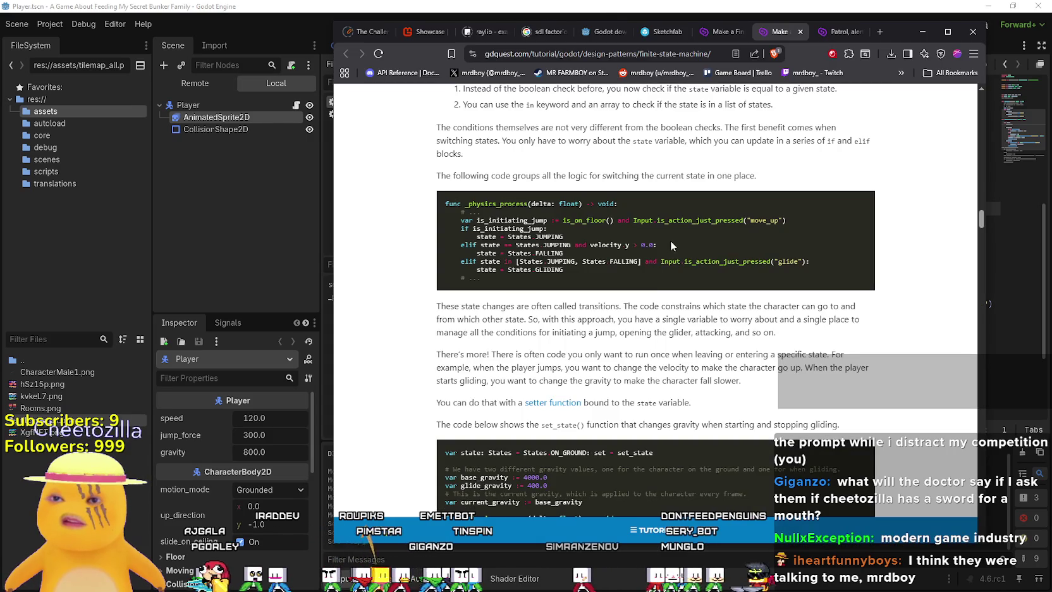
mouse_move(510, 221)
mouse_down()
mouse_move(583, 241)
mouse_move(433, 225)
mouse_up()
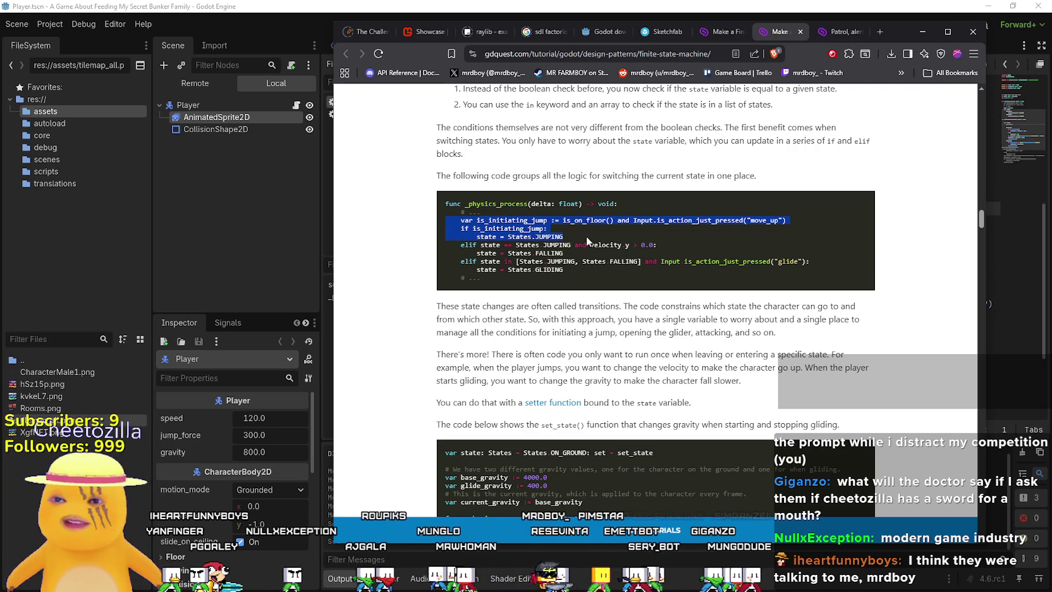
key(alt+Tab)
Add a blank line after line 29 of player.gd, checking the tutorial for reference.
scroll(612, 225, down, 1)
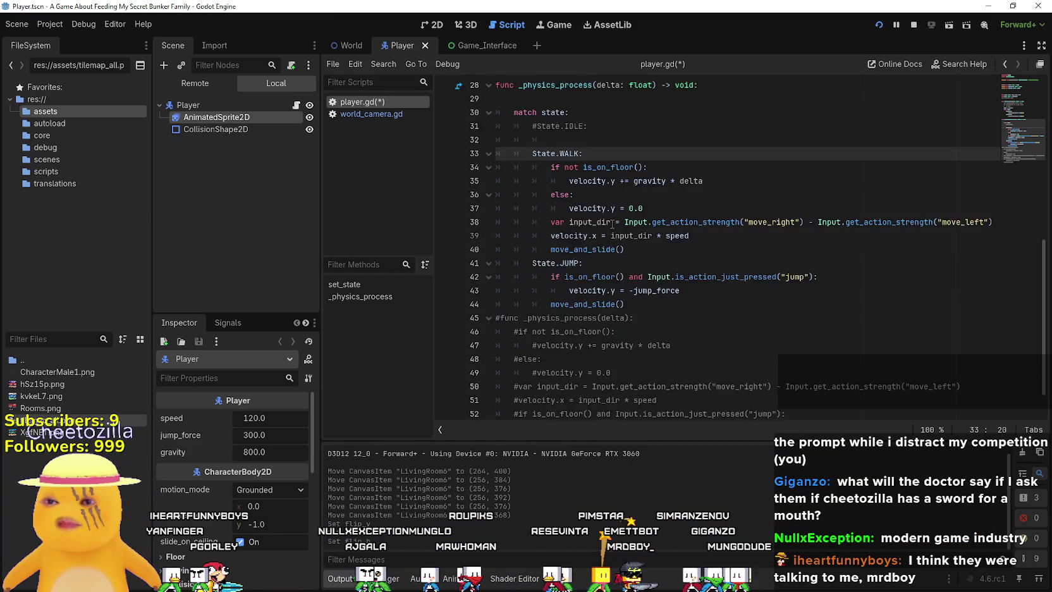
click(581, 150)
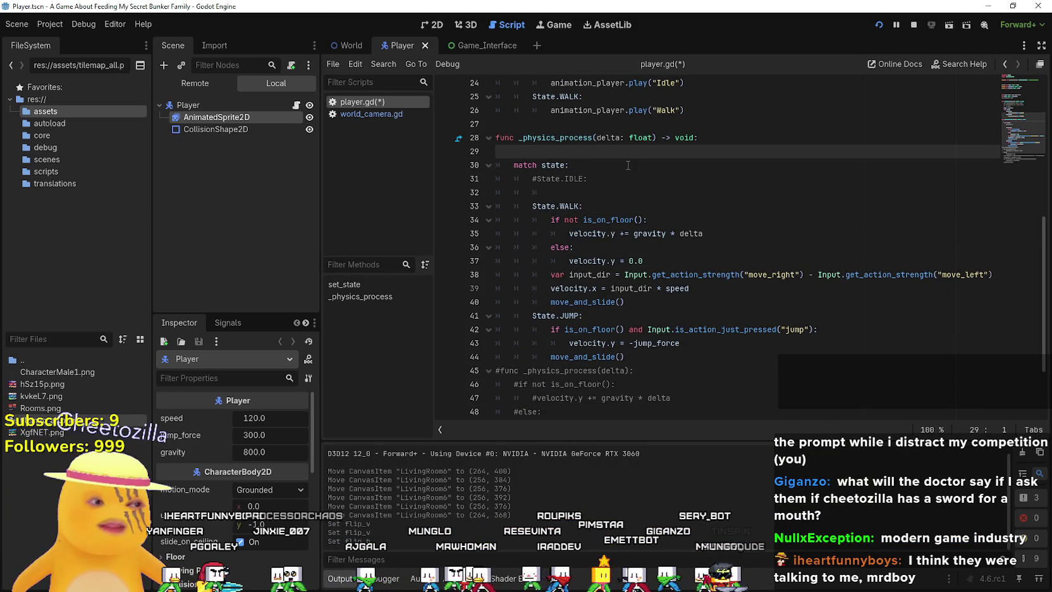
key(Return)
key(Return)
key(BackSpace)
key(BackSpace)
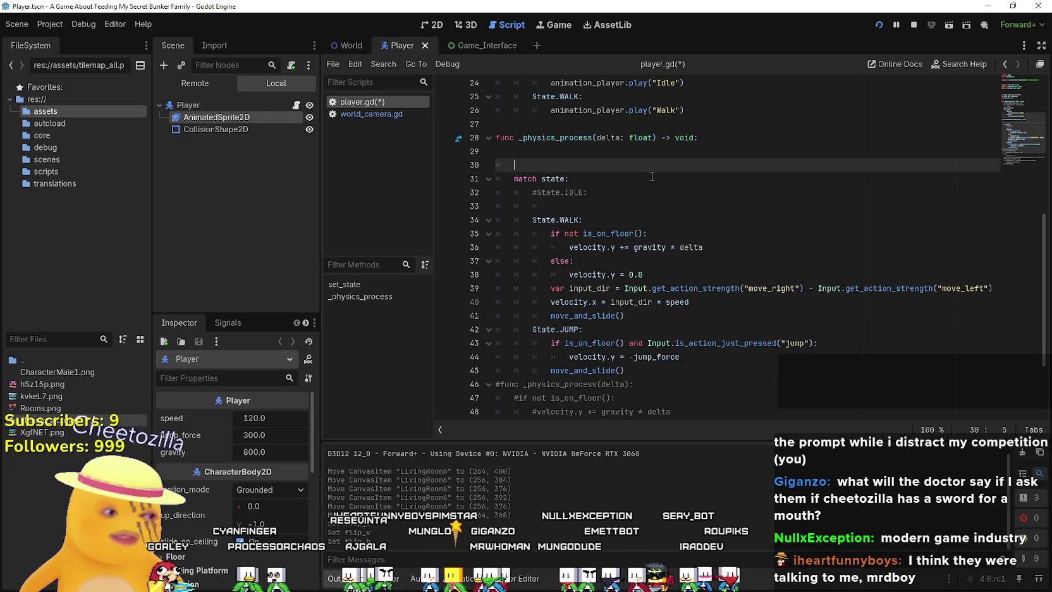
key(alt+Tab)
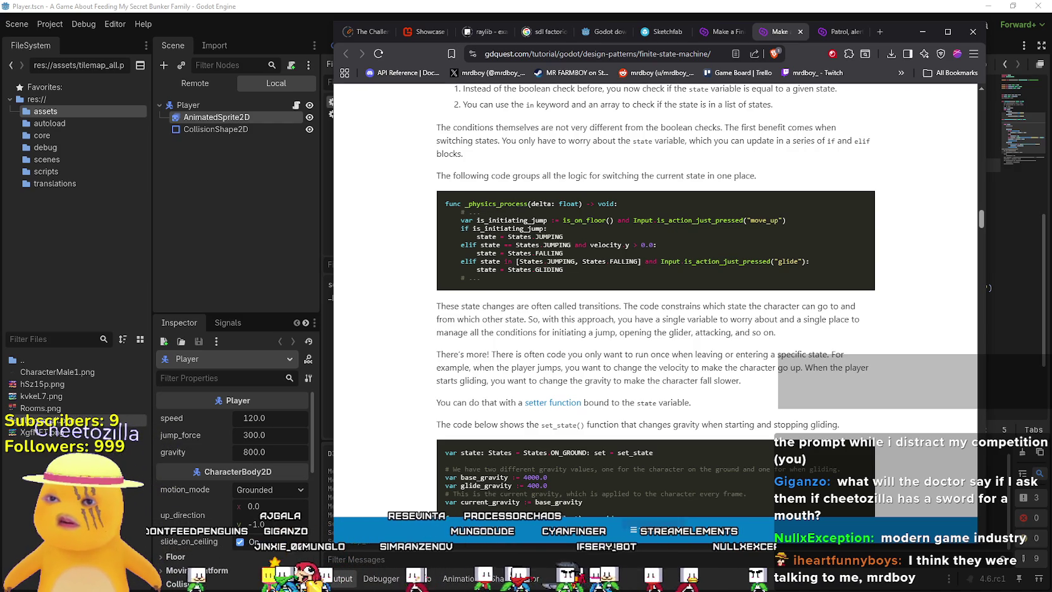
key(alt+Tab)
Comment out the match state block with Ctrl+K and indent empty line 29 into the function.
scroll(651, 176, down, 2)
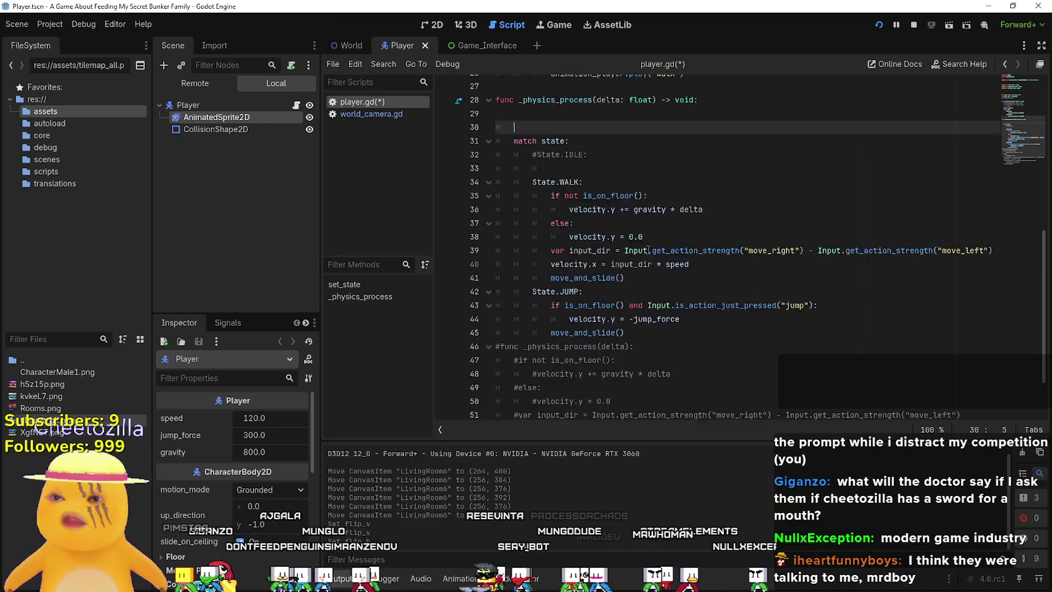
mouse_move(646, 288)
mouse_down()
mouse_move(478, 183)
mouse_move(463, 128)
mouse_move(471, 98)
mouse_up()
key(ctrl+k)
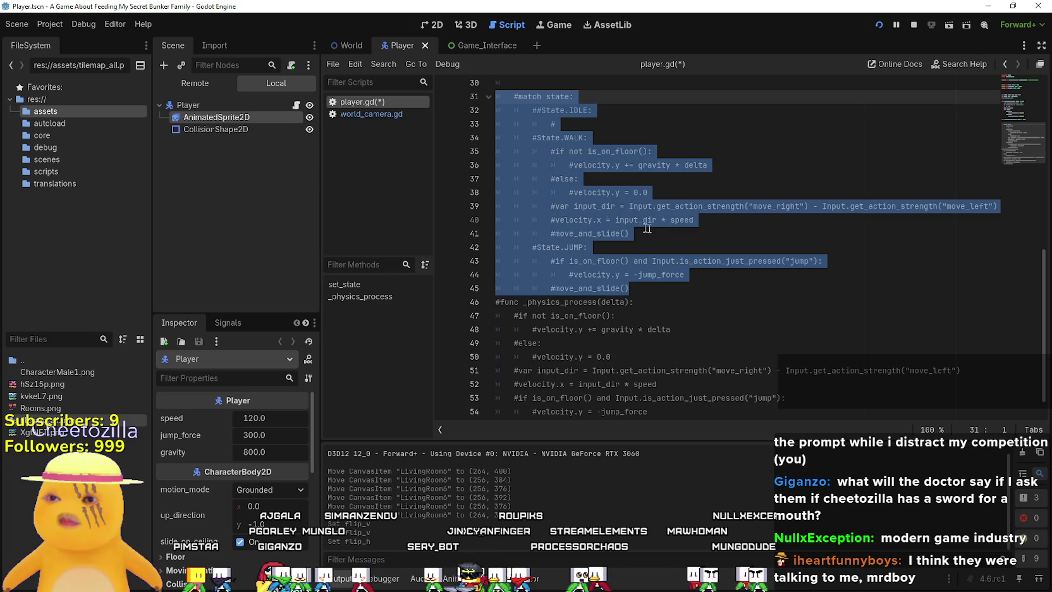
click(700, 300)
scroll(614, 268, up, 4)
click(596, 252)
key(Tab)
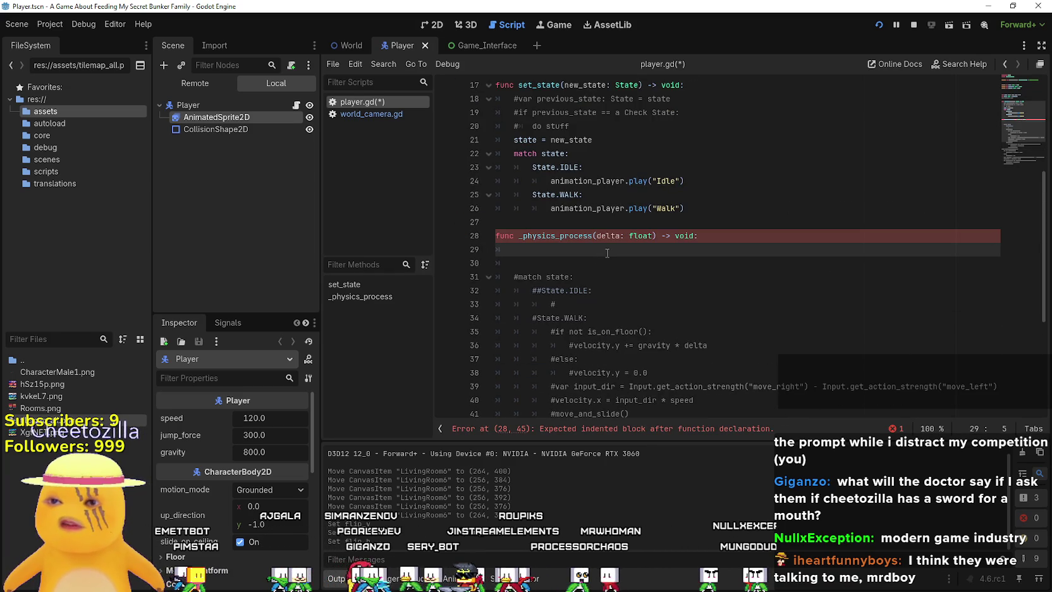
Replace the unfinished if on line 29 with the jump check and velocity lines from State.JUMP.
text(if)
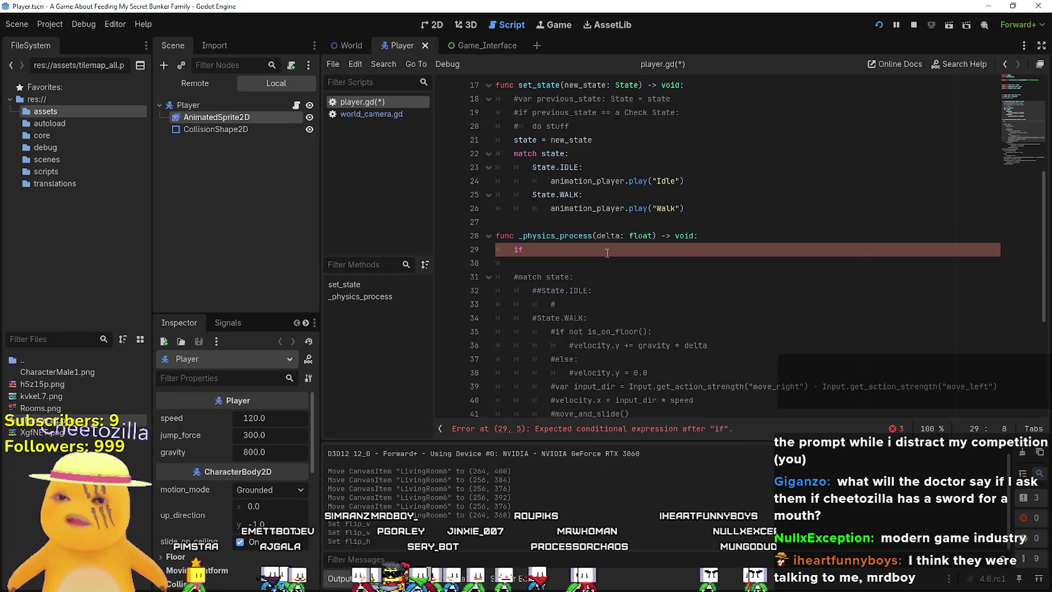
scroll(606, 253, down, 5)
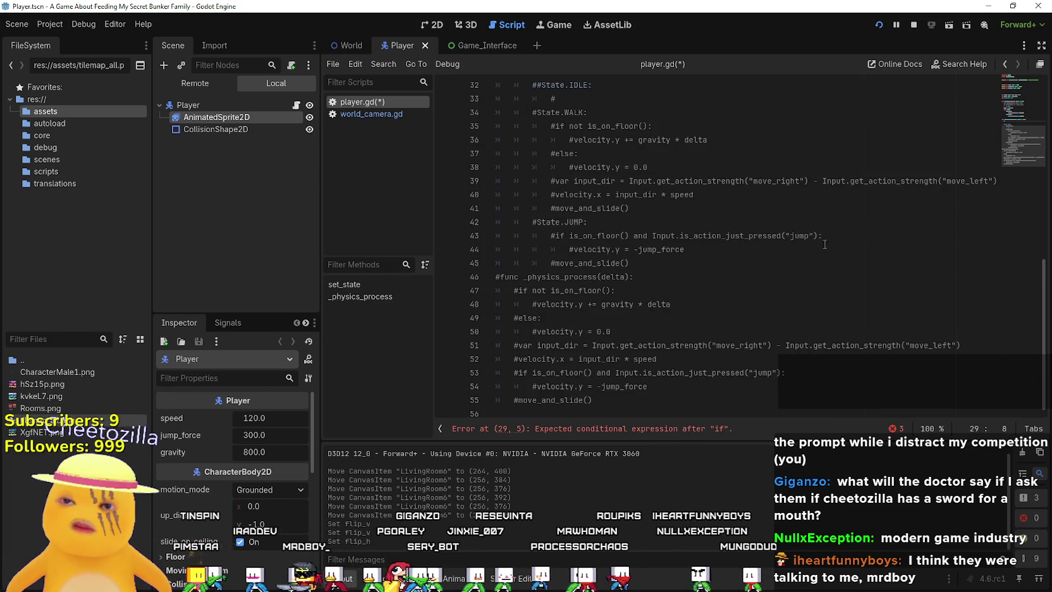
mouse_move(824, 237)
mouse_down()
mouse_move(547, 234)
mouse_move(556, 236)
mouse_up()
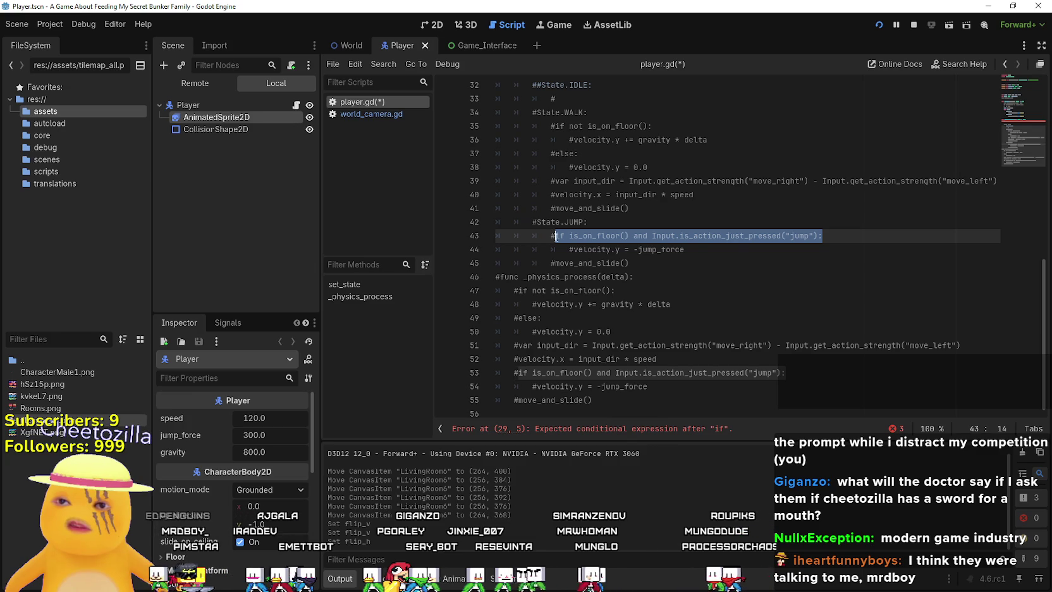
drag(685, 250, 473, 236)
key(ctrl+c)
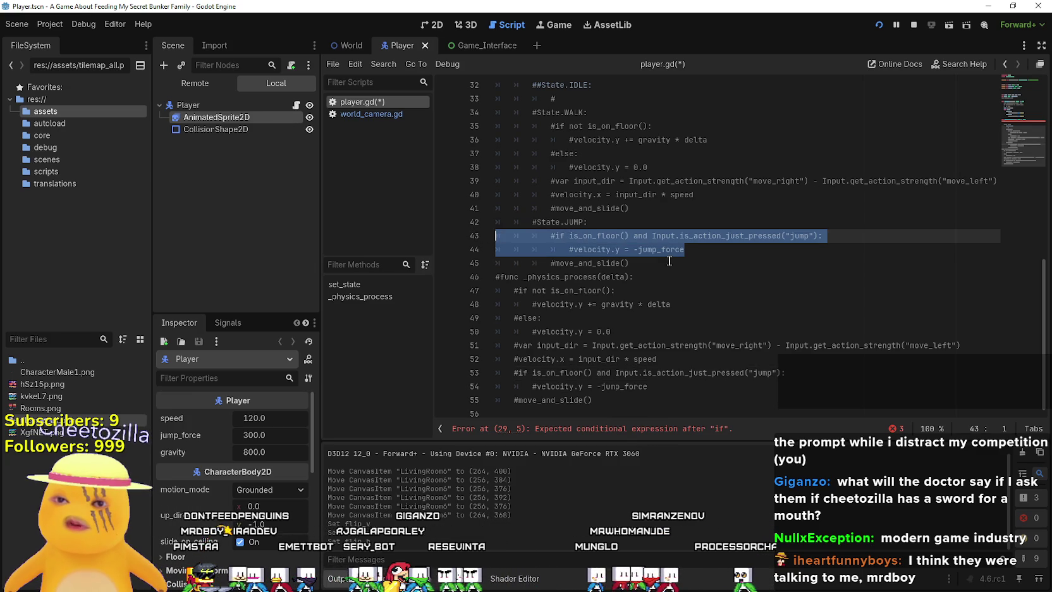
scroll(668, 261, up, 3)
click(561, 181)
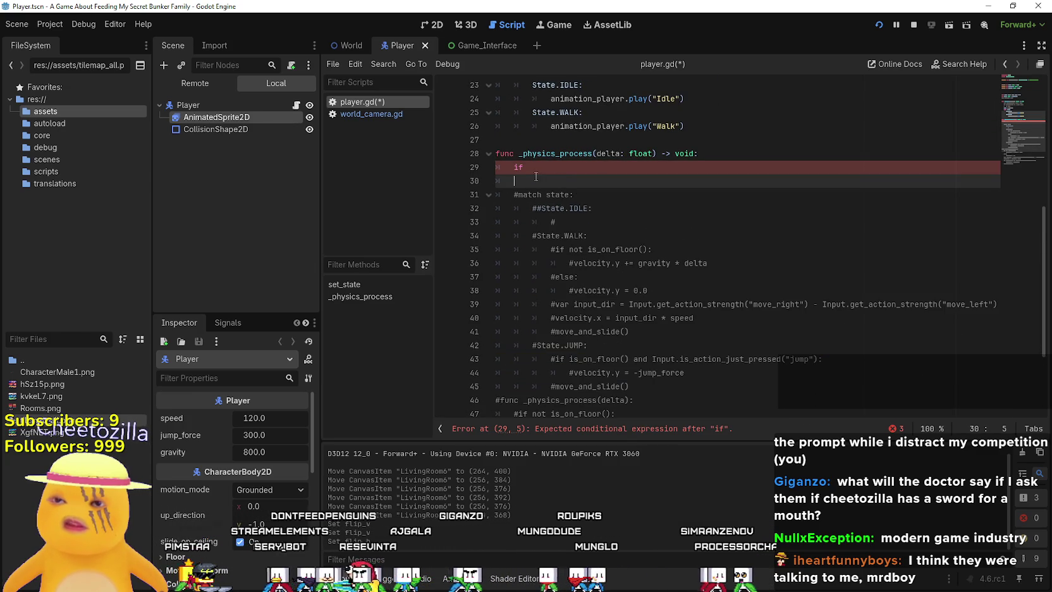
mouse_move(534, 169)
mouse_down()
mouse_move(496, 167)
mouse_move(528, 166)
mouse_up()
key(ctrl+v)
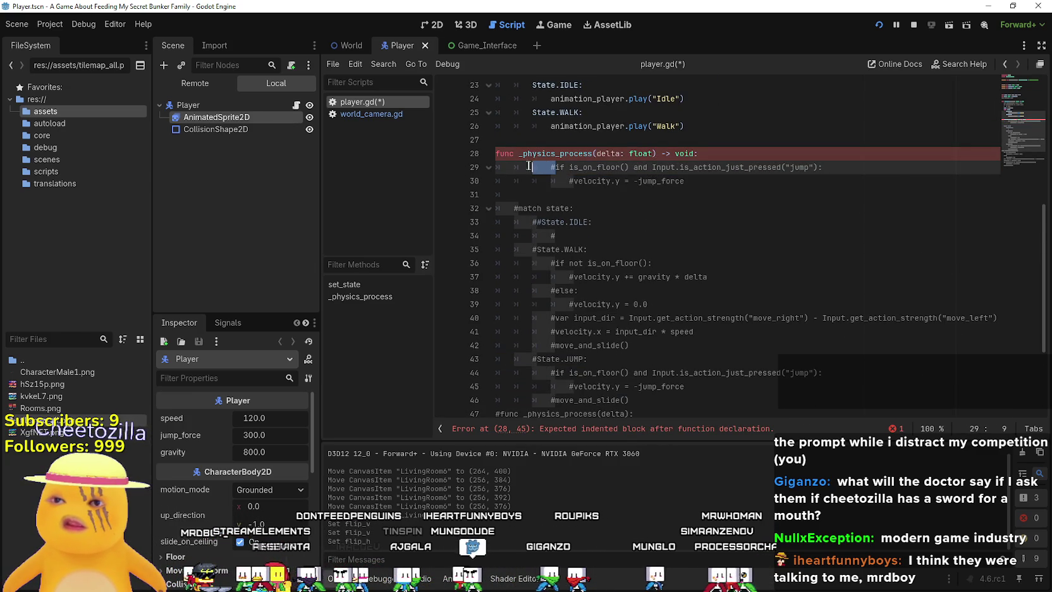
Uncomment the pasted jump check and velocity.y = -jump_force lines and fix their indentation.
key(BackSpace)
key(Delete)
key(BackSpace)
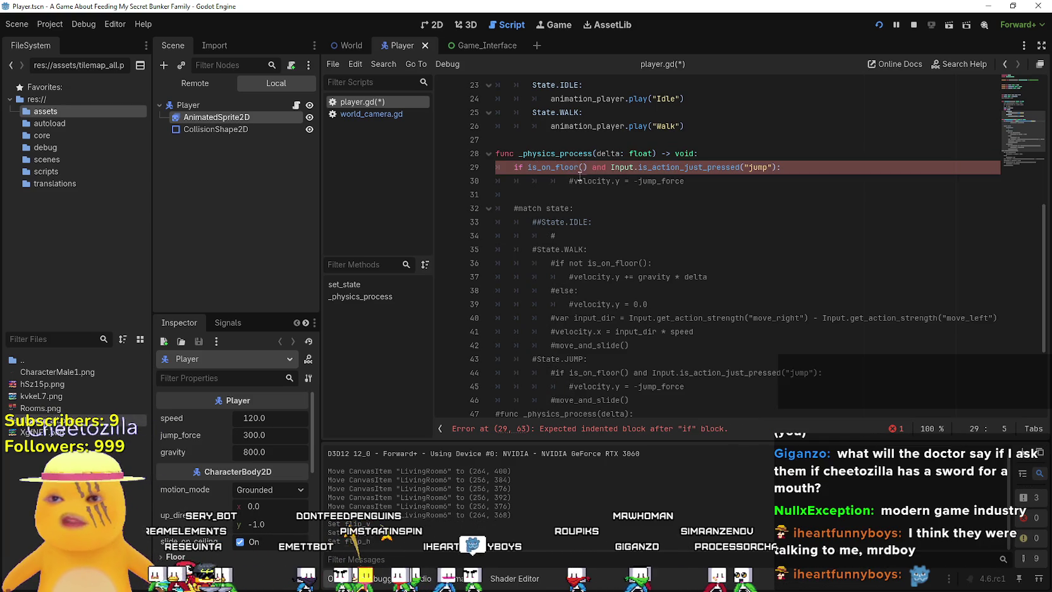
click(571, 180)
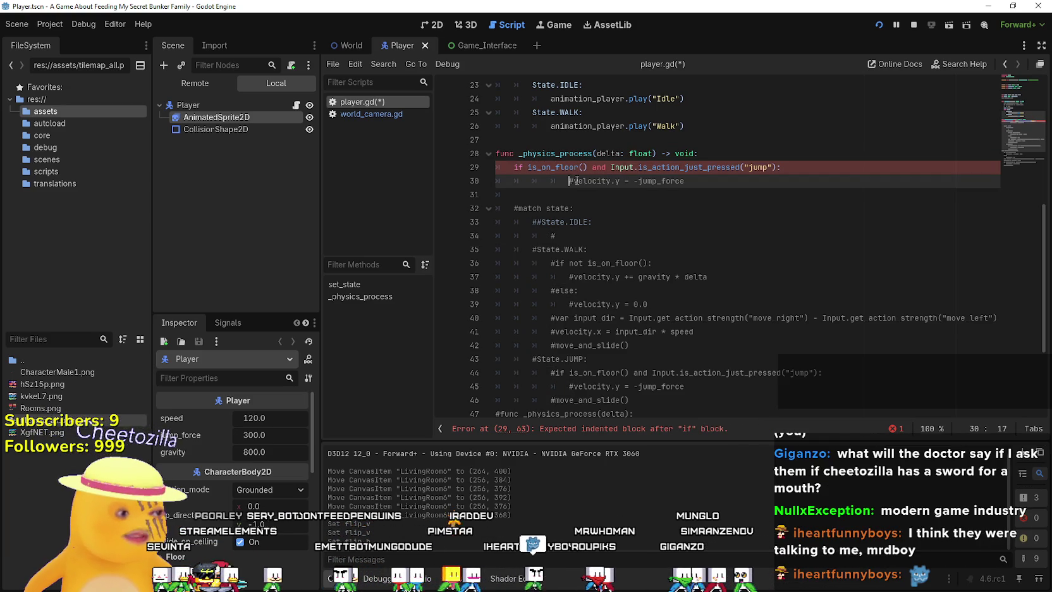
key(Delete)
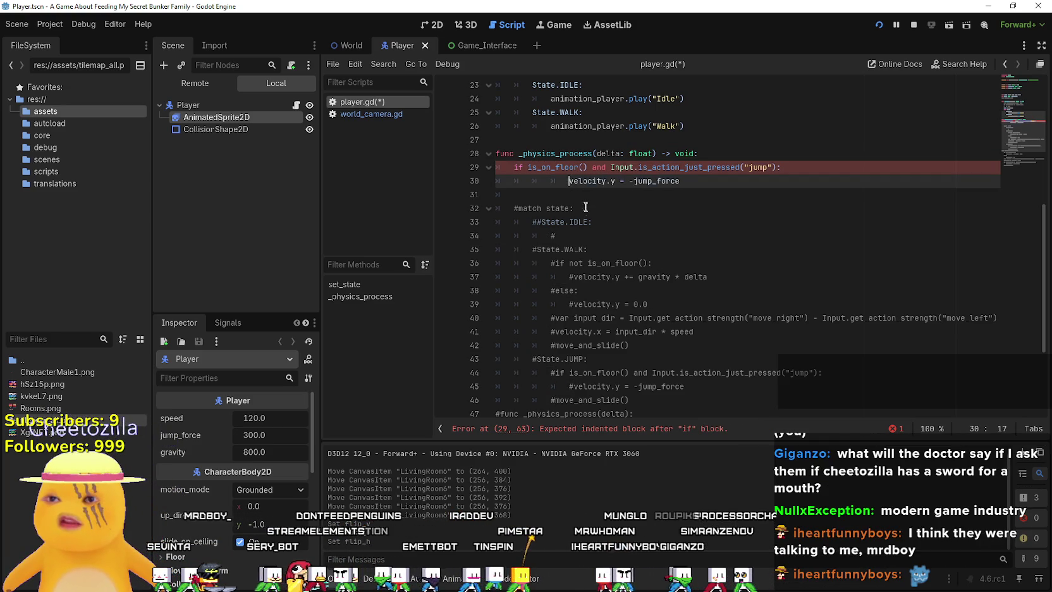
key(BackSpace)
key(Up)
click(557, 201)
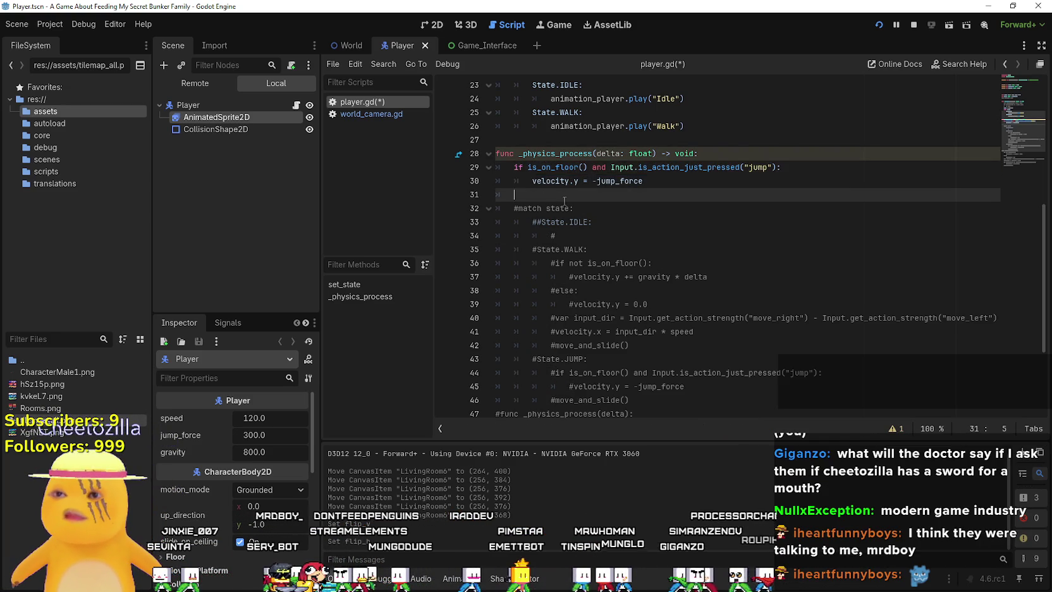
key(alt+Tab)
key(alt+Tab)
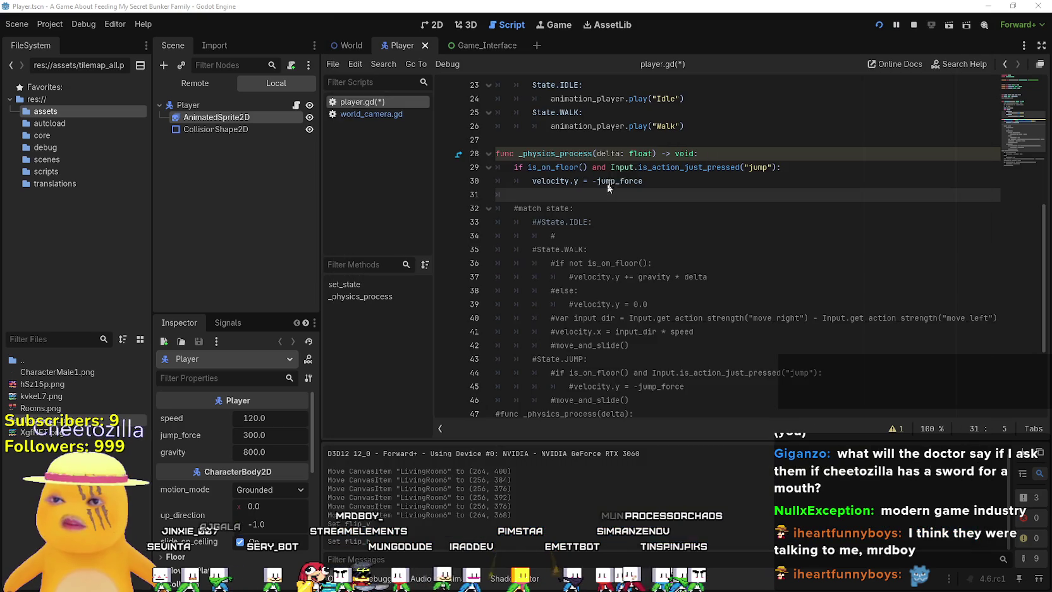
key(Up)
key(Up)
key(alt+Tab)
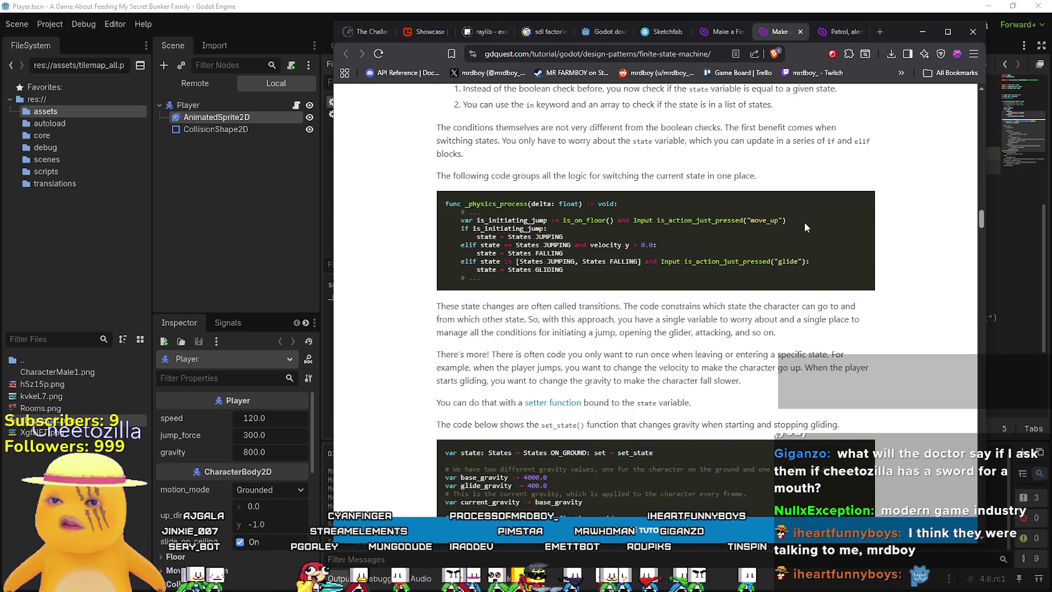
Declare a new var is_initial_jump at the top of _physics_process.
key(alt+Tab)
drag(790, 167, 544, 167)
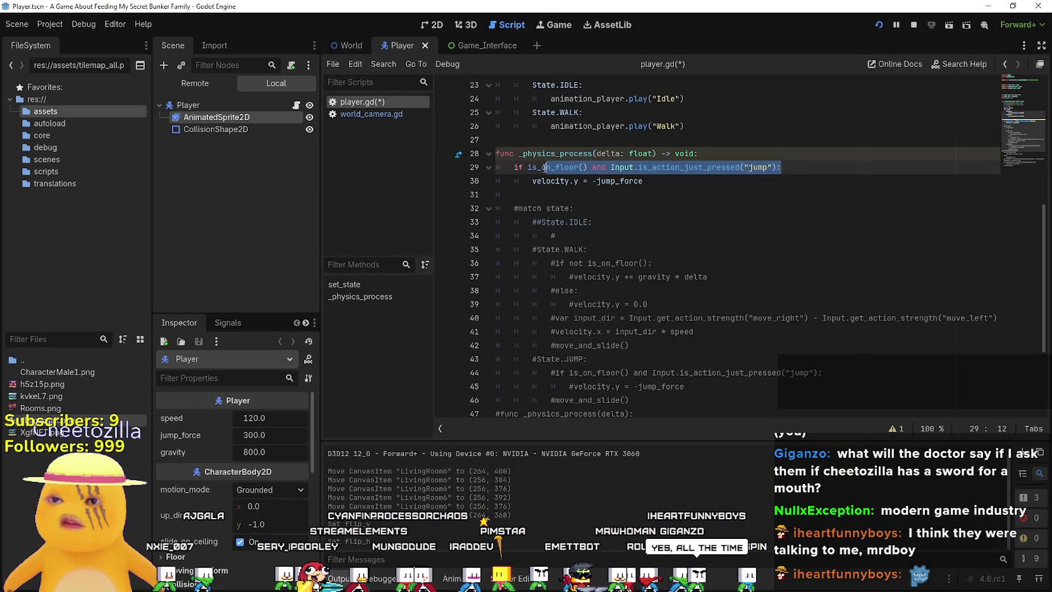
click(707, 154)
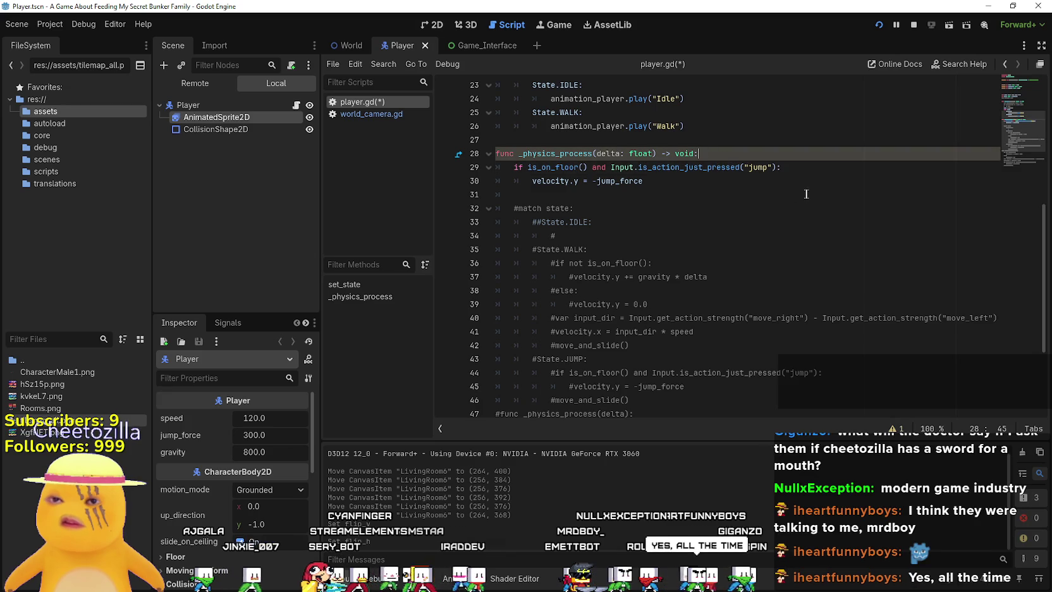
key(Return)
text(var)
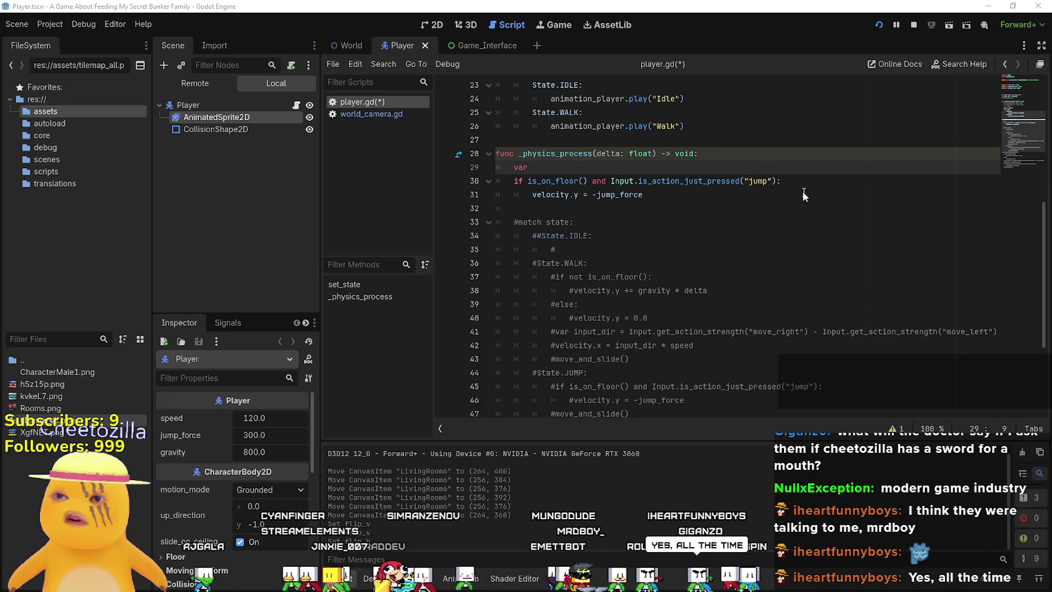
key(alt+Tab)
key(alt+Tab)
text(is_)
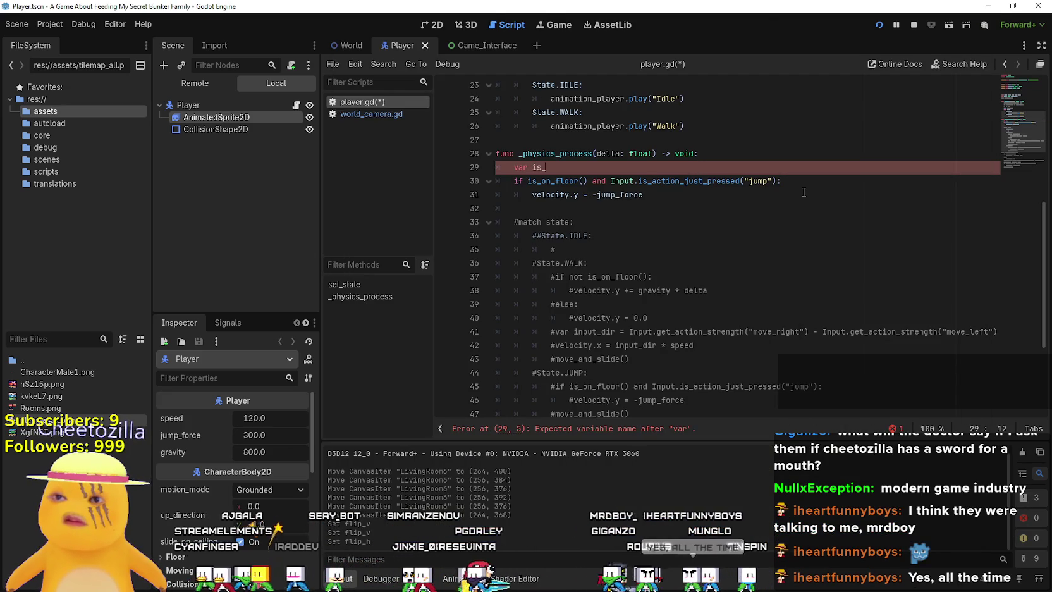
text(initial)
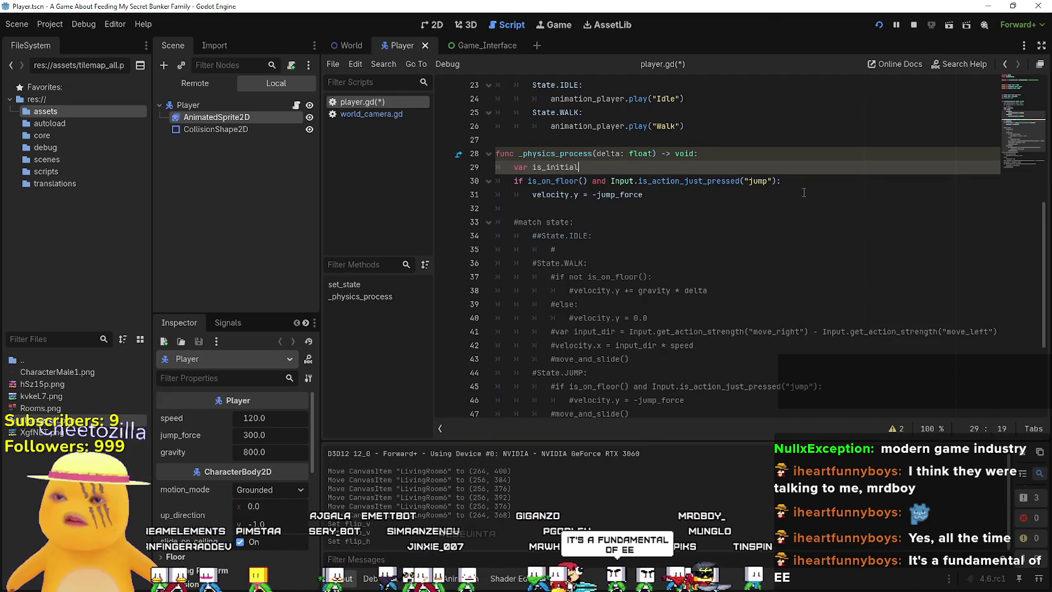
text(_jump)
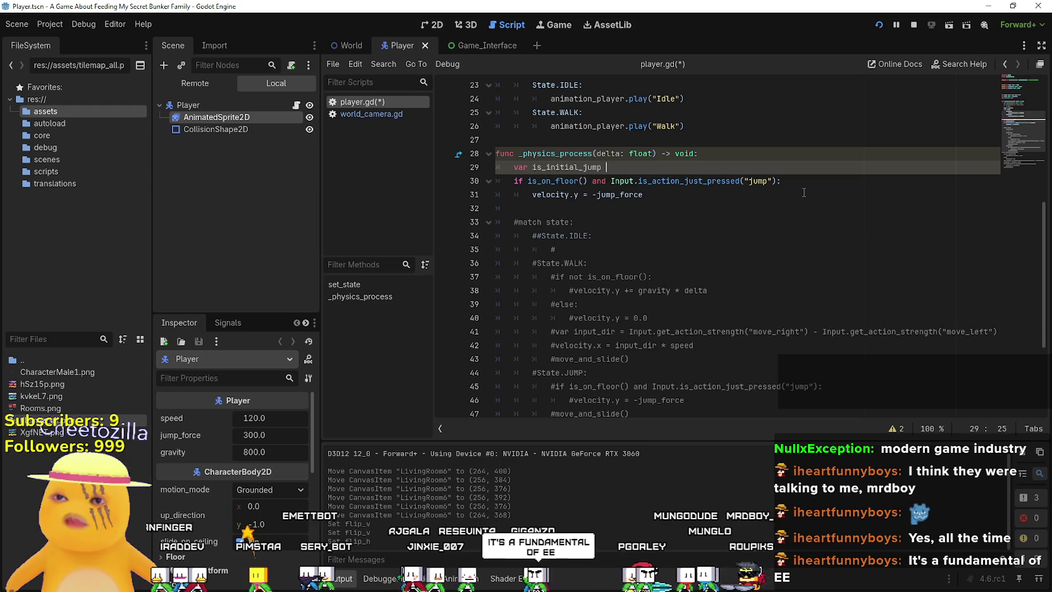
key(alt+Tab)
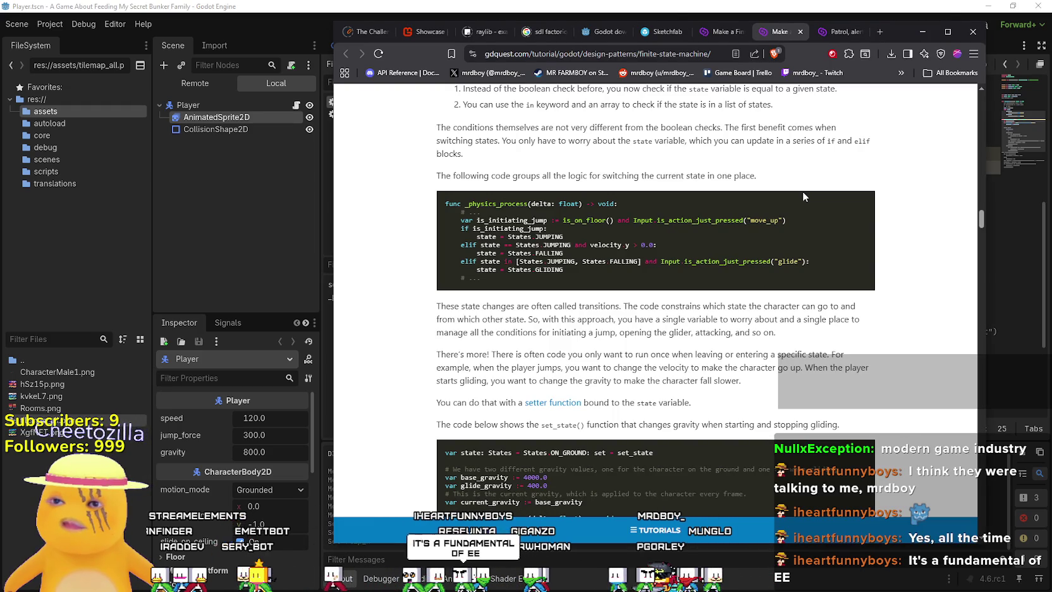
key(alt+Tab)
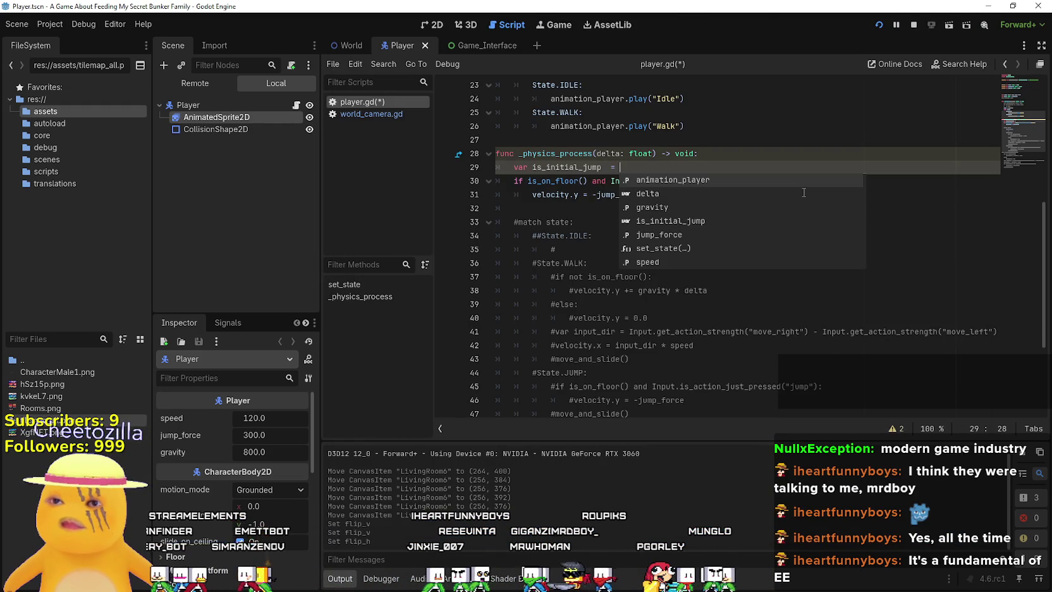
Assign is_initial_jump = is_on_floor() and, copying the call from line 30.
drag(528, 181, 588, 182)
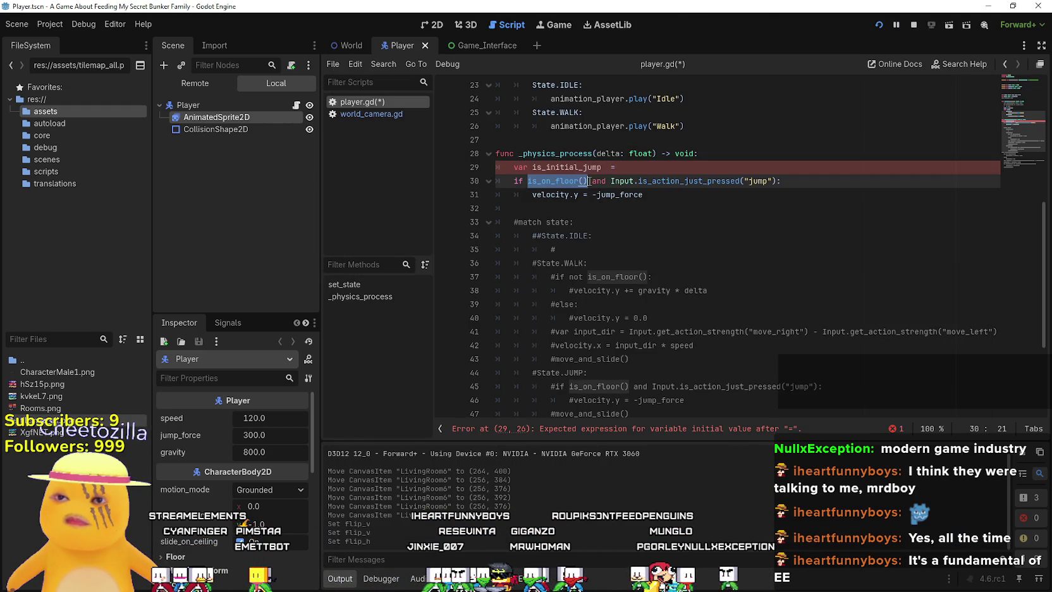
key(ctrl+c)
click(642, 168)
key(ctrl+v)
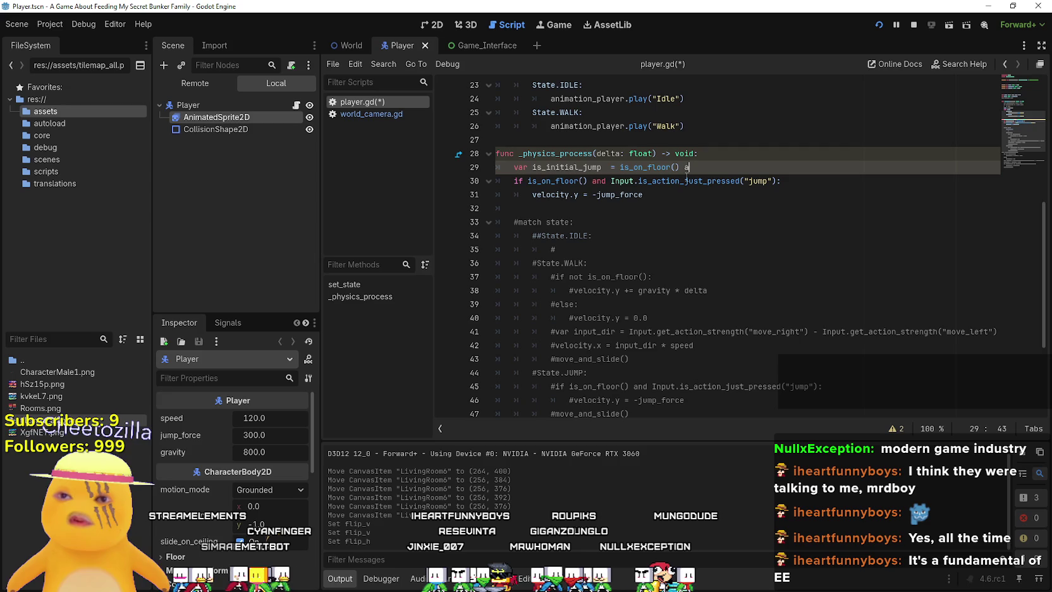
text(nmd)
key(BackSpace)
key(BackSpace)
key(BackSpace)
text(d)
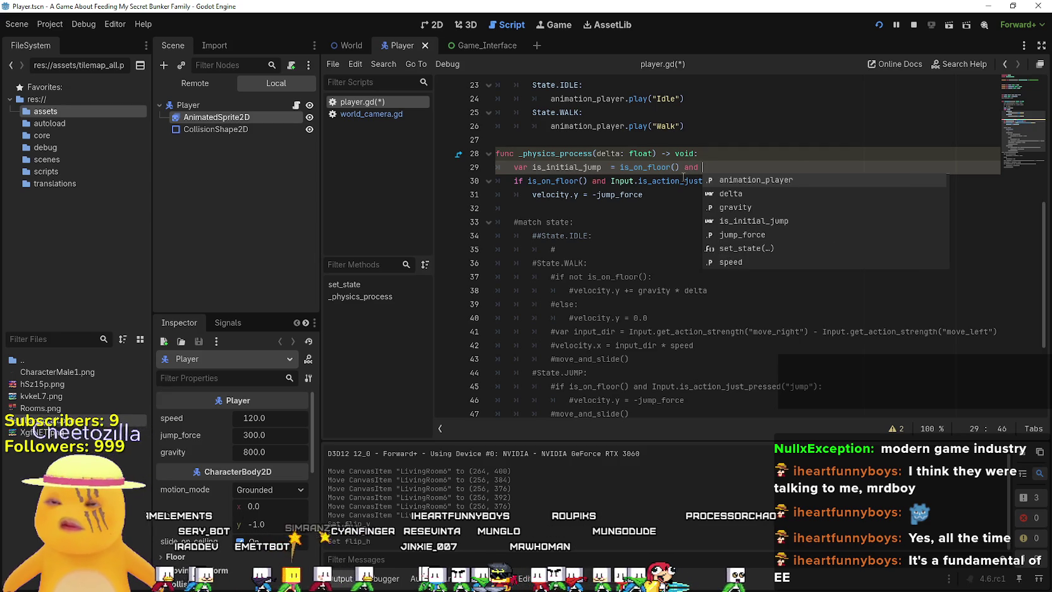
Append Input.is_action_just_pressed("jump") to the is_initial_jump assignment on line 29.
click(611, 182)
drag(611, 184, 800, 185)
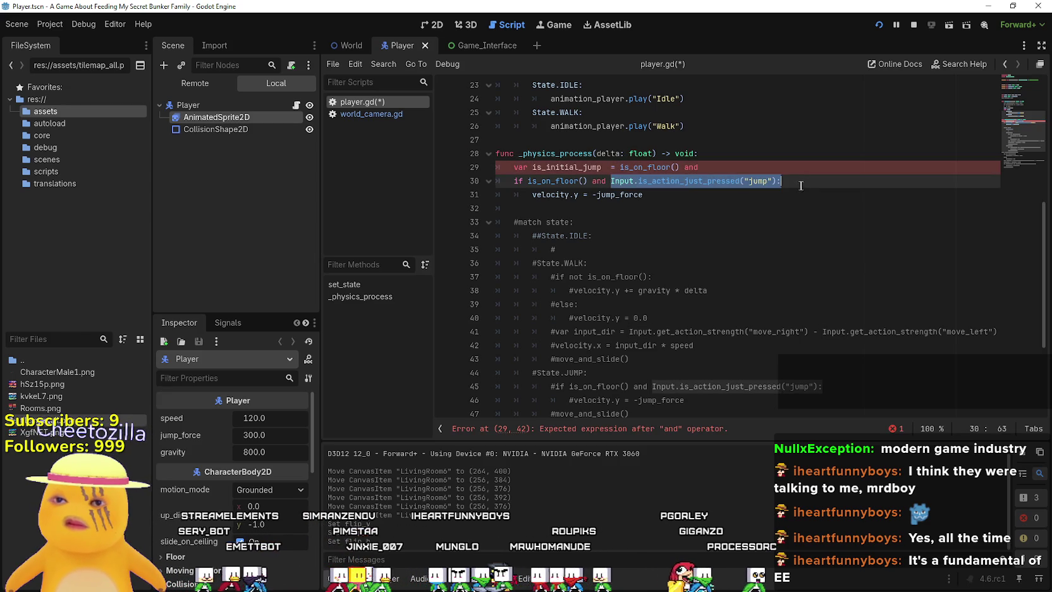
key(ctrl+c)
click(774, 167)
key(ctrl+v)
key(alt+Tab)
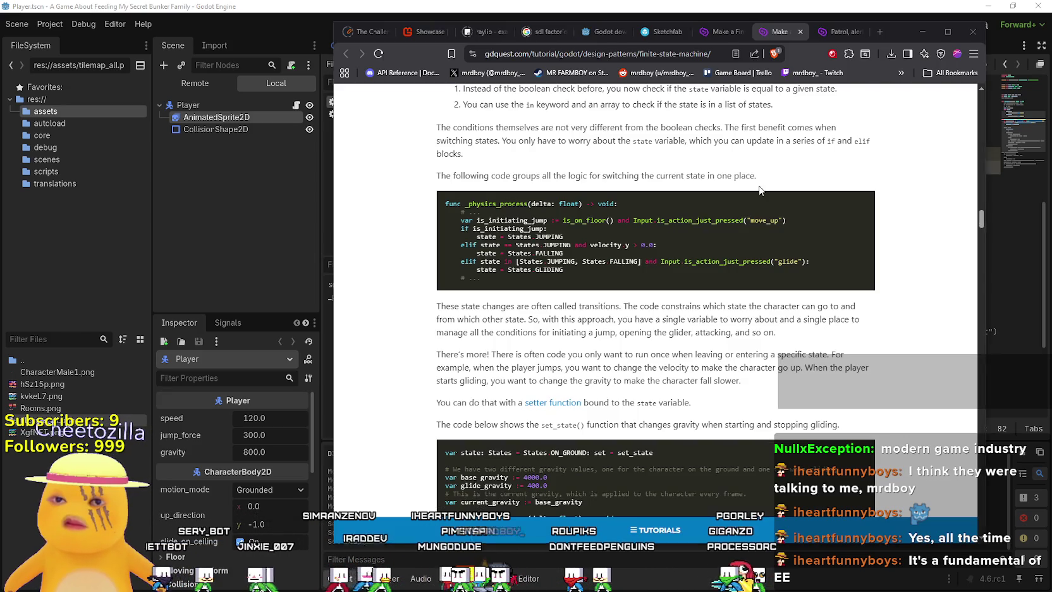
key(alt+Tab)
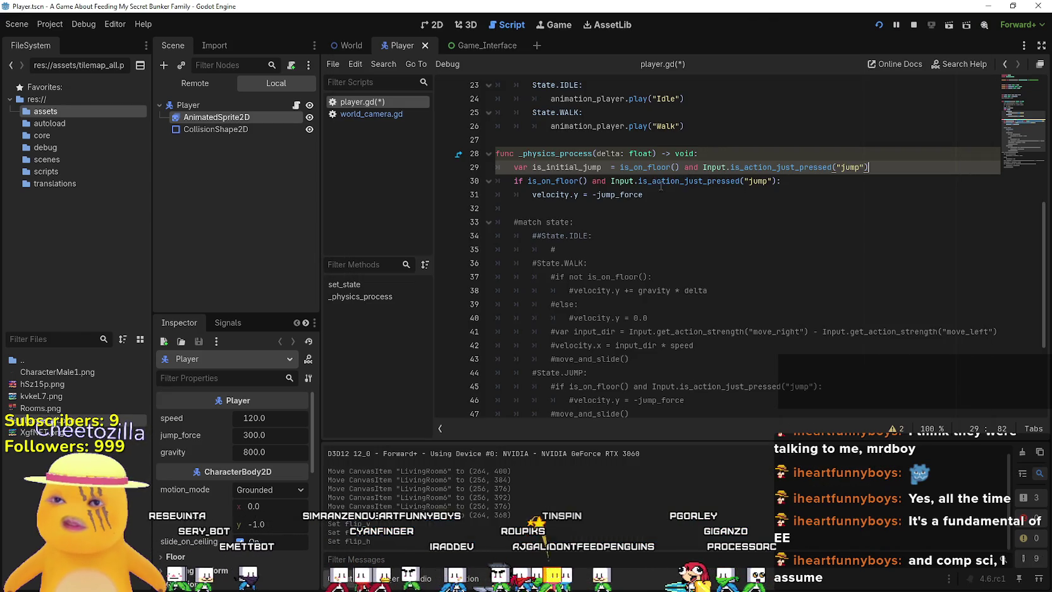
Bring up the context menu on is_on_floor in line 29.
click(661, 182)
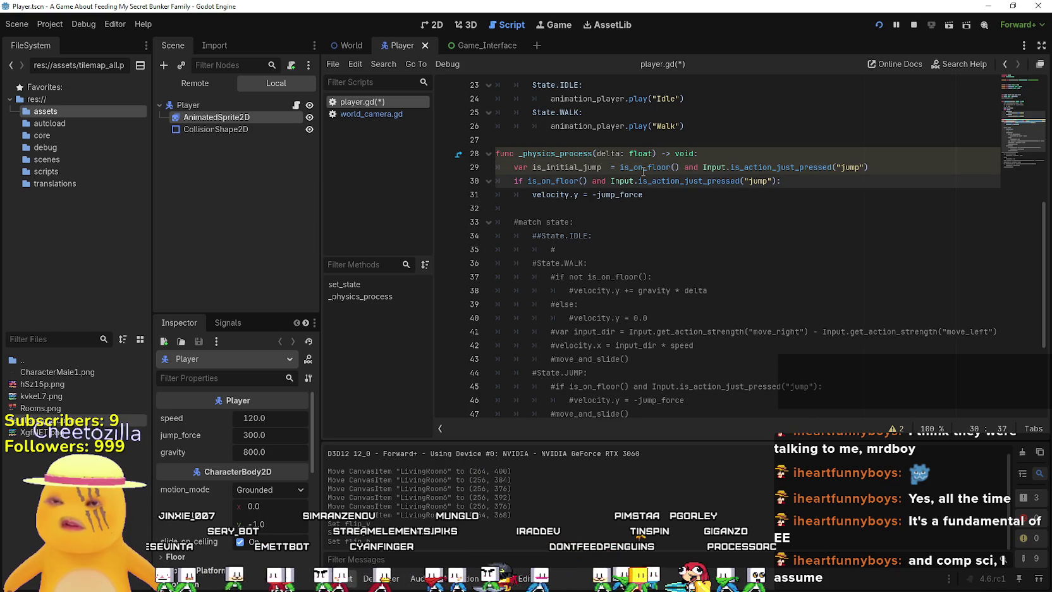
click(643, 167)
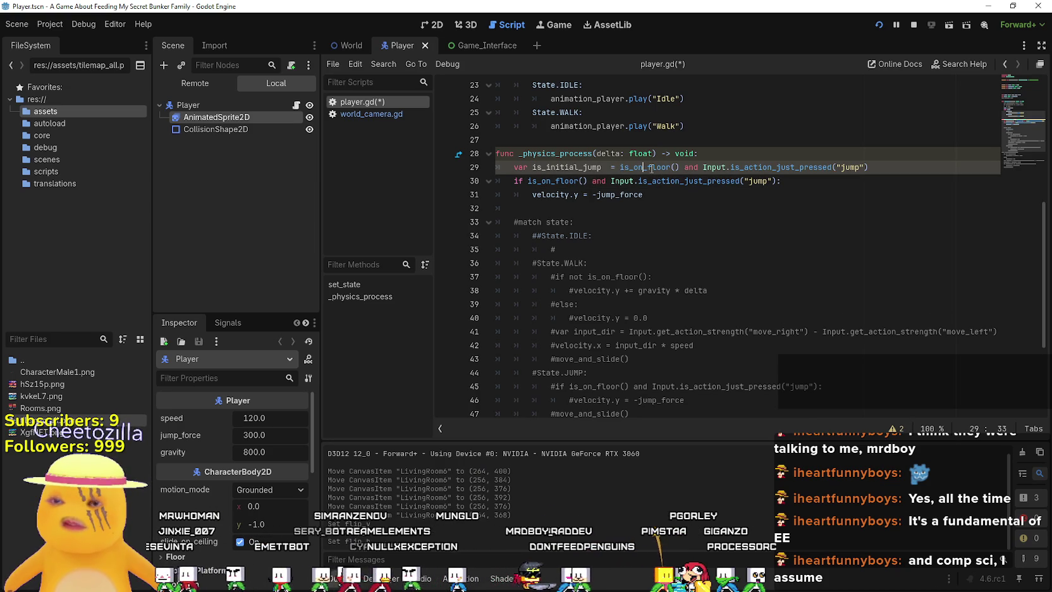
right_click(651, 168)
Look up is_on_floor() in the CharacterBody2D reference, then return to player.gd.
click(701, 342)
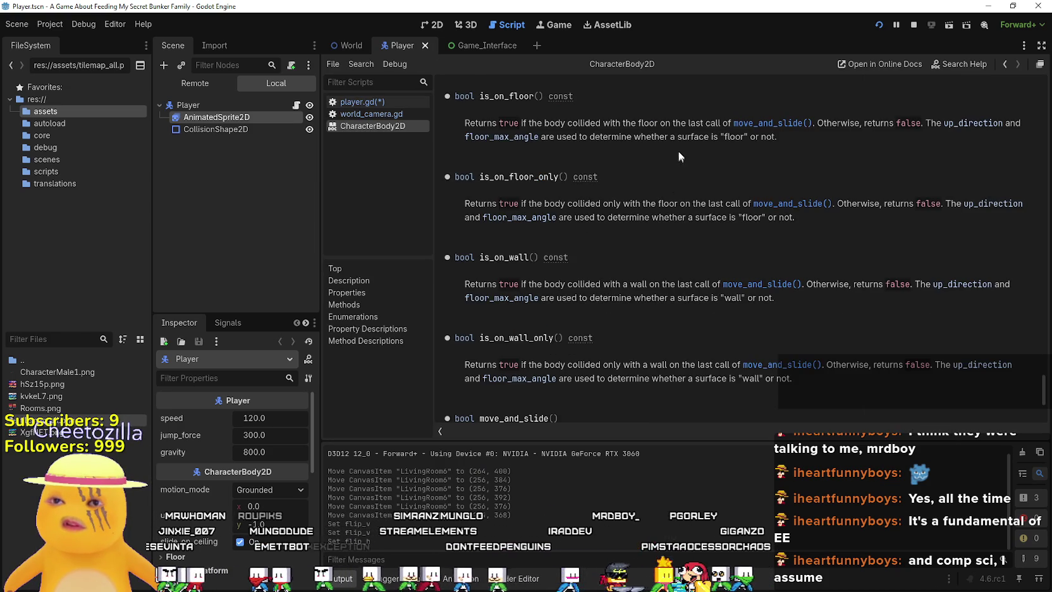
mouse_move(558, 95)
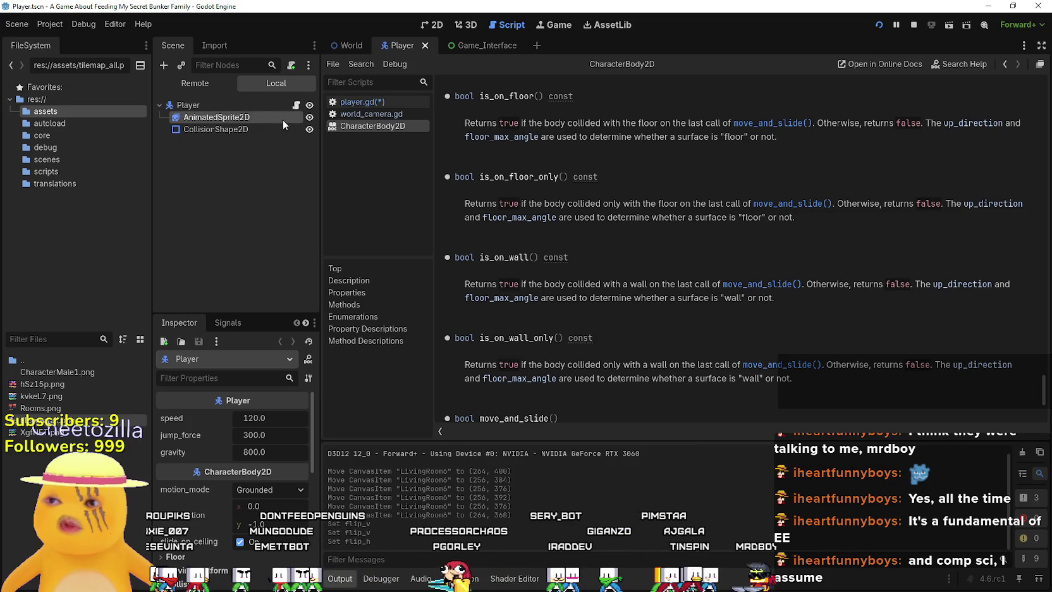
click(296, 107)
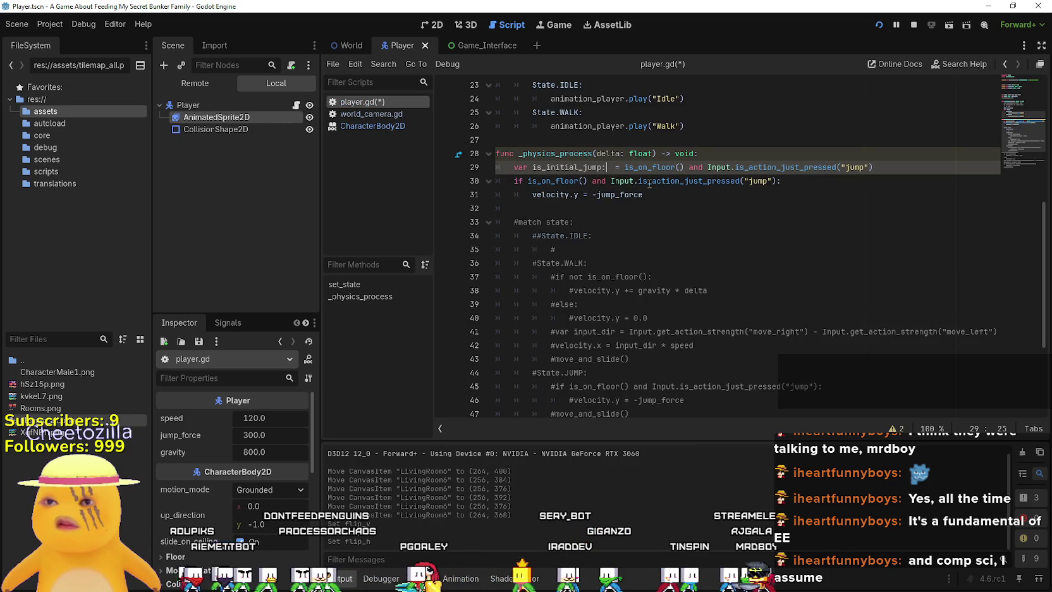
Type is_initial_jump as bool and look up is_action_just_pressed in the Input reference.
text(:bool)
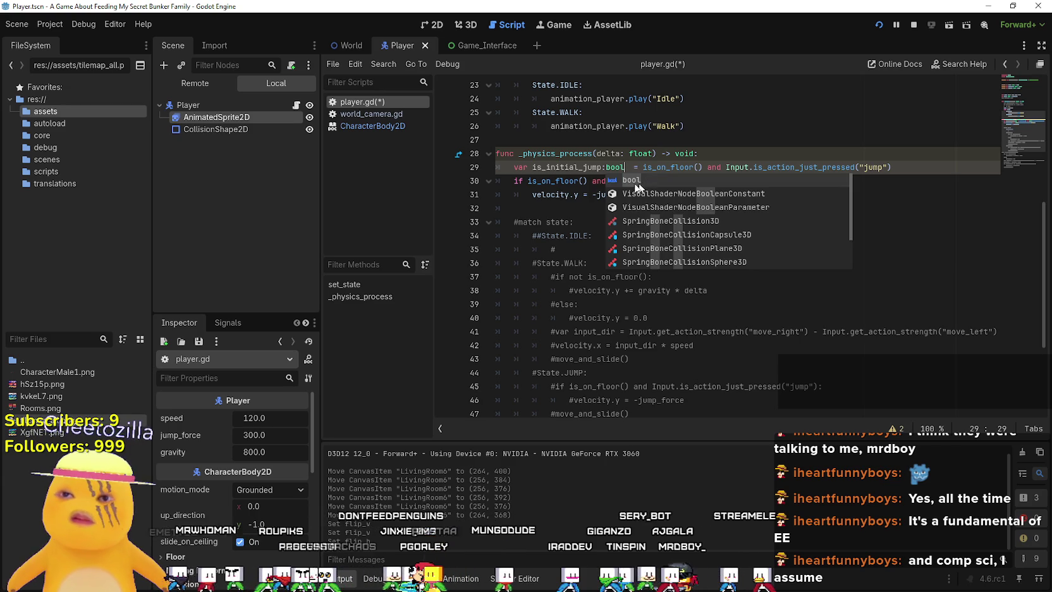
click(614, 153)
click(898, 167)
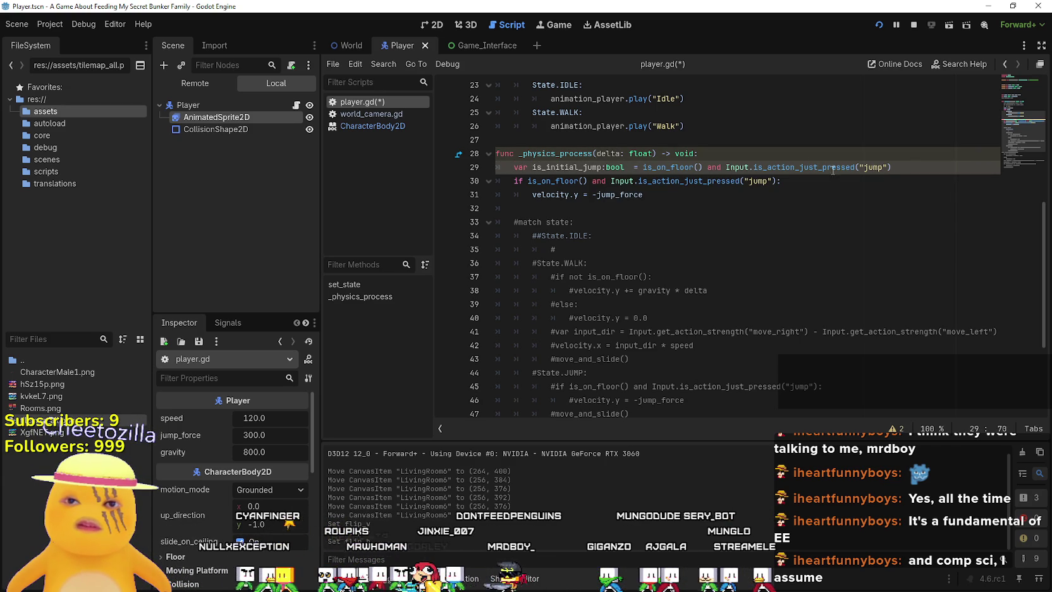
right_click(832, 168)
click(853, 343)
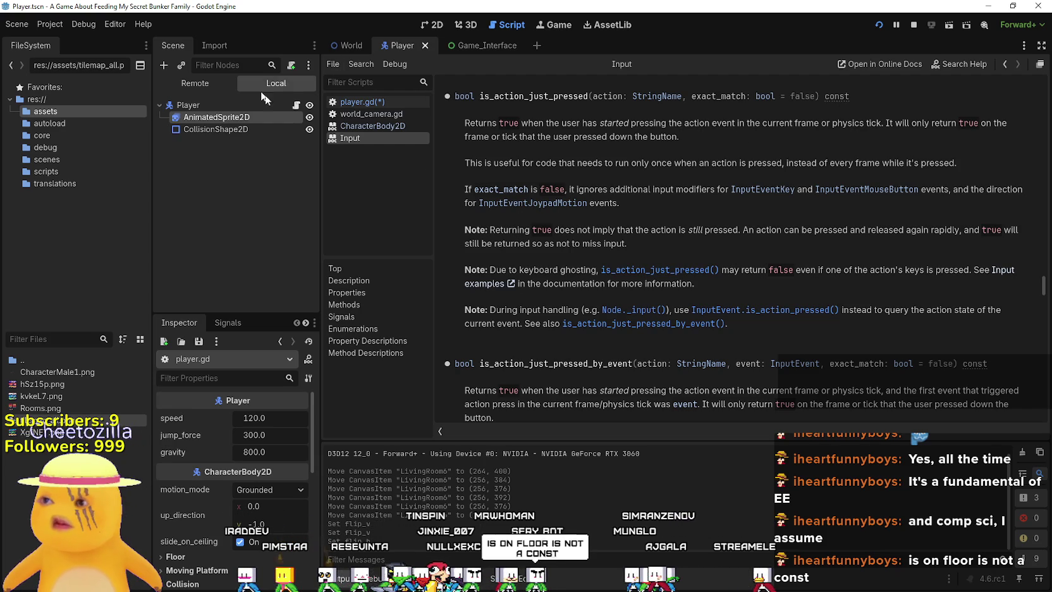
Start an is_initial_jump: condition on a new line below the assignment in player.gd.
click(296, 105)
click(687, 208)
key(alt+Tab)
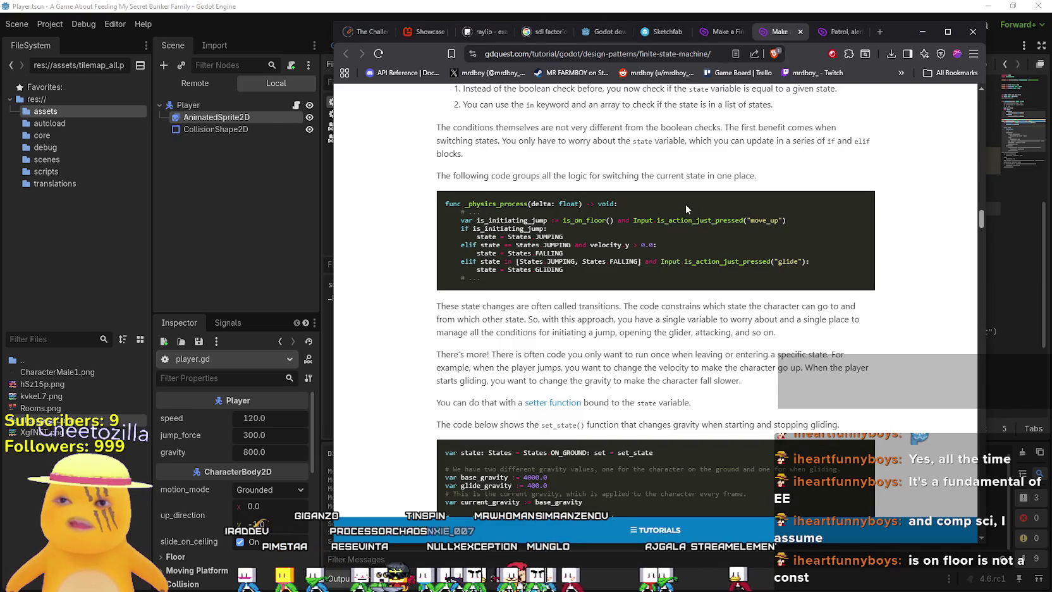
key(alt+Tab)
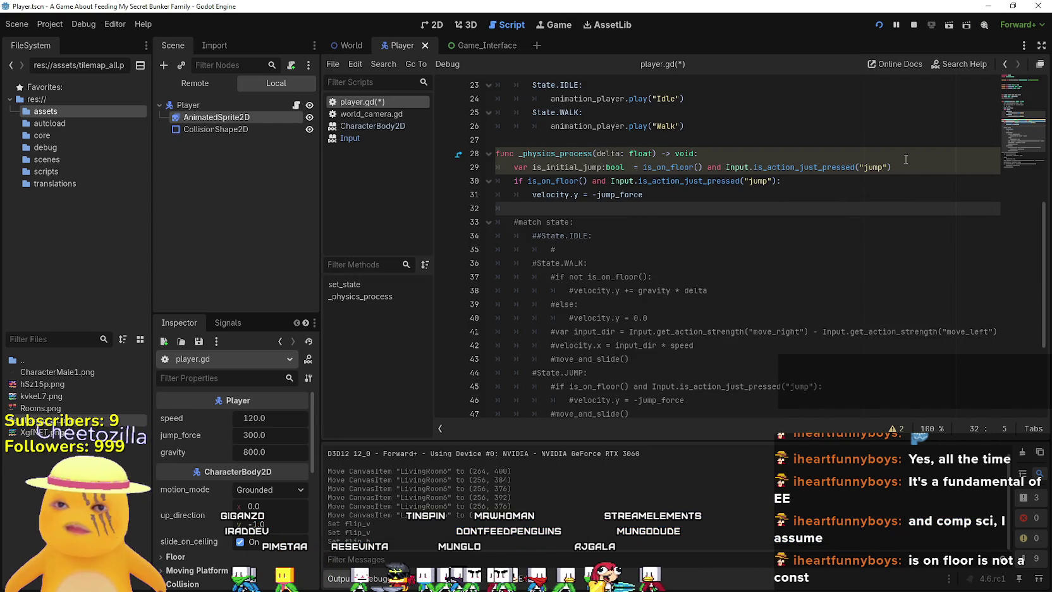
click(928, 168)
key(Return)
text(if)
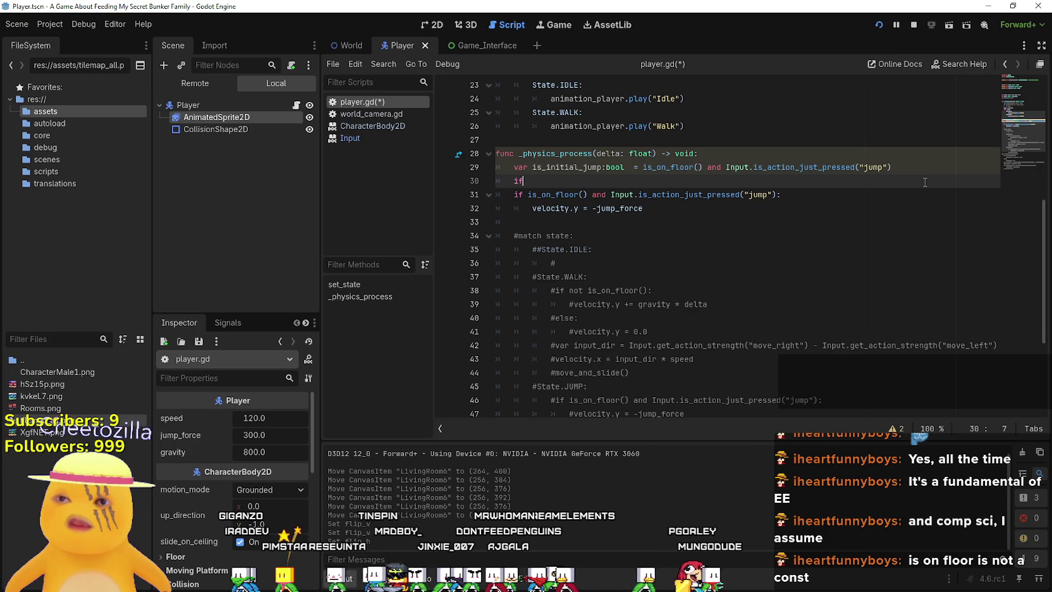
text( is_)
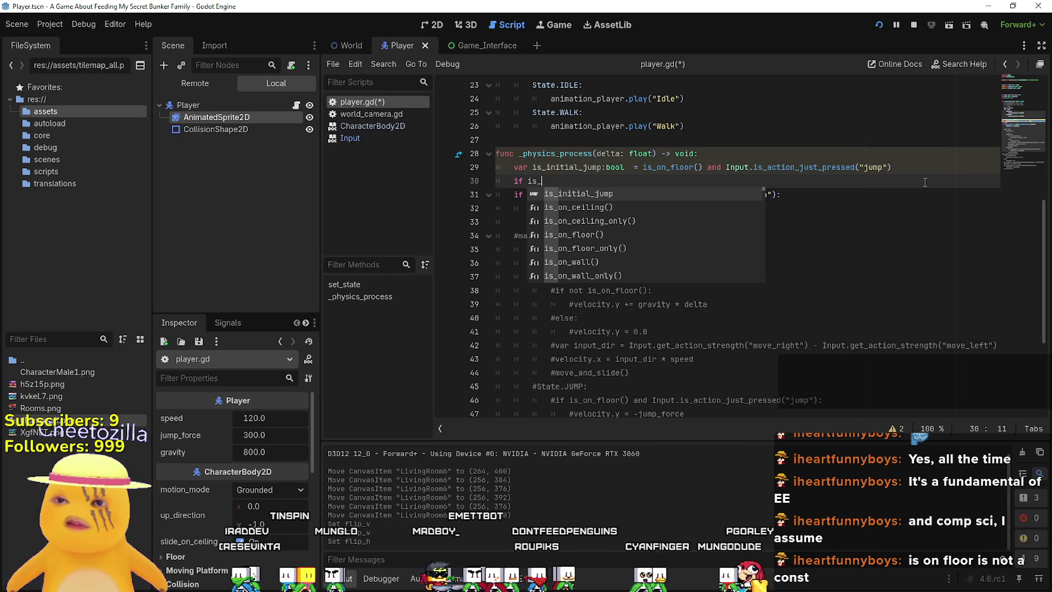
key(Return)
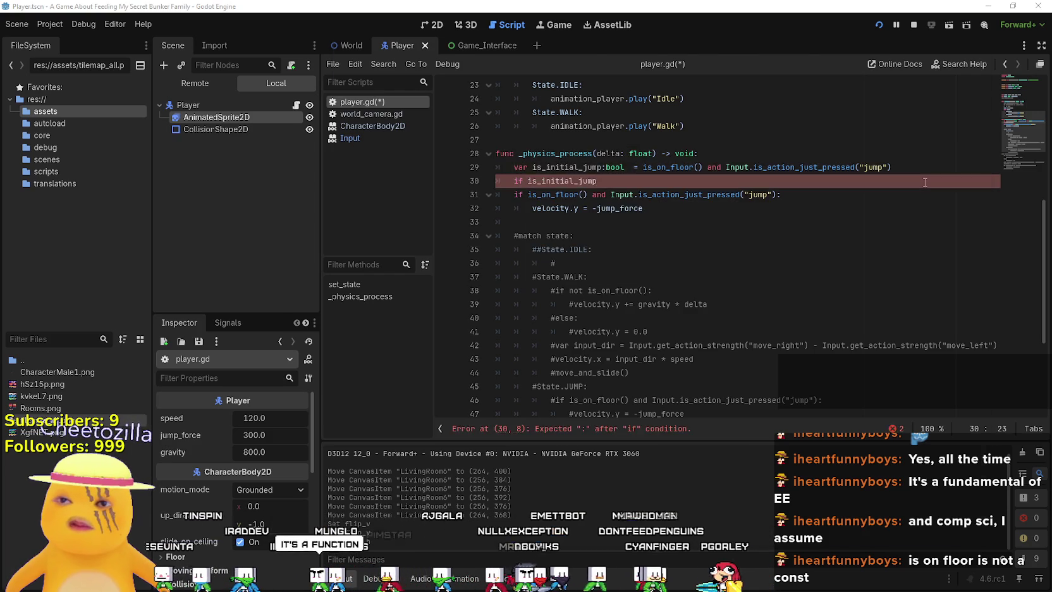
text(:)
Call set_state(State.JUMP) inside the is_initial_jump branch, comparing with the tutorial.
key(Return)
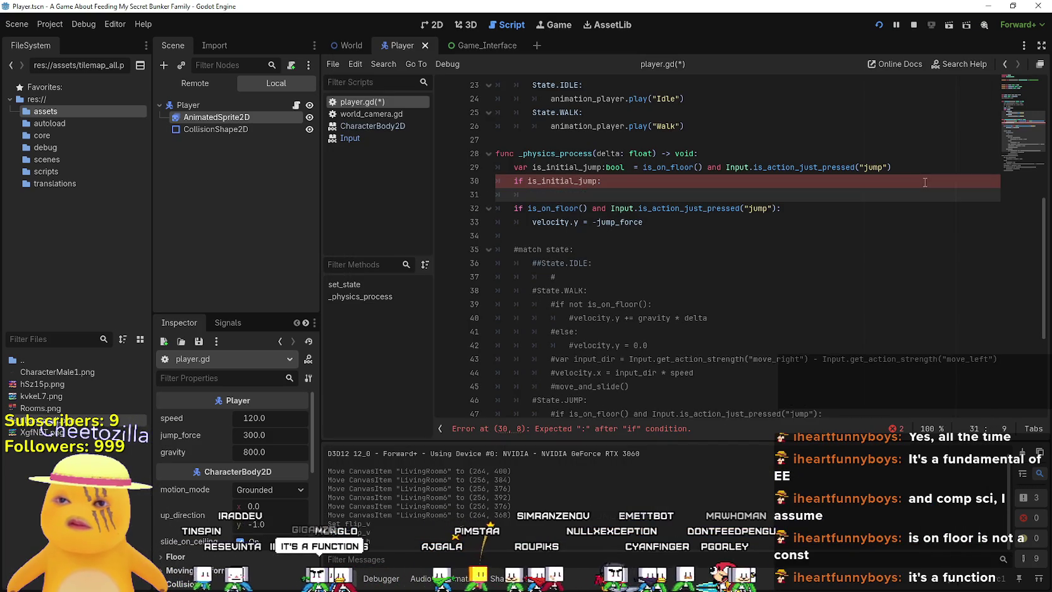
text(stat)
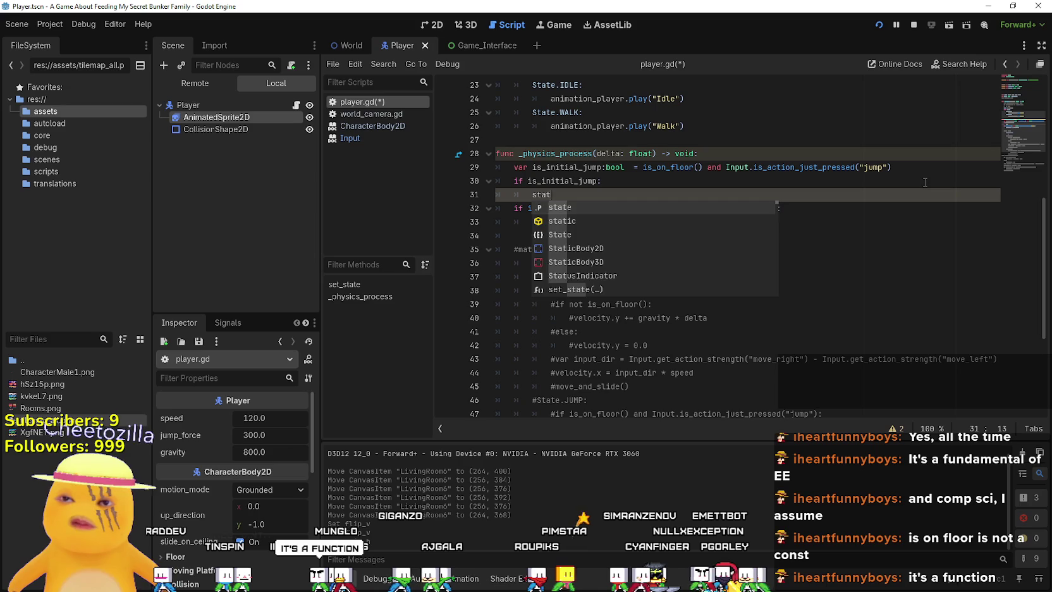
key(BackSpace)
key(BackSpace)
key(BackSpace)
text(_state)
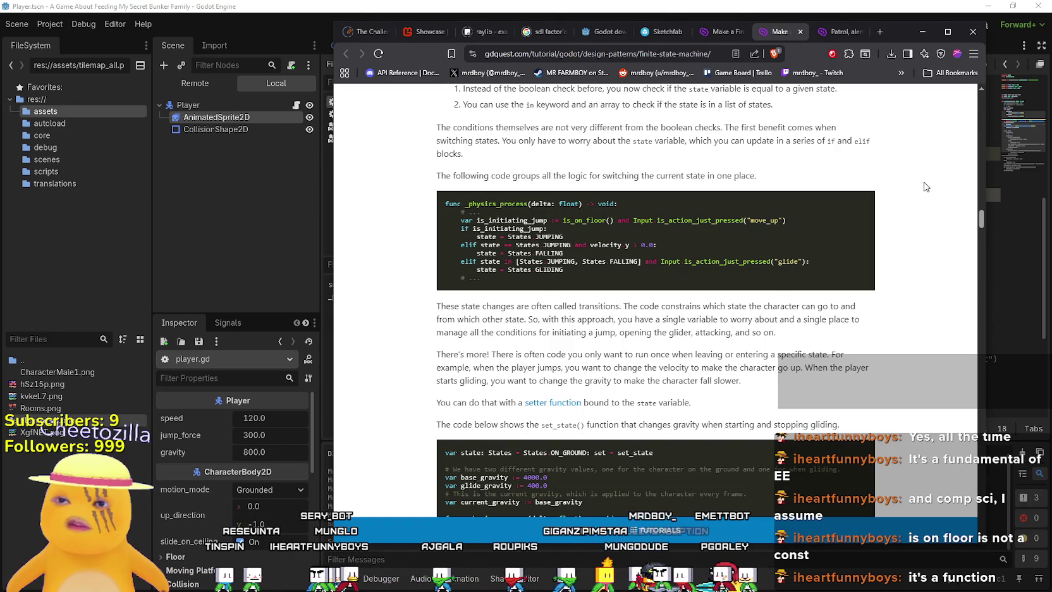
key(alt+Tab)
key(Return)
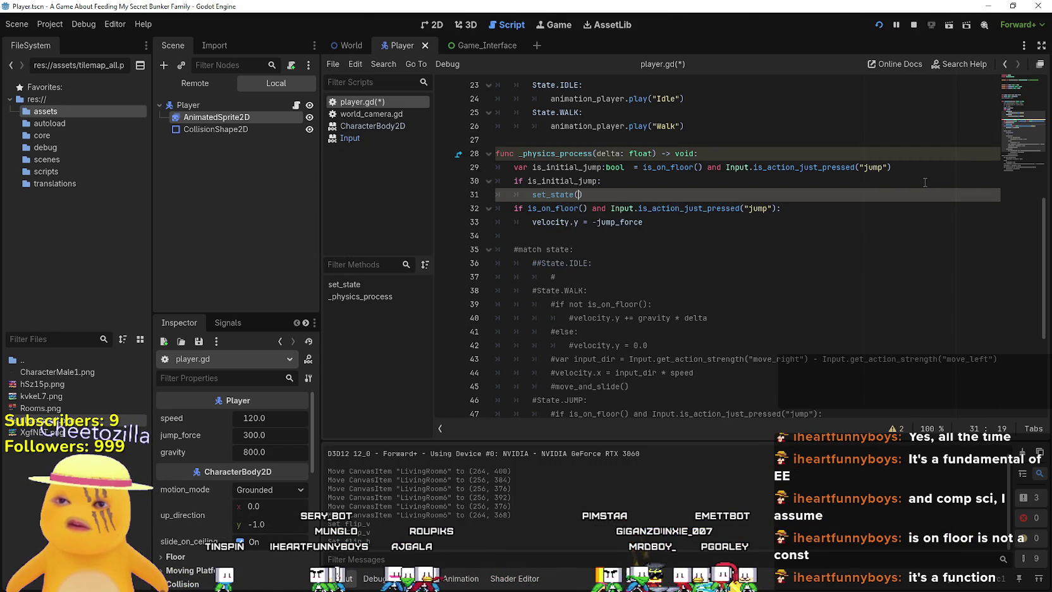
text(State.JUMP)
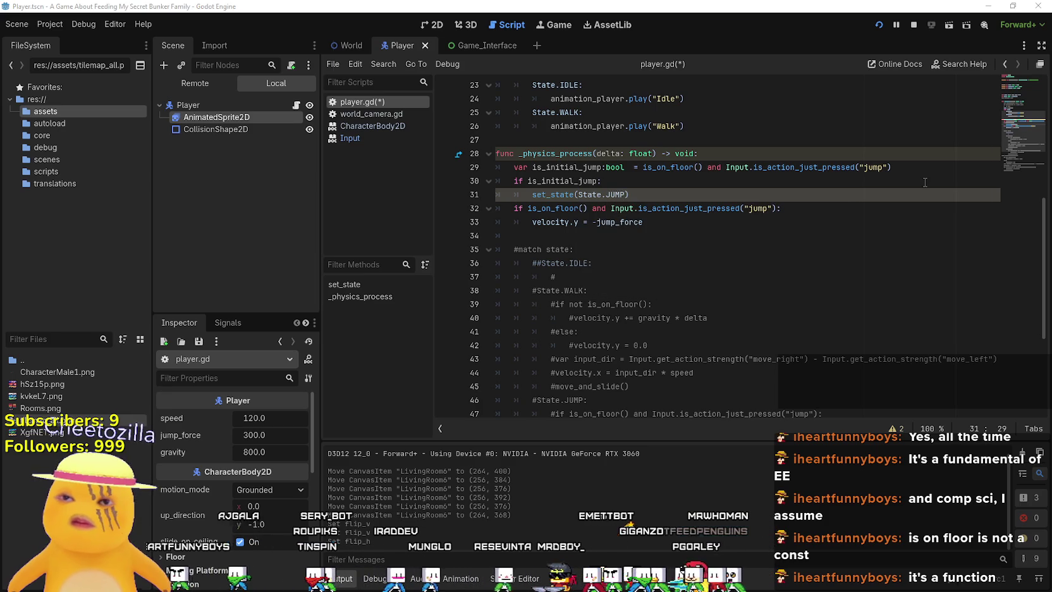
key(alt+Tab)
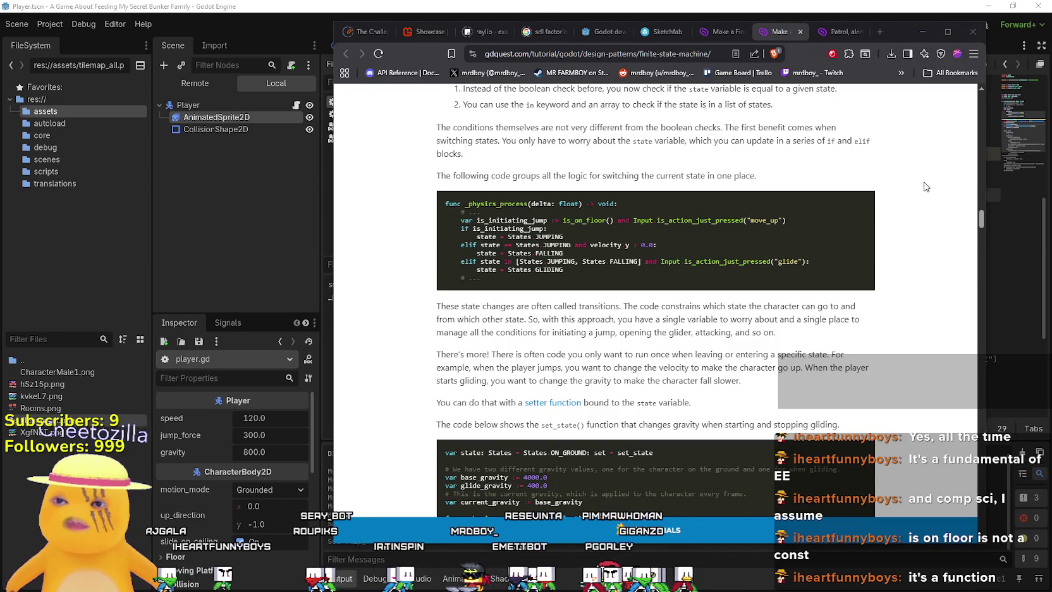
key(alt+Tab)
scroll(850, 164, up, 3)
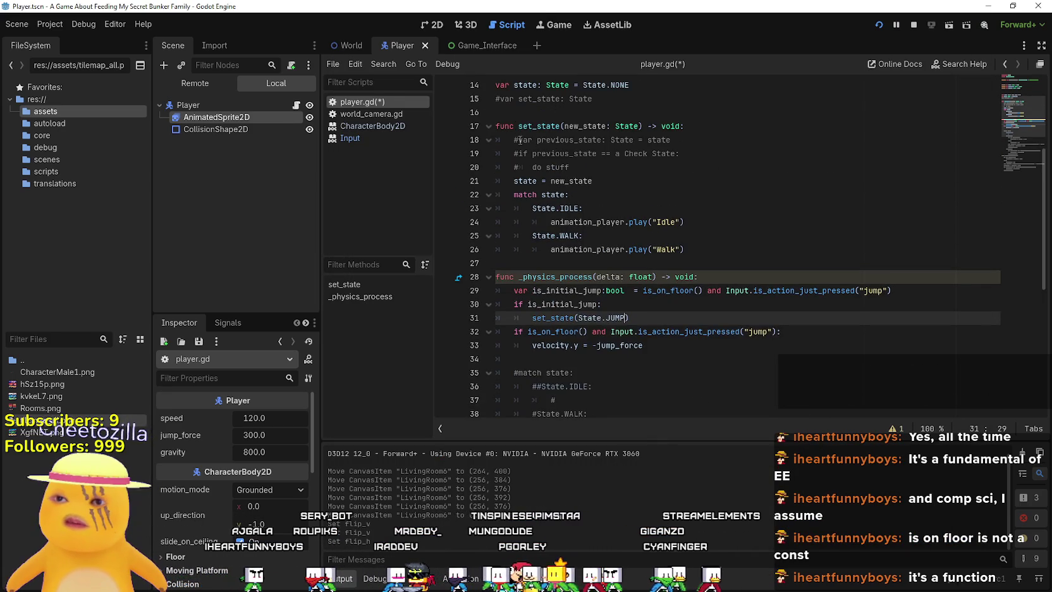
click(594, 195)
scroll(718, 246, up, 2)
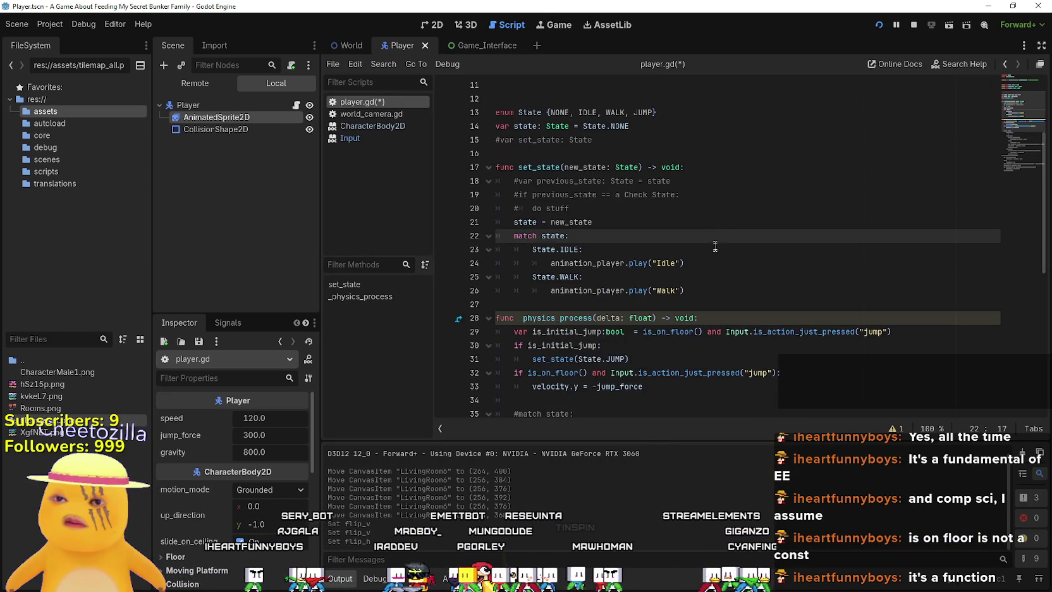
scroll(723, 276, up, 1)
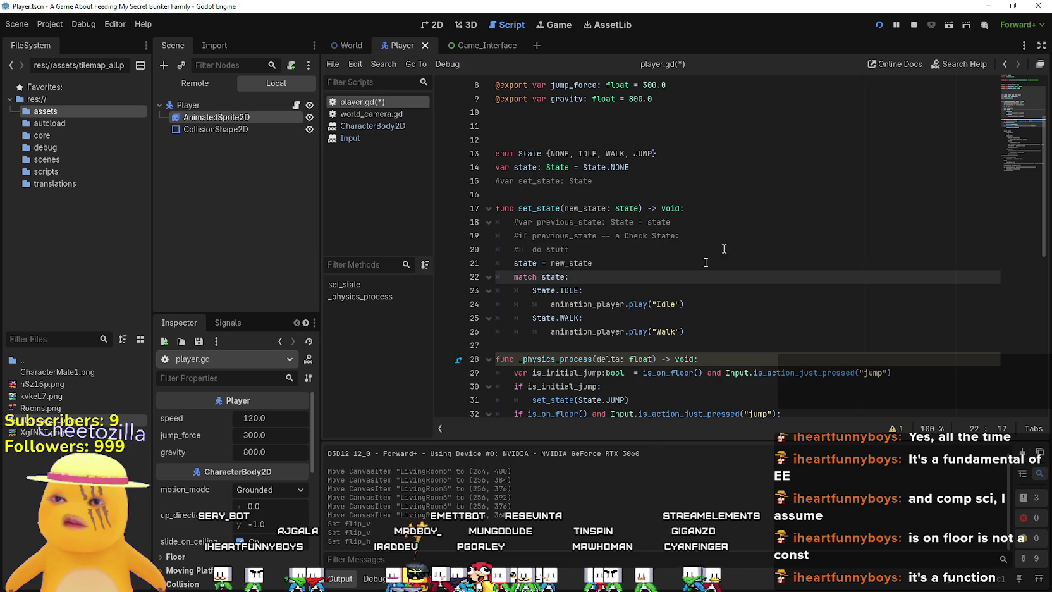
scroll(630, 235, down, 3)
click(537, 140)
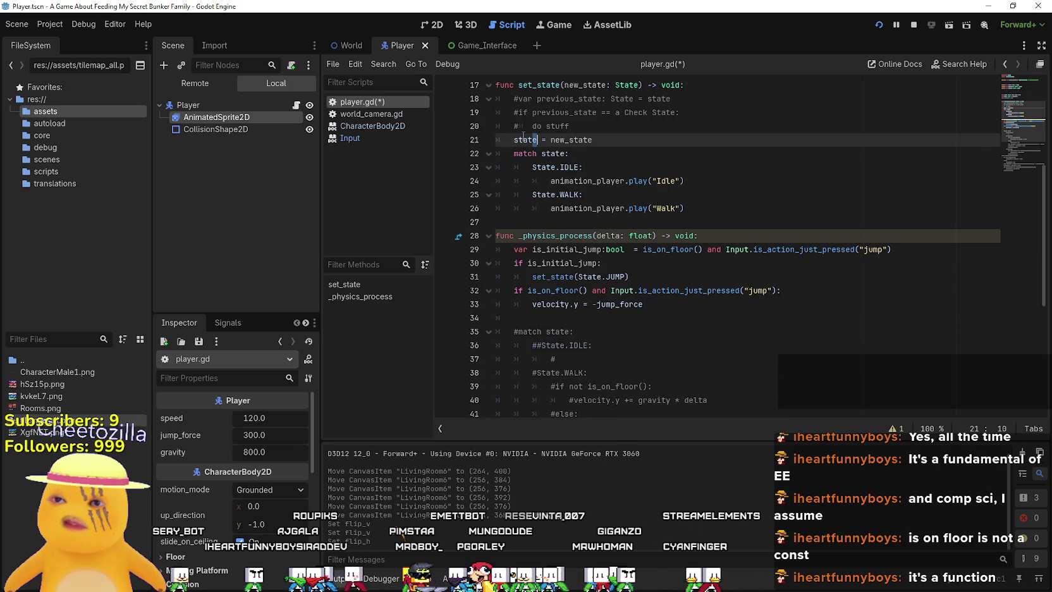
double_click(525, 139)
scroll(691, 215, down, 1)
scroll(692, 215, down, 2)
drag(631, 153, 533, 154)
key(alt+Tab)
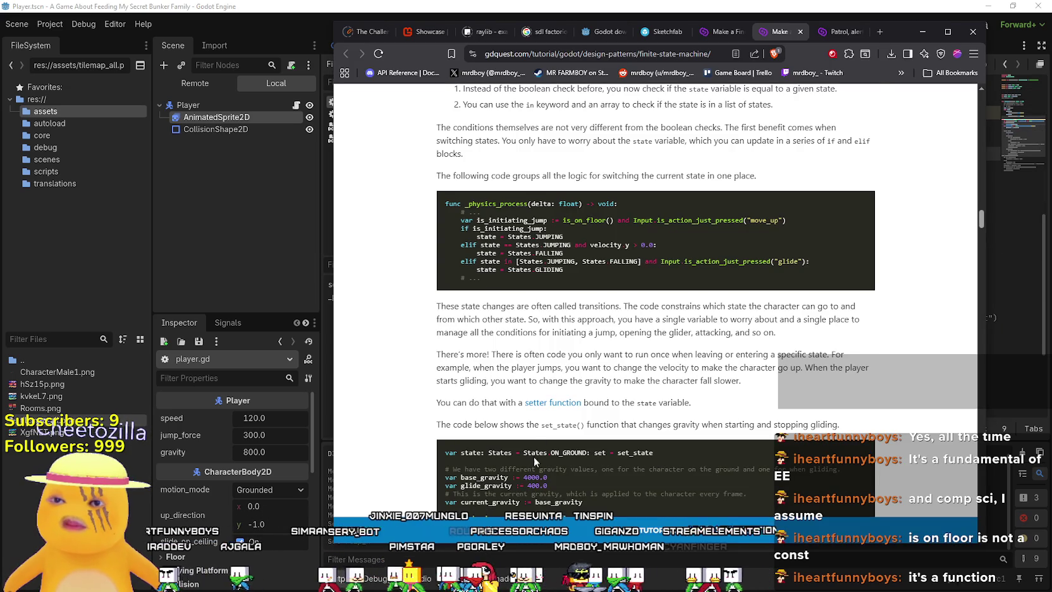
scroll(554, 417, up, 3)
key(alt+Tab)
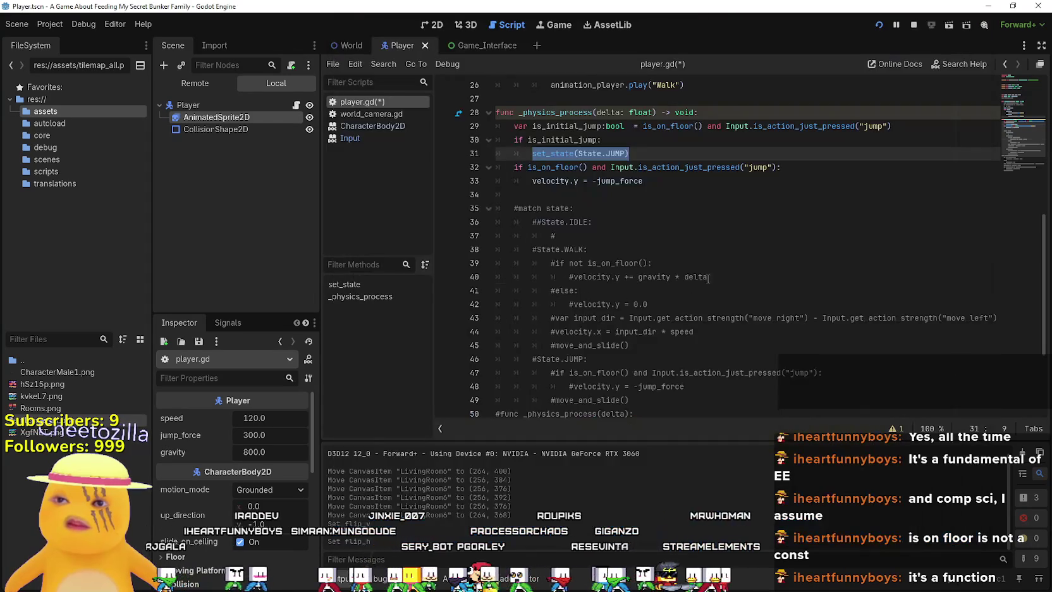
click(703, 277)
key(alt+Tab)
scroll(689, 267, up, 5)
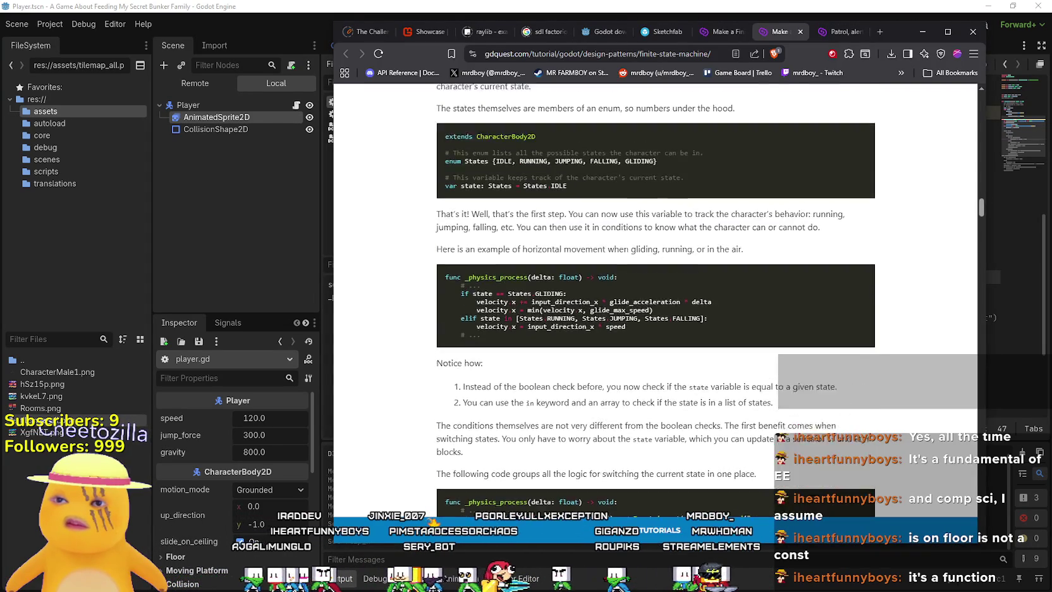
scroll(688, 268, down, 5)
scroll(486, 218, down, 3)
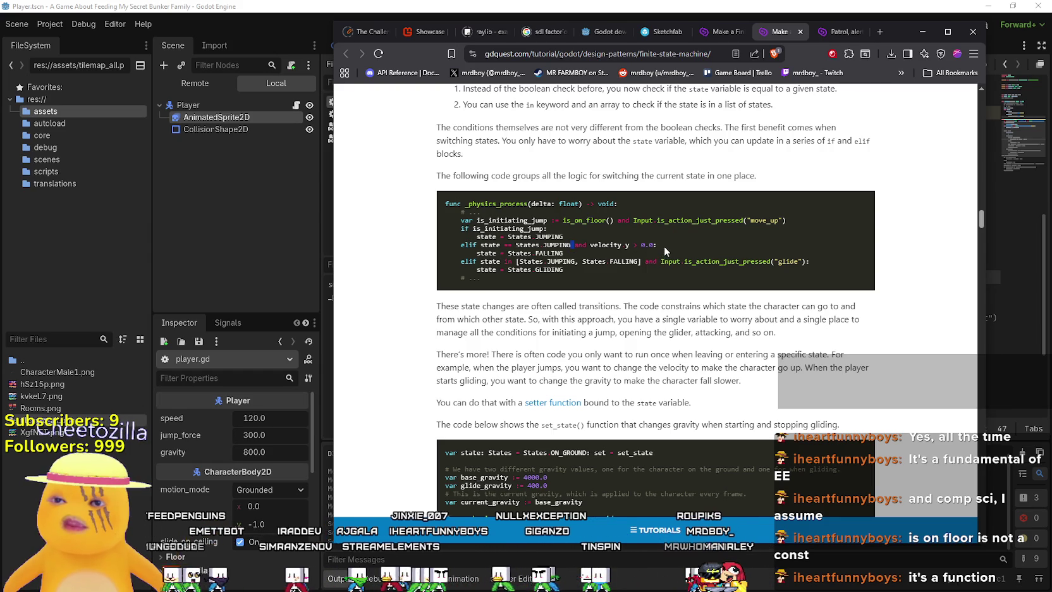
drag(671, 242, 439, 245)
click(577, 261)
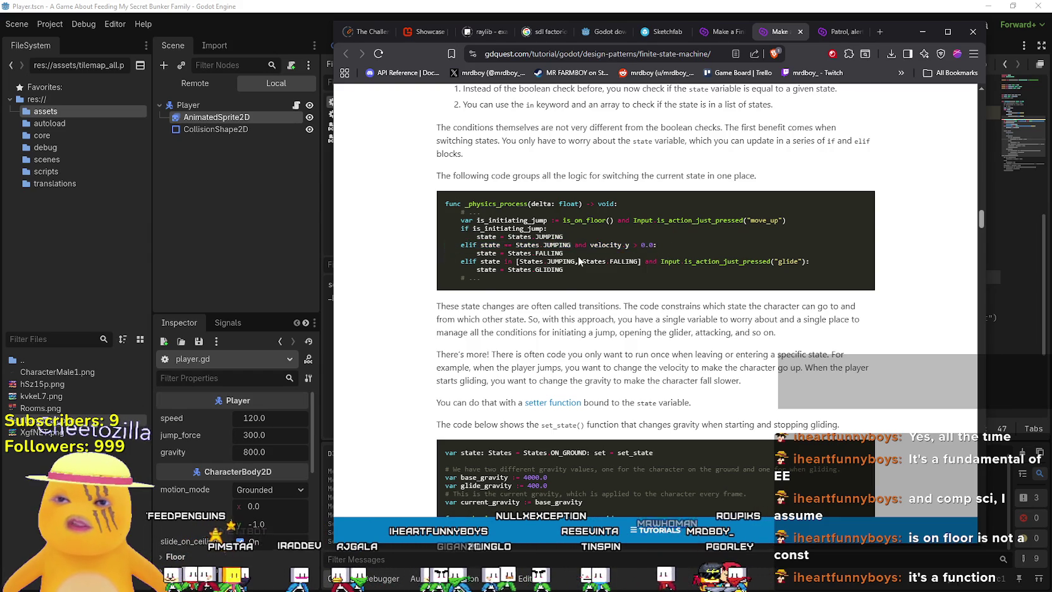
key(alt+Tab)
click(665, 250)
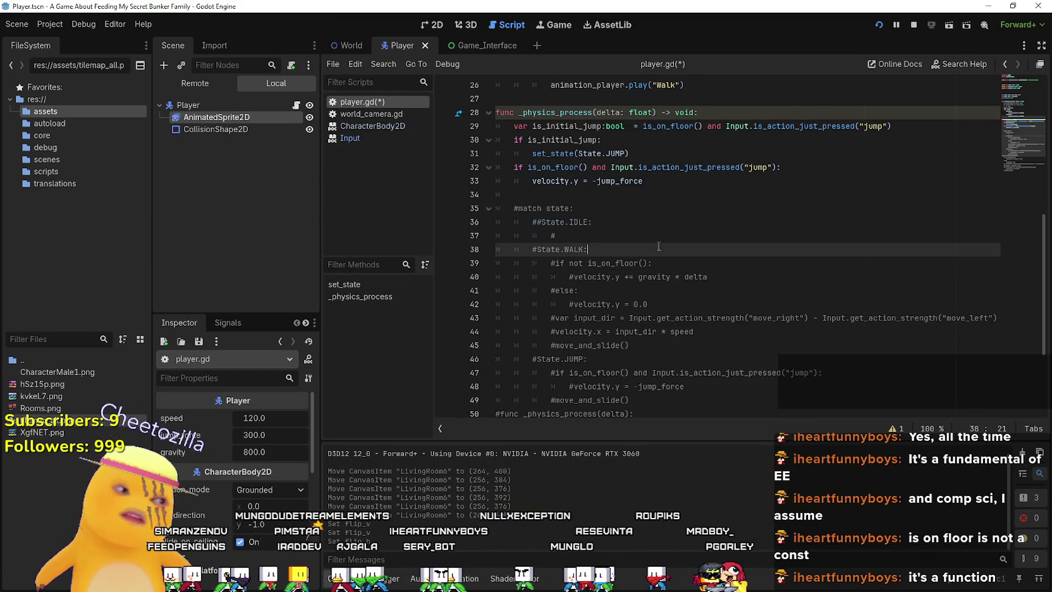
scroll(665, 246, up, 2)
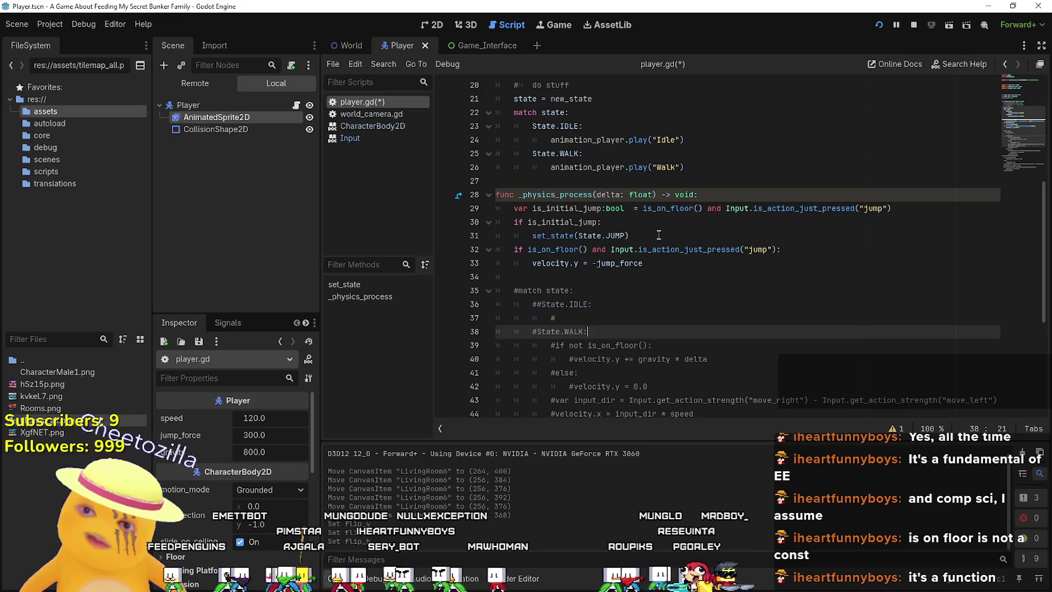
click(657, 235)
scroll(654, 242, down, 4)
scroll(653, 247, down, 2)
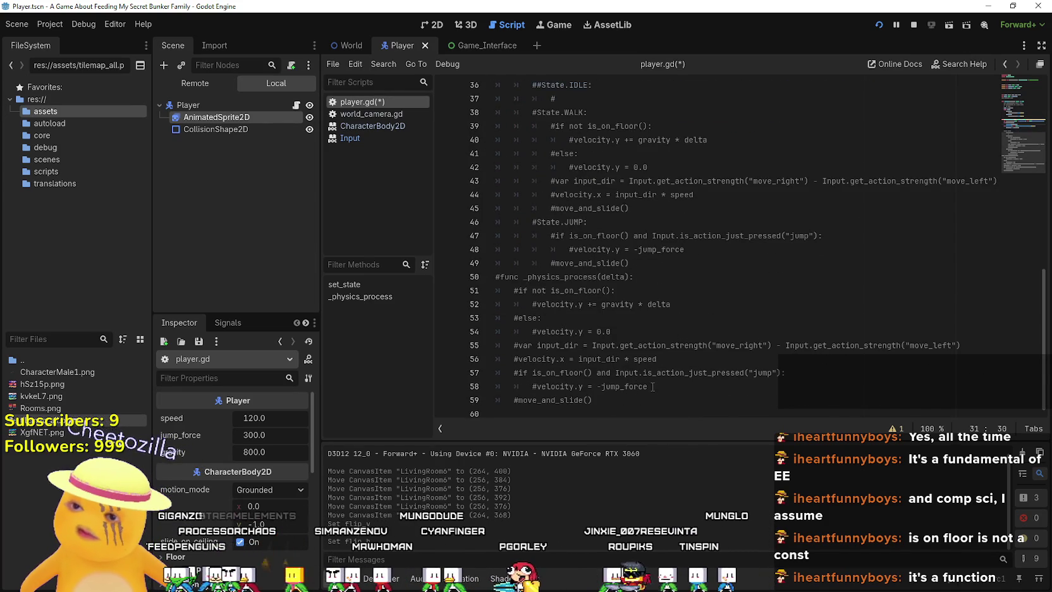
drag(651, 387, 488, 371)
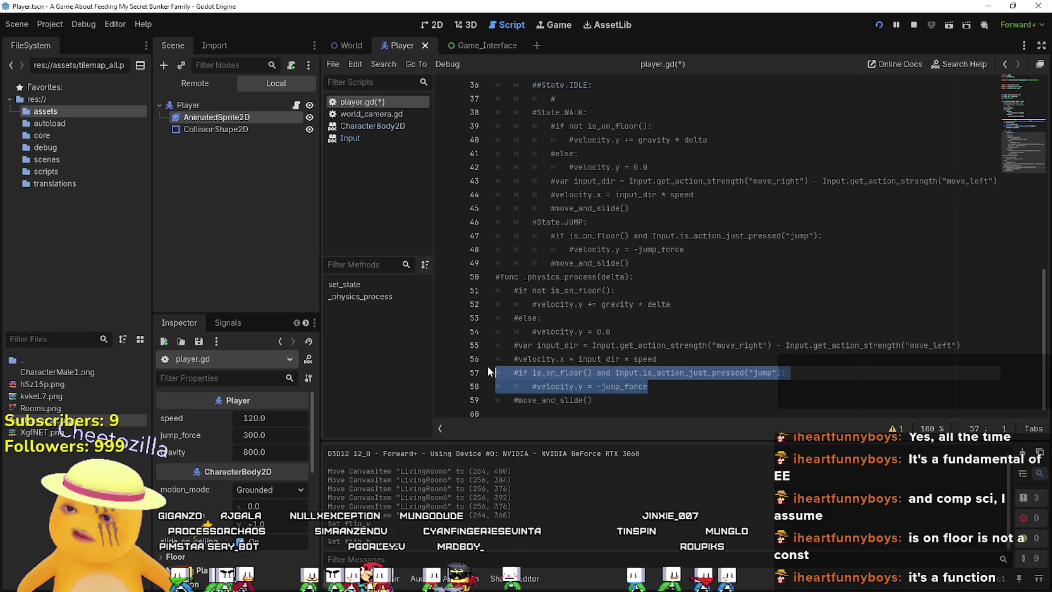
double_click(556, 331)
click(568, 306)
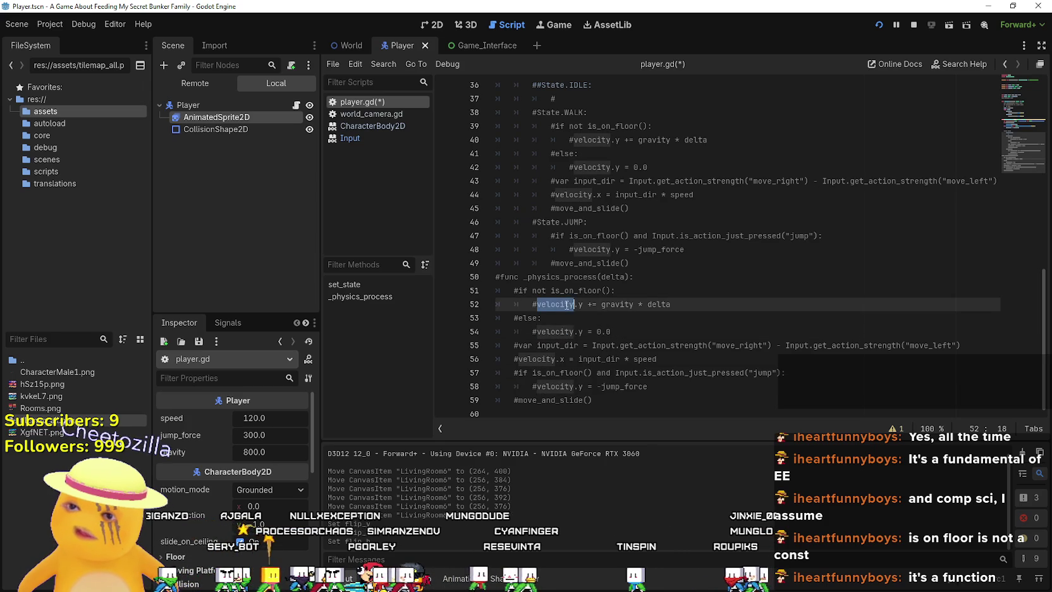
drag(672, 304, 485, 295)
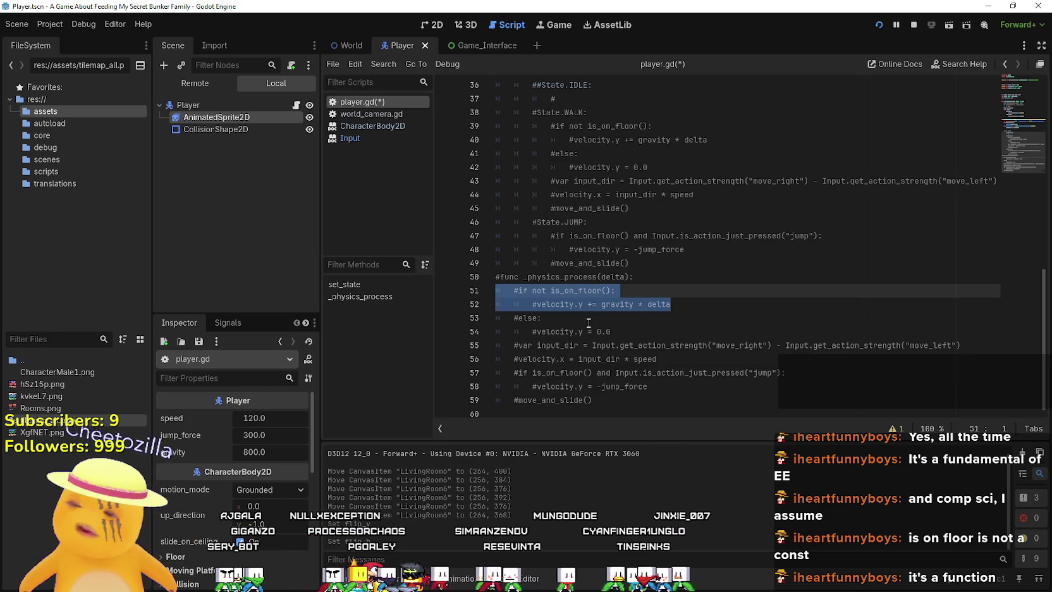
scroll(588, 323, up, 2)
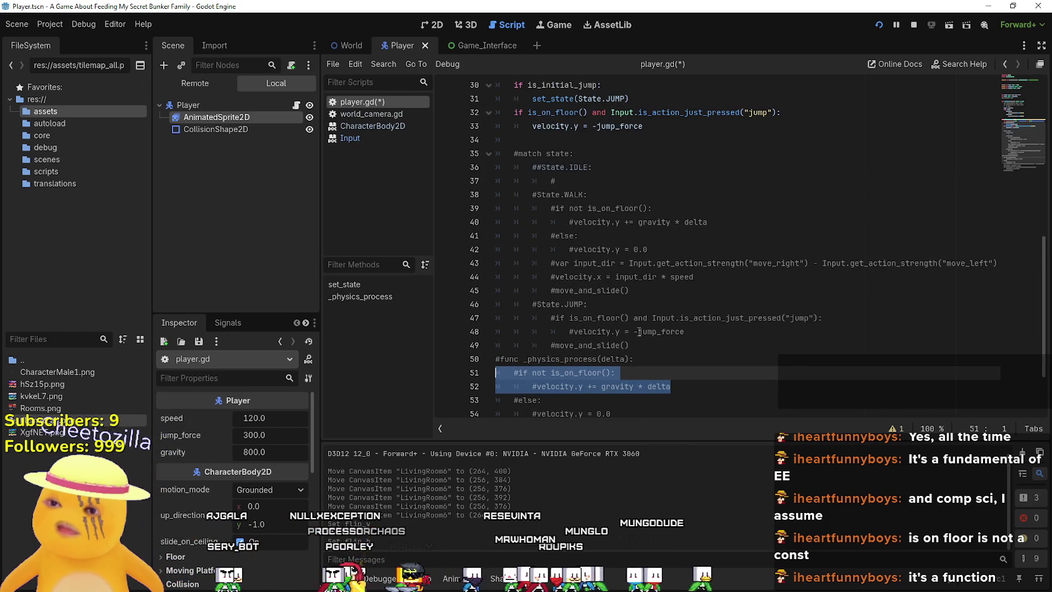
scroll(699, 382, down, 1)
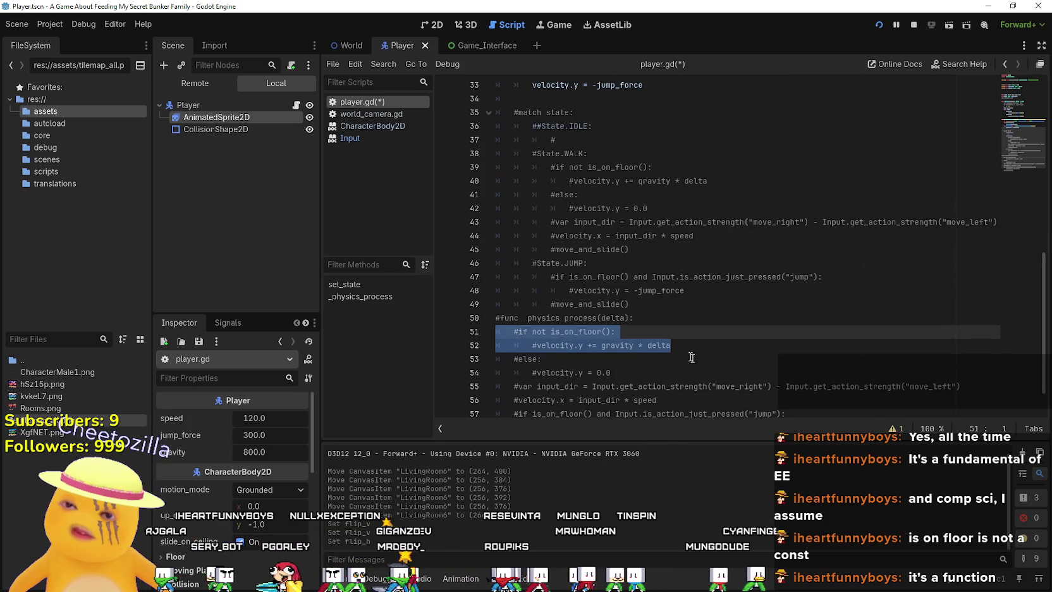
click(550, 331)
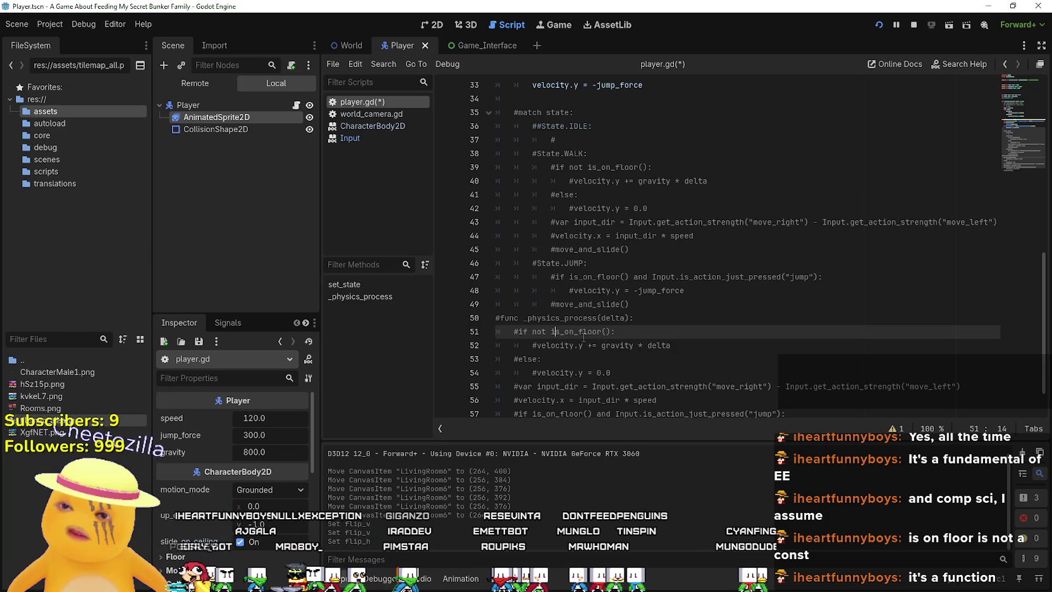
scroll(664, 339, up, 7)
click(685, 329)
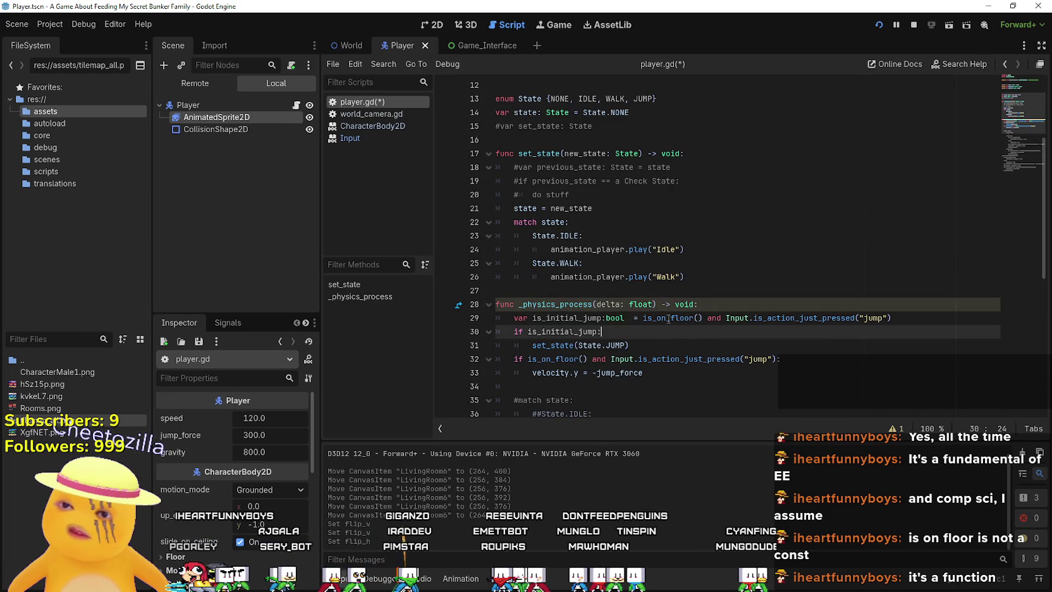
right_click(668, 318)
Leave the CharacterBody2D help for player.gd, scroll the code, and switch to the GDQuest tutorial.
ctrl+click(665, 318)
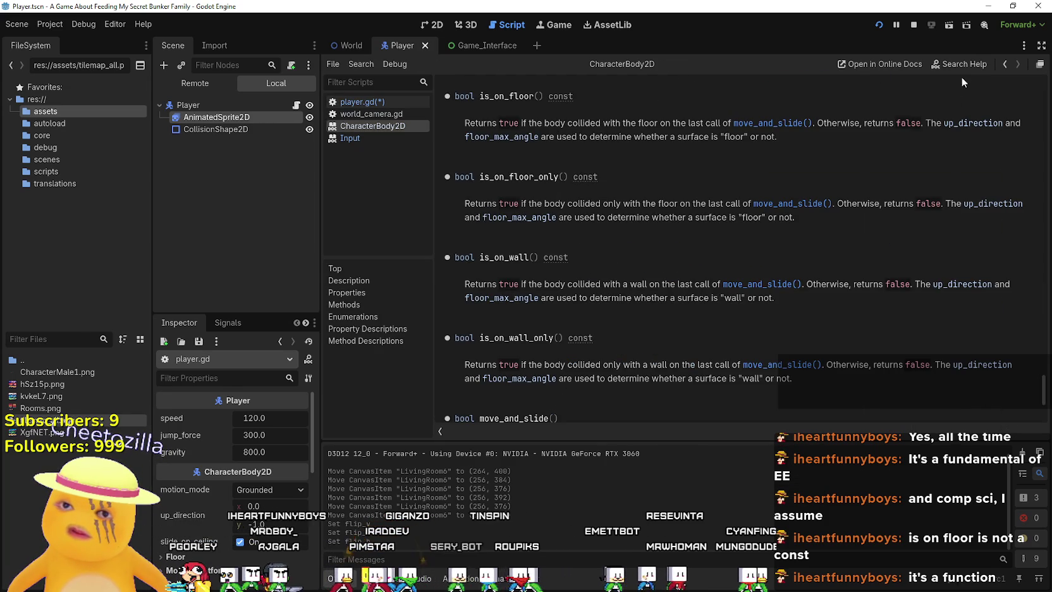
click(297, 106)
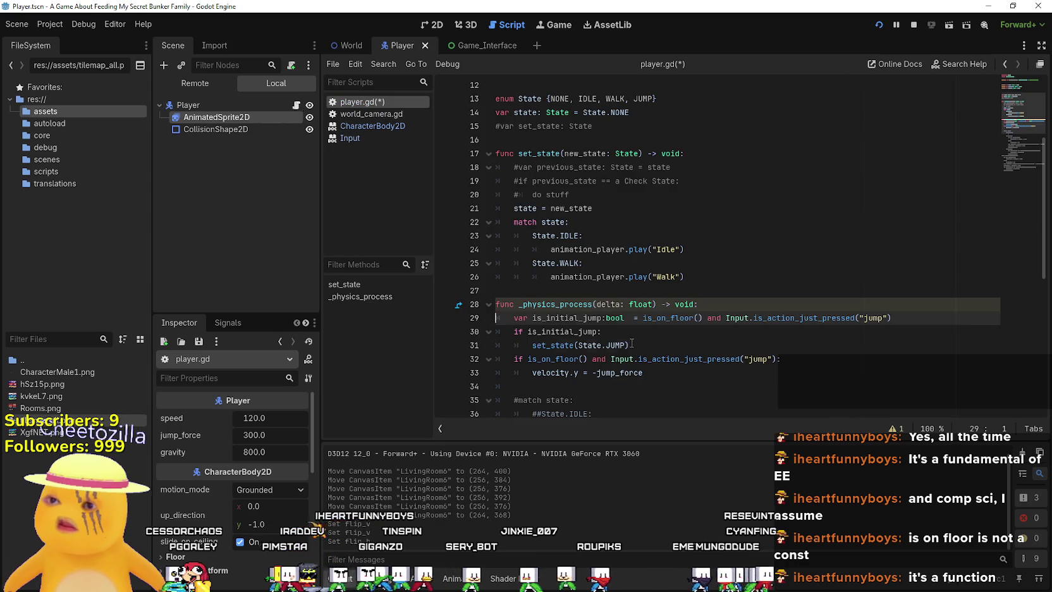
scroll(629, 340, down, 1)
scroll(629, 339, down, 5)
key(alt+Tab)
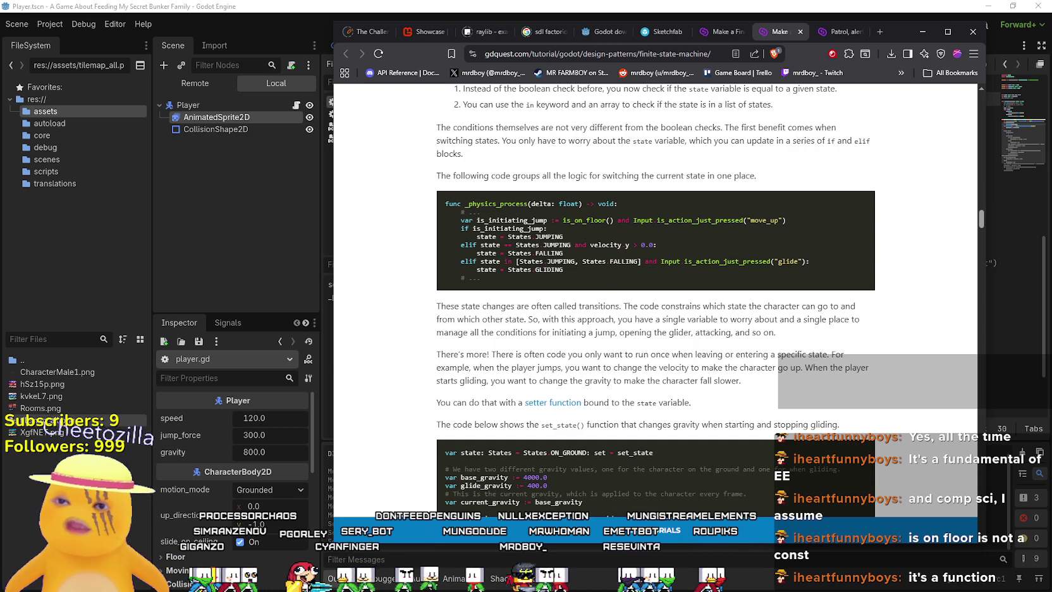
Open a new line 34 after the jump velocity line and begin it with 'elif'.
key(alt+Tab)
scroll(715, 248, up, 3)
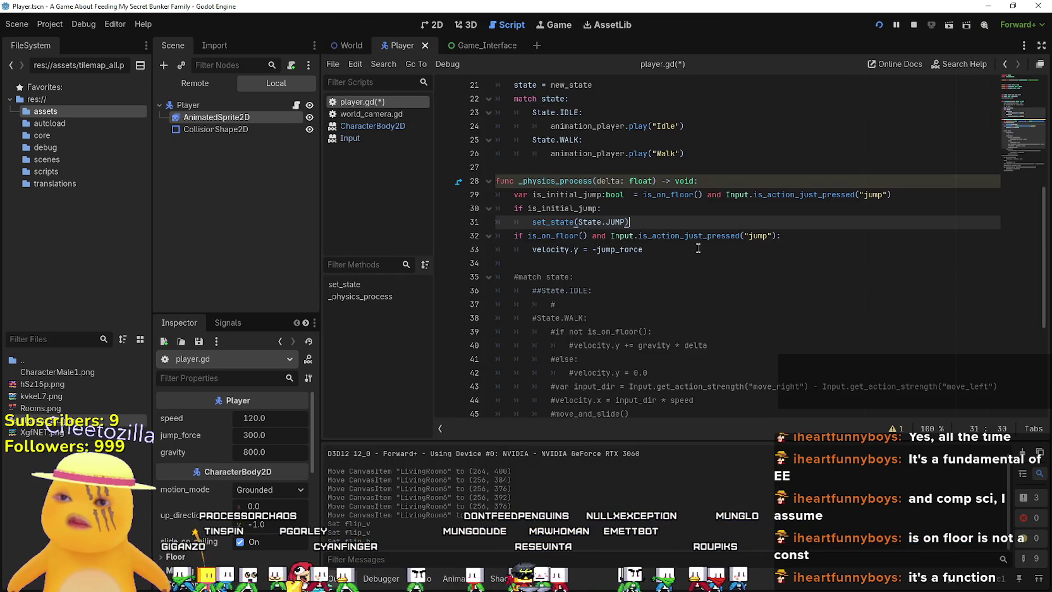
click(716, 248)
key(Return)
text(el)
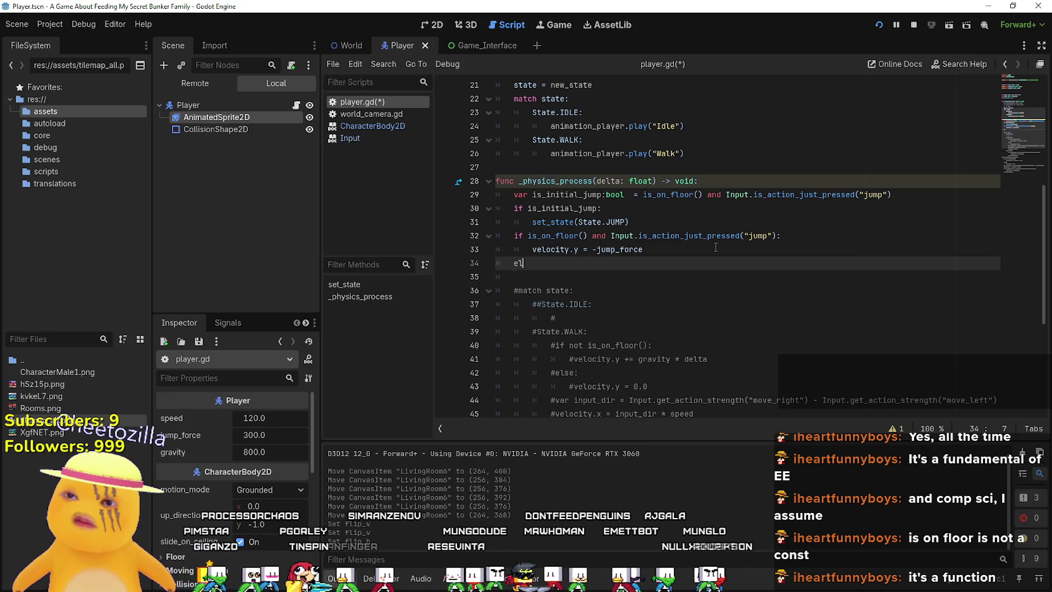
text(if)
text(#if not is_on_floor(): 		#velocity.y += gravity * delta)
key(Up)
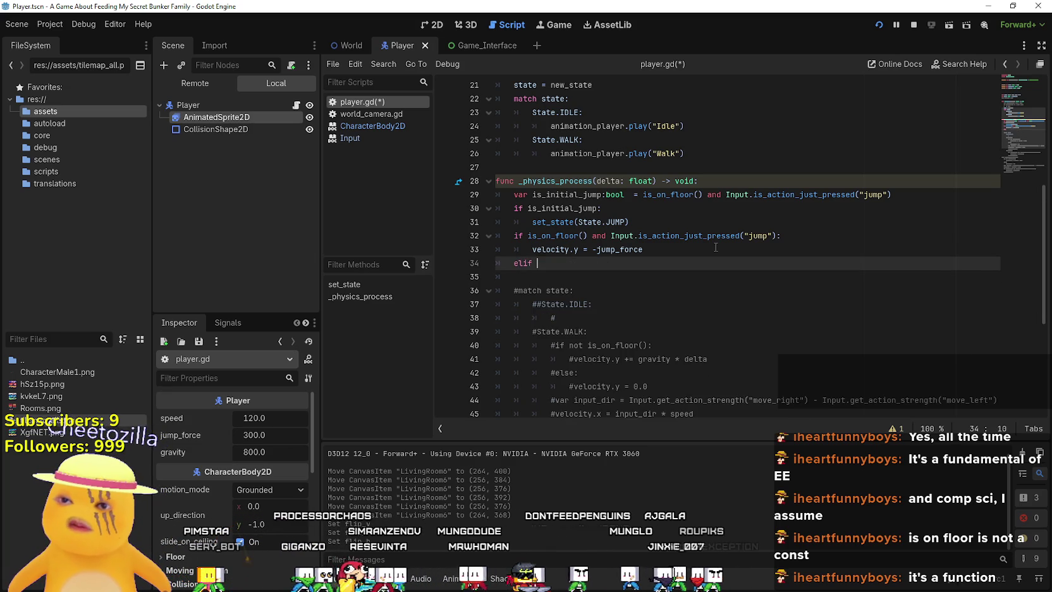
key(alt+Tab)
Write the condition 'state == State.JUMP and' on line 34, checking the tutorial.
key(alt+Tab)
text(state ==)
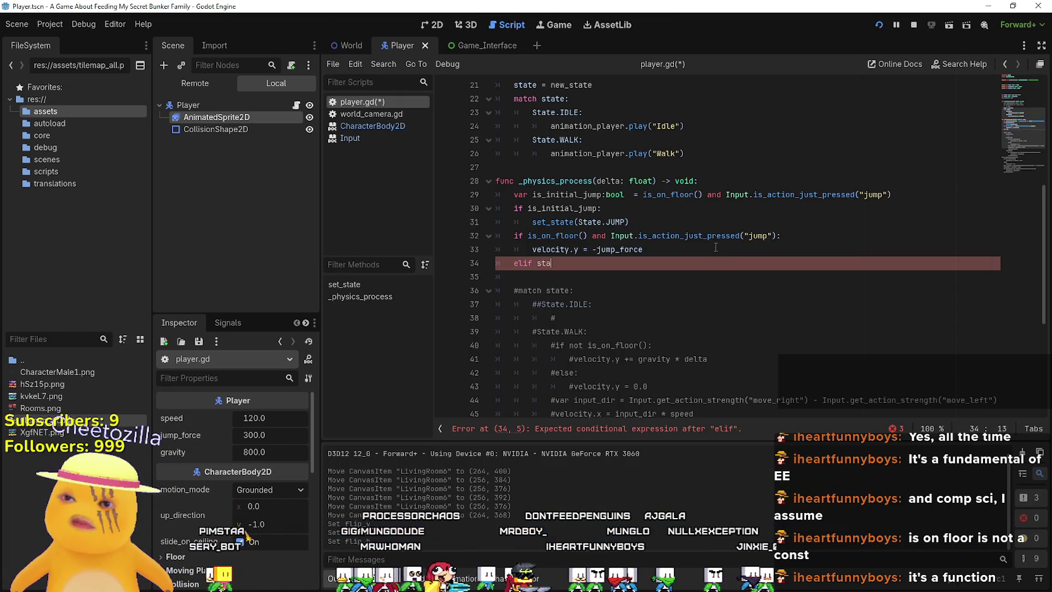
key(alt+Tab)
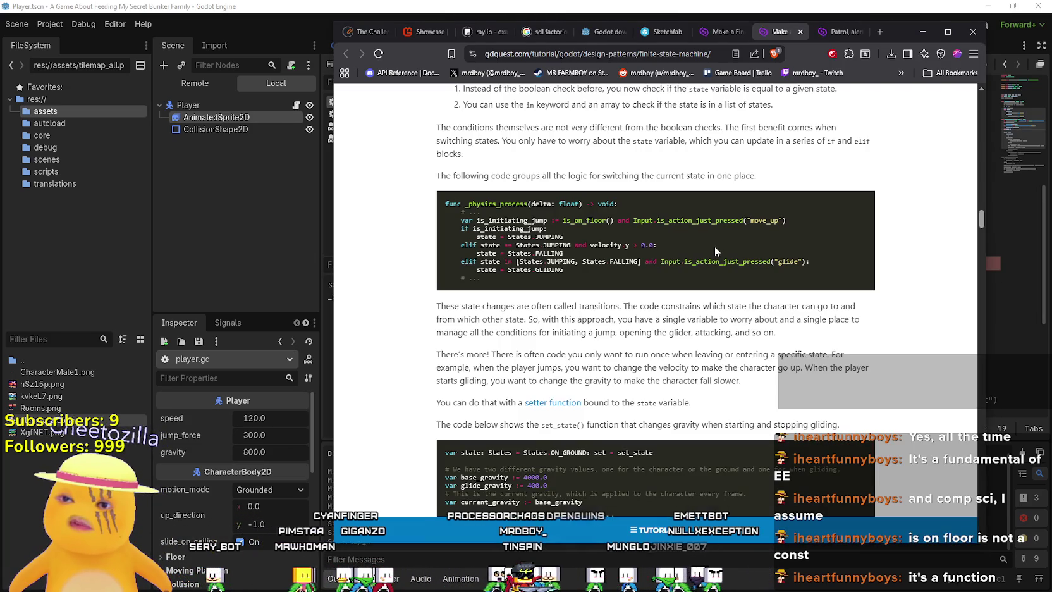
key(alt+Tab)
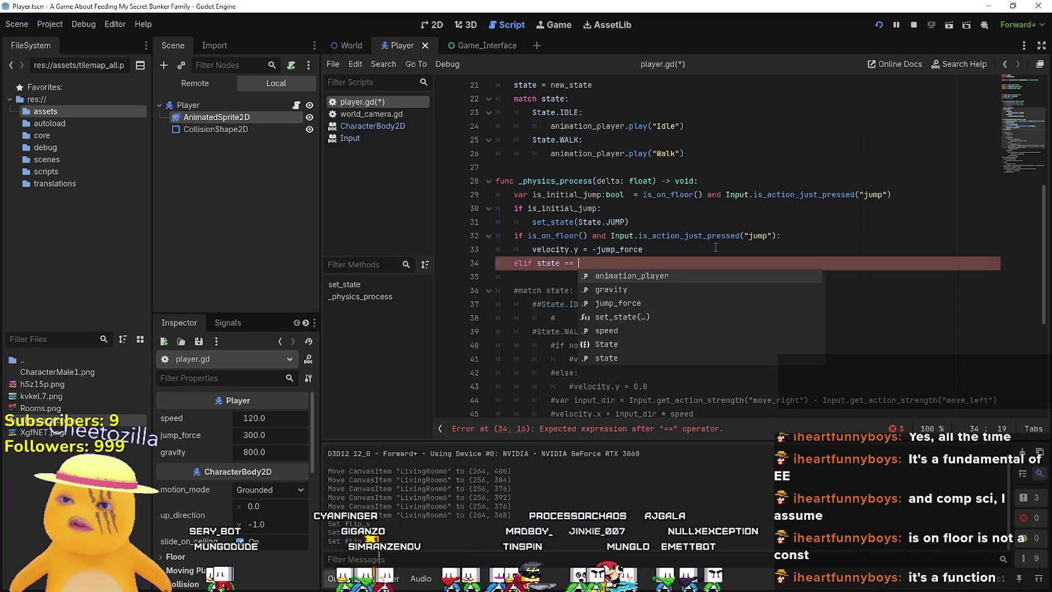
text(State.JU)
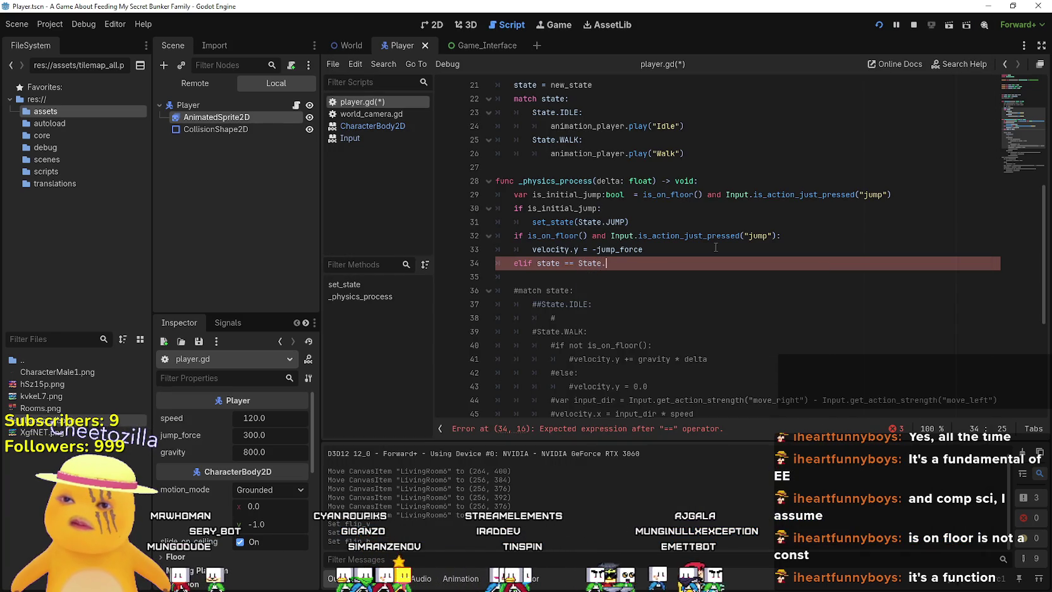
key(Return)
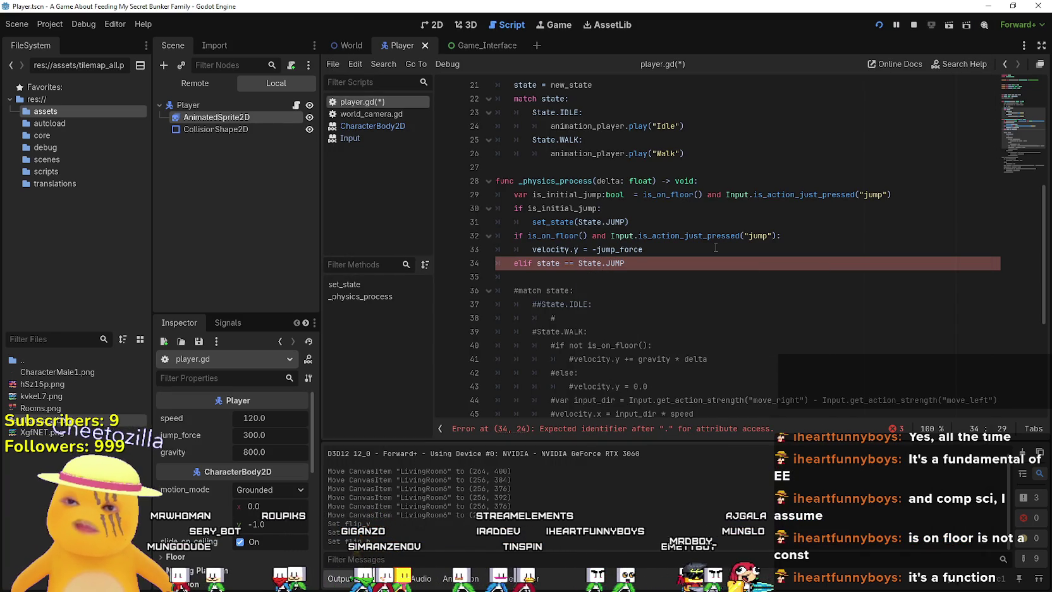
text( and)
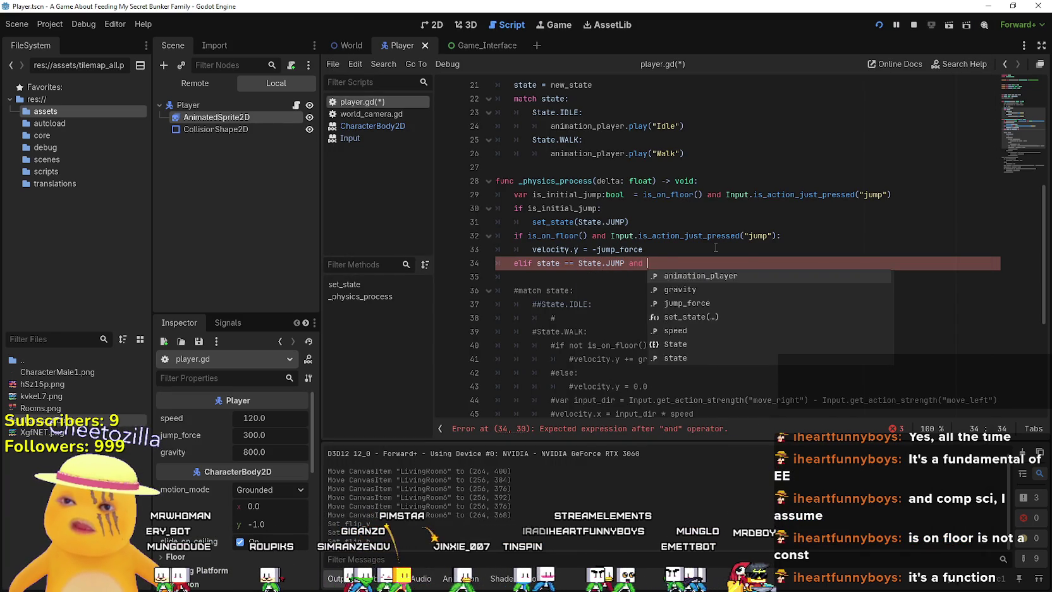
Finish the condition with 'not is_on_floor():', then select the 'velocity.y += gravity * delta' line.
key(alt+Tab)
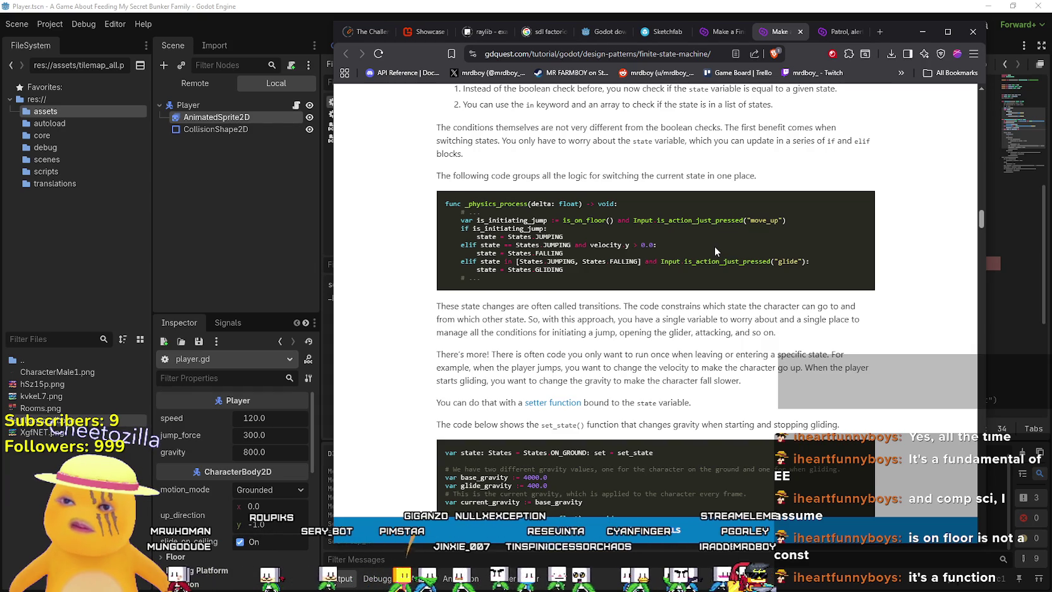
key(alt+Tab)
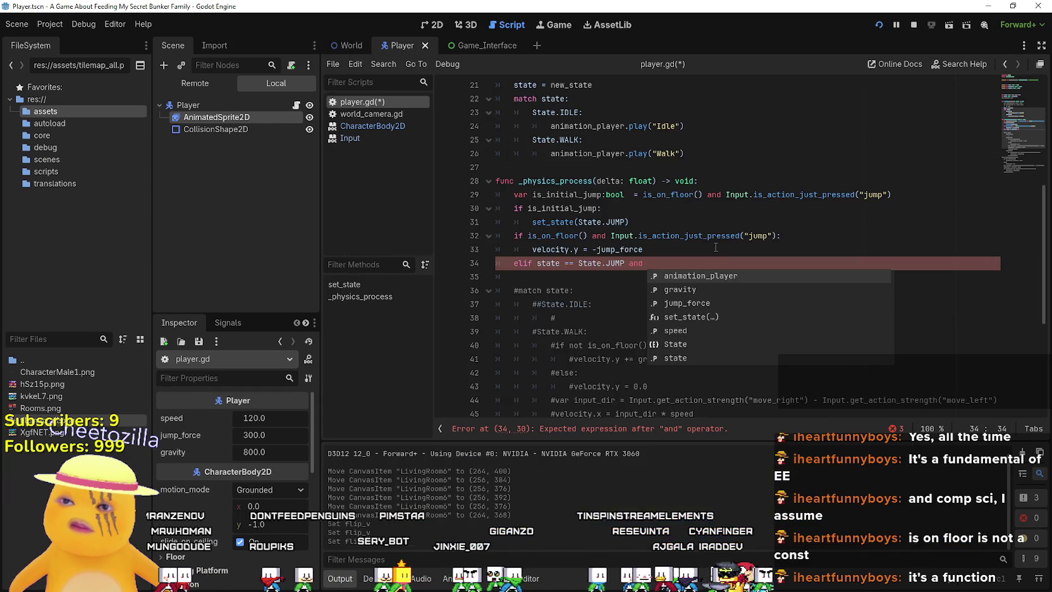
scroll(705, 249, down, 5)
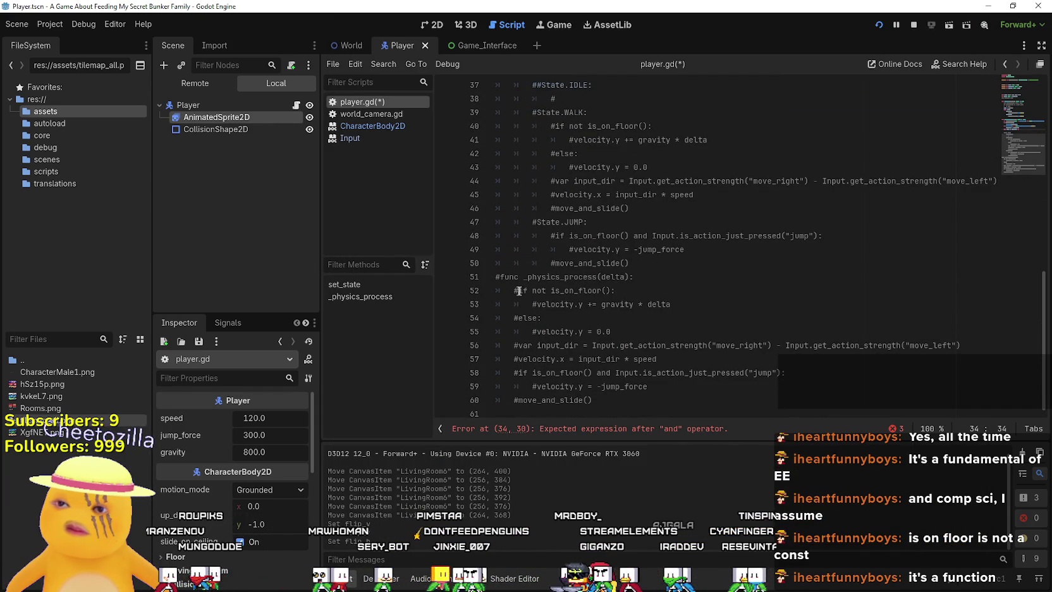
drag(533, 291, 614, 292)
key(ctrl+c)
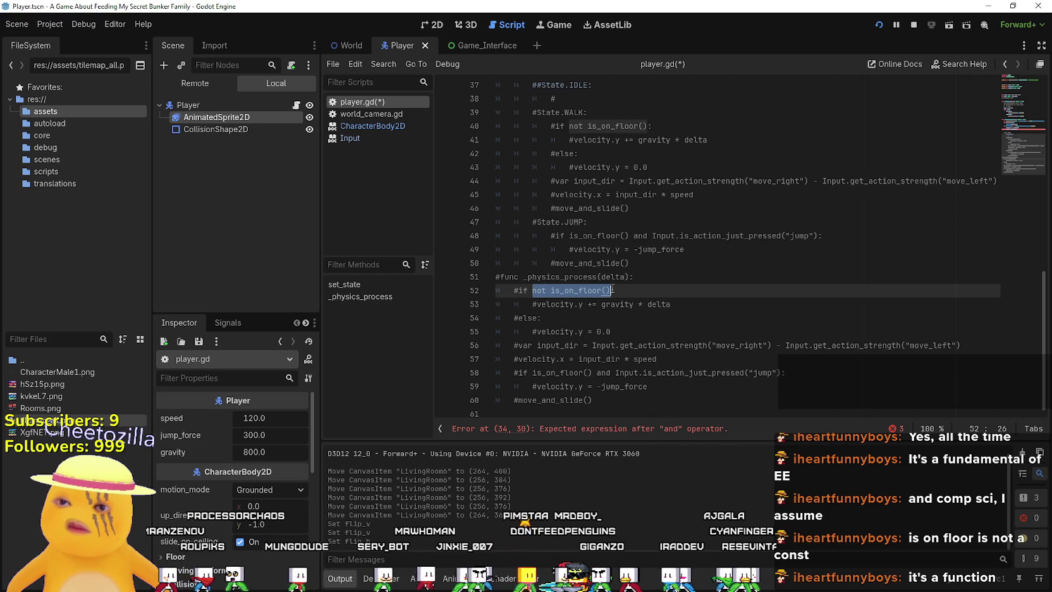
scroll(703, 348, up, 5)
click(688, 258)
key(ctrl+v)
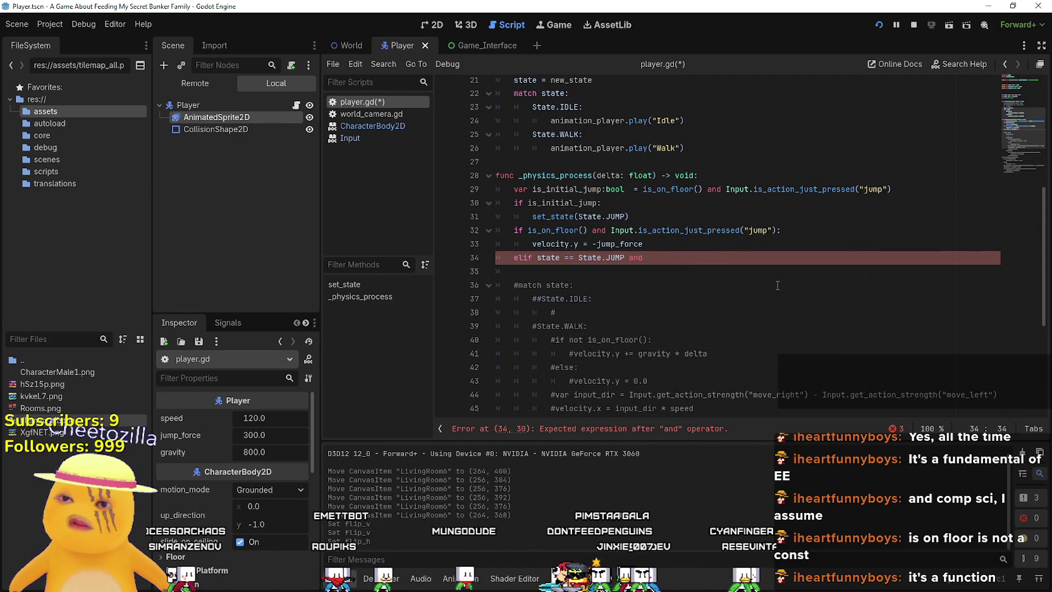
text(:)
key(Return)
scroll(732, 286, down, 6)
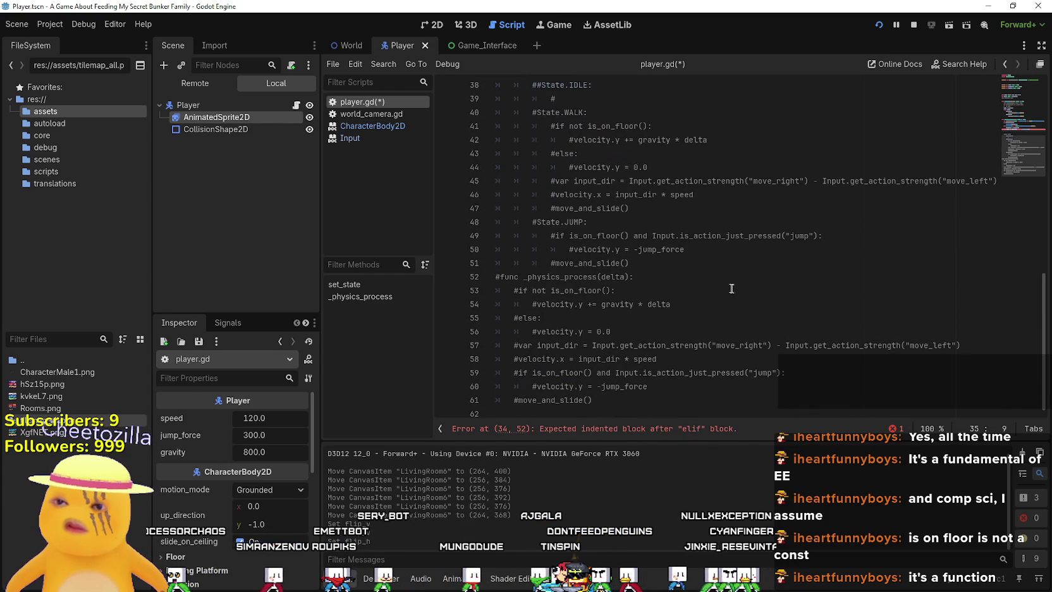
drag(691, 302, 536, 307)
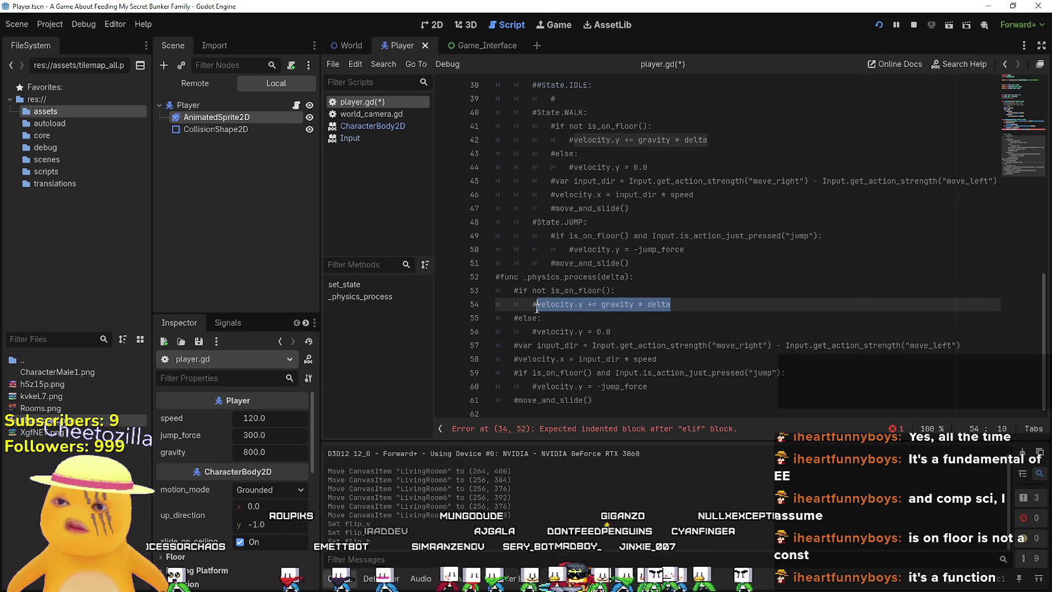